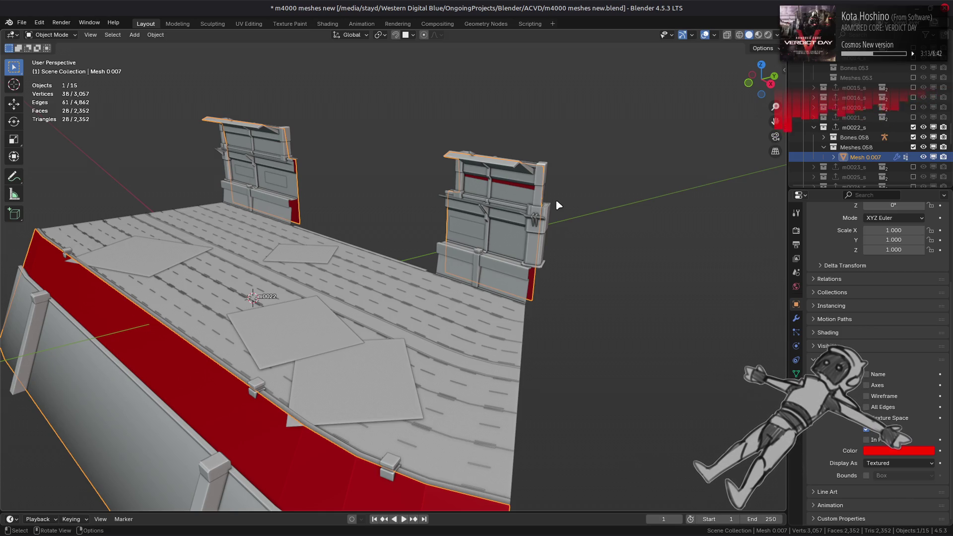
Duplicate the ledge strip mesh (Mesh 0 LOD0.018) in place
mouse_move(558, 205)
middle_down()
mouse_move(560, 319)
mouse_move(517, 219)
mouse_move(630, 304)
mouse_move(516, 321)
middle_up()
click(520, 334)
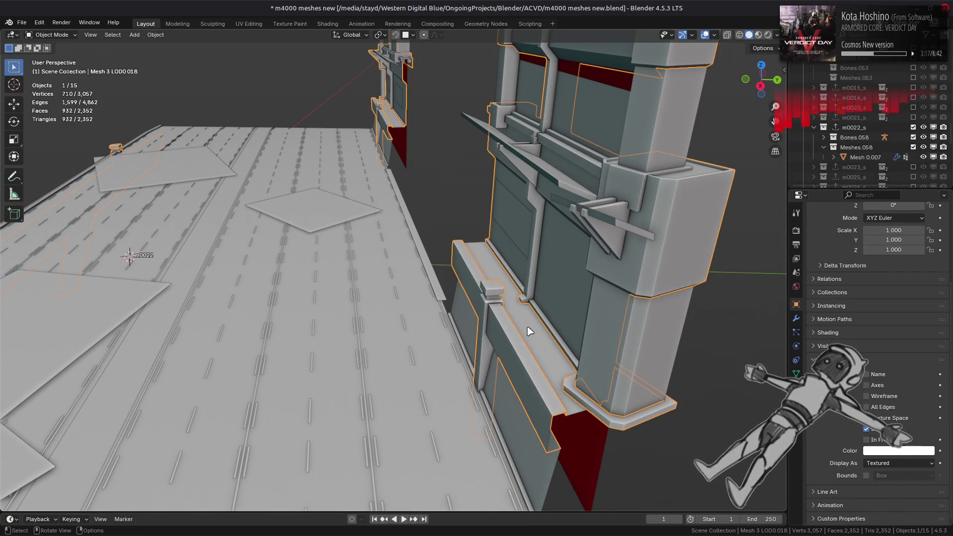
key(Tab)
key(Tab)
key(Tab)
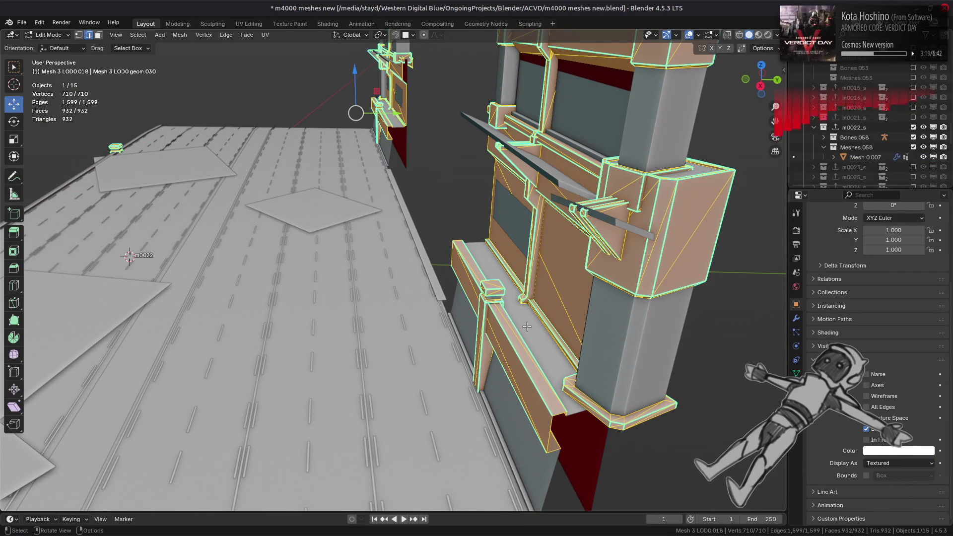
key(Tab)
click(527, 326)
key(Tab)
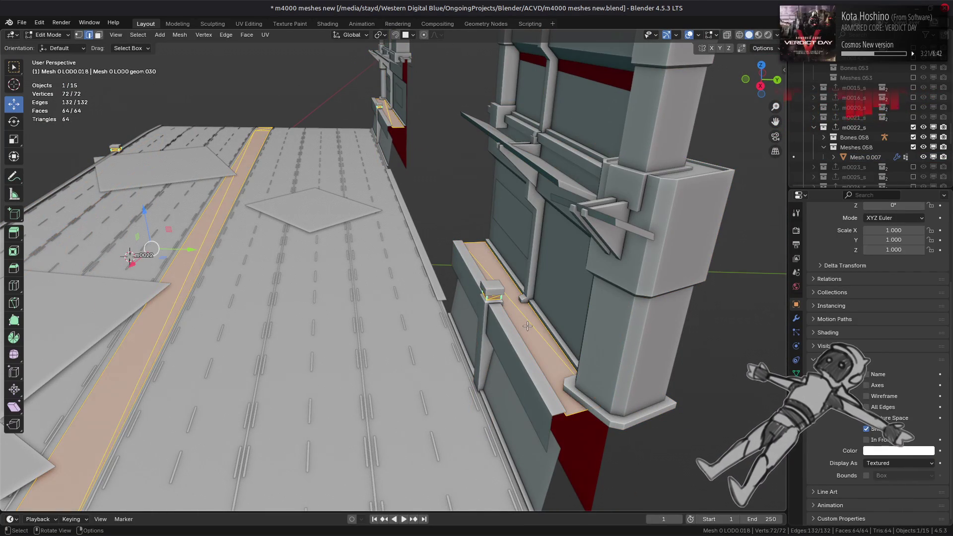
scroll(513, 319, down, 5)
scroll(483, 298, up, 3)
key(Tab)
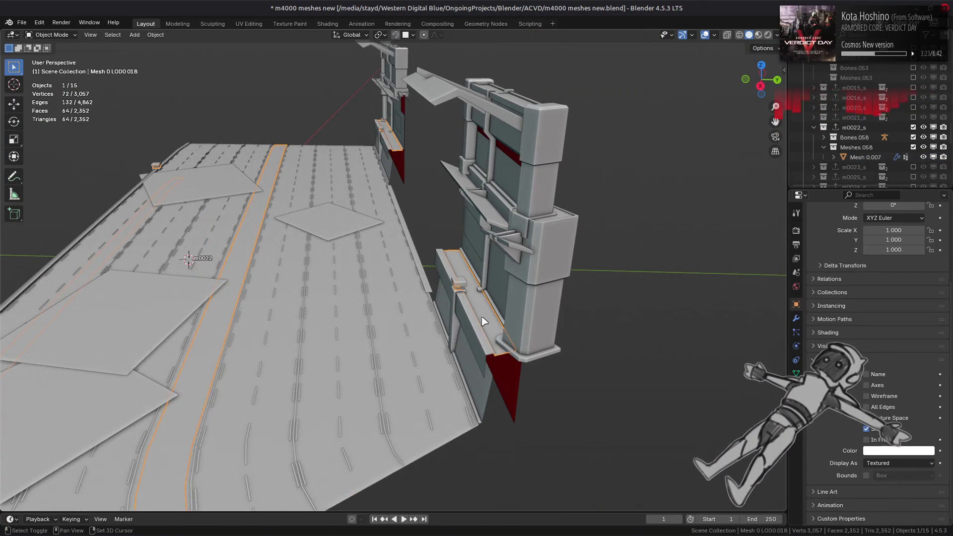
key(shift+d)
right_click(495, 368)
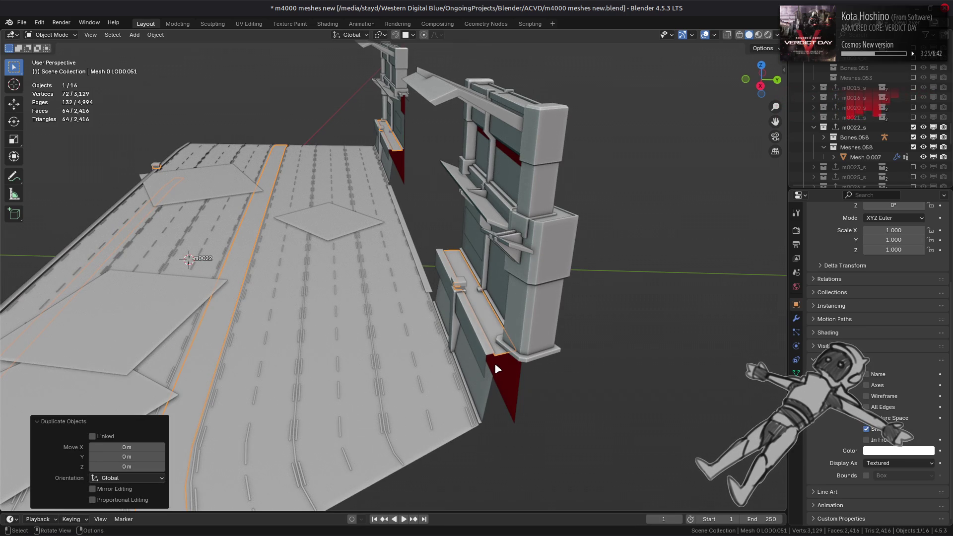
On the copy, keep only the connected wall-ledge top faces and delete the rest
scroll(502, 368, down, 3)
mouse_move(484, 361)
middle_down()
mouse_move(532, 334)
mouse_move(499, 351)
middle_up()
key(Tab)
scroll(498, 352, up, 4)
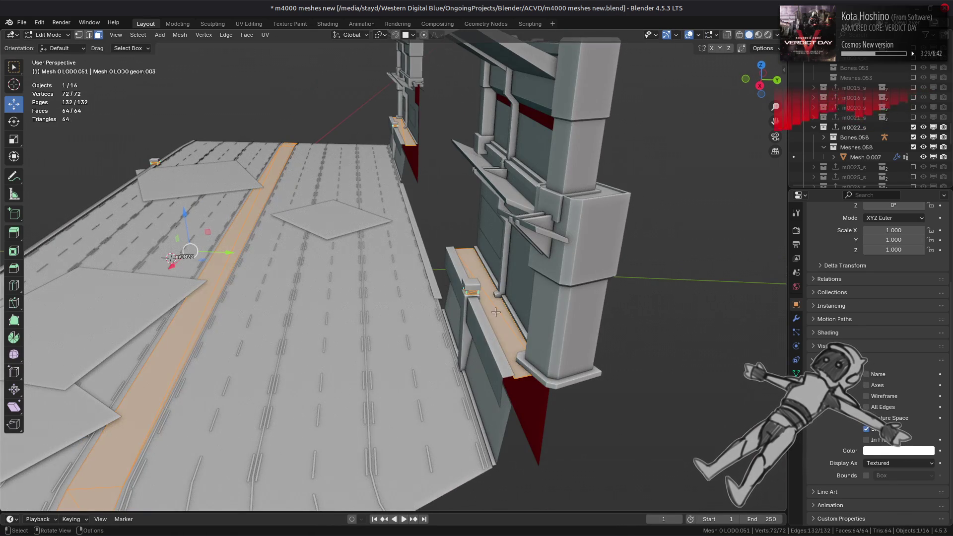
click(495, 312)
middle_drag(495, 312, 377, 290)
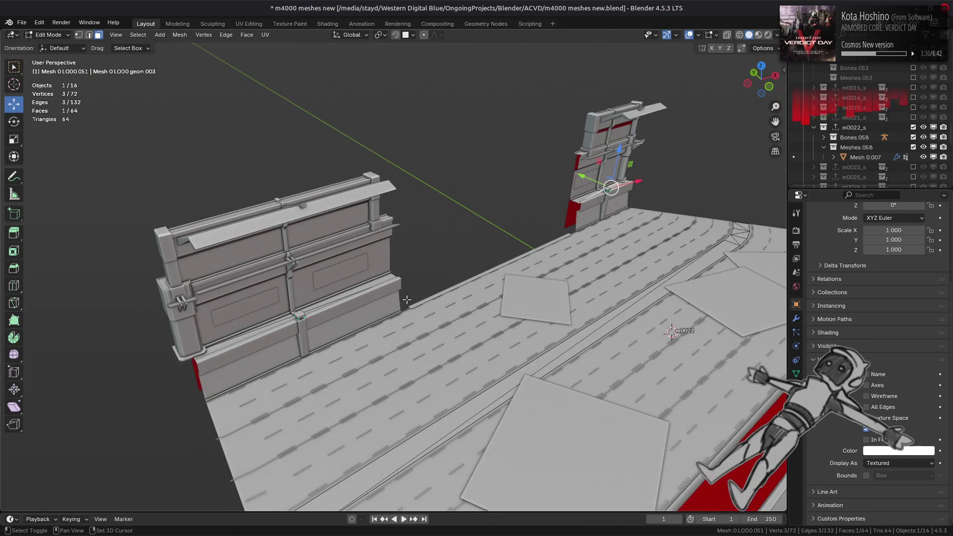
shift+click(364, 288)
key(ctrl+l)
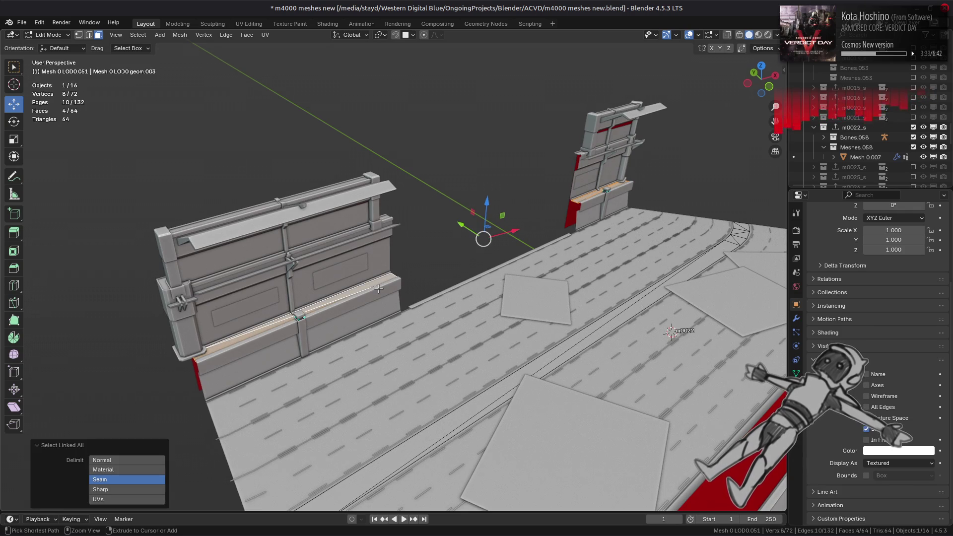
right_click(379, 289)
click(397, 330)
key(Tab)
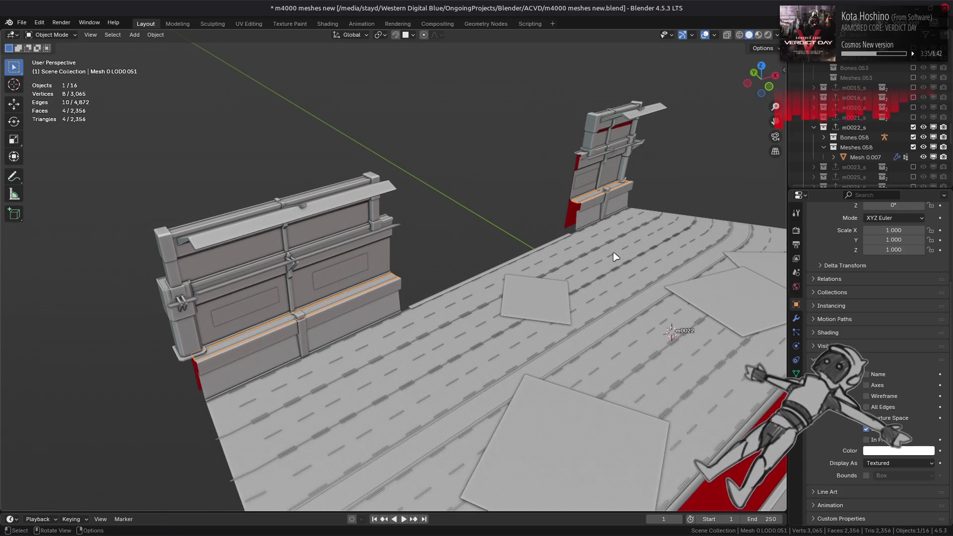
middle_drag(615, 256, 610, 248)
Join the ledge copy into the red wall mesh Mesh 0.007
shift+click(603, 198)
right_click(458, 275)
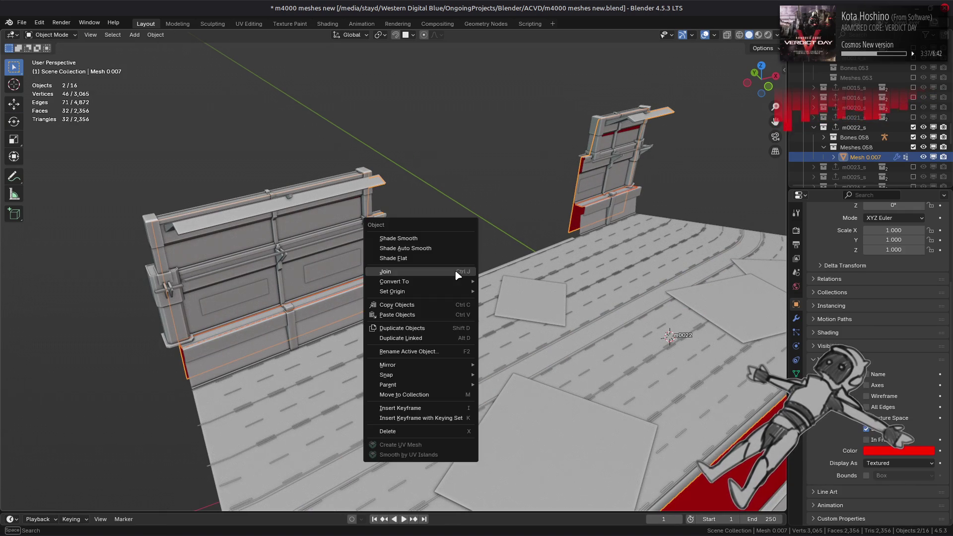
click(458, 276)
Remove the uv0 UV map, the colour attribute and the material slot from Mesh 0.007
click(796, 373)
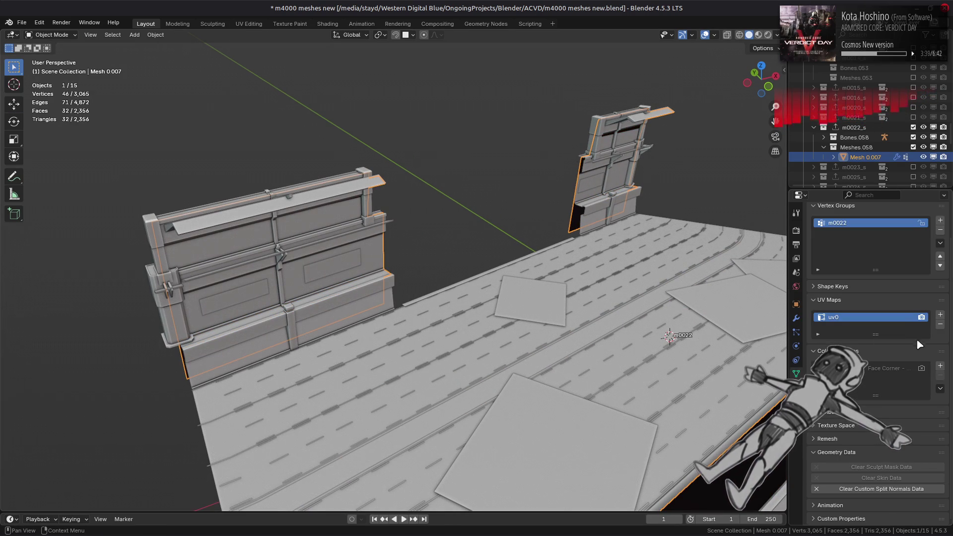
click(940, 324)
click(940, 377)
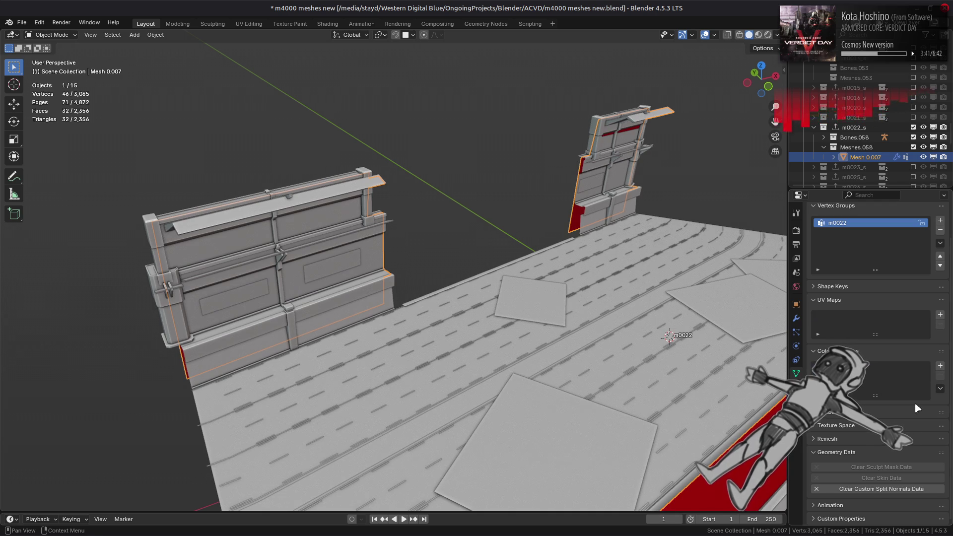
click(796, 387)
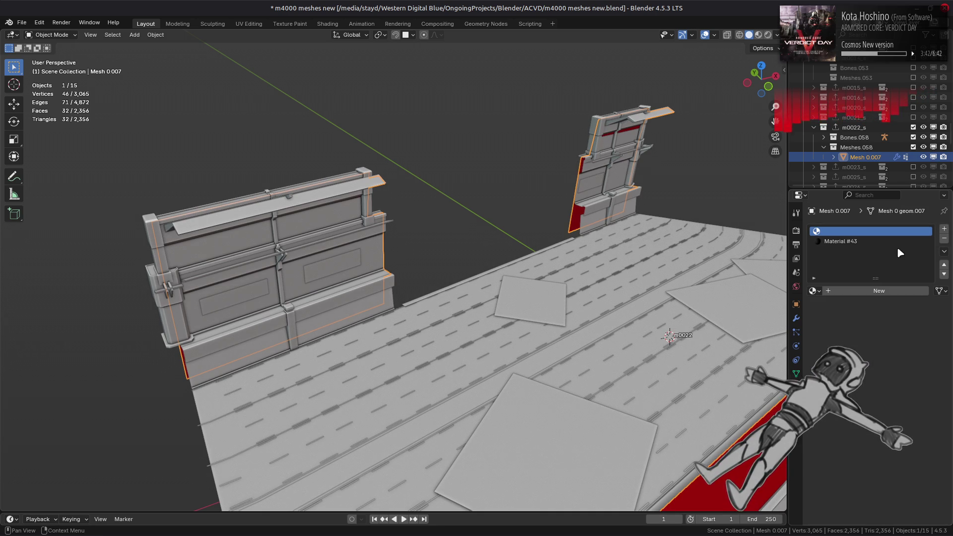
click(944, 239)
mouse_move(720, 268)
middle_down()
mouse_move(507, 265)
mouse_move(530, 273)
mouse_move(400, 308)
mouse_move(464, 305)
middle_up()
Convert the selected ledge triangles into quads with Triangles to Quads
key(Tab)
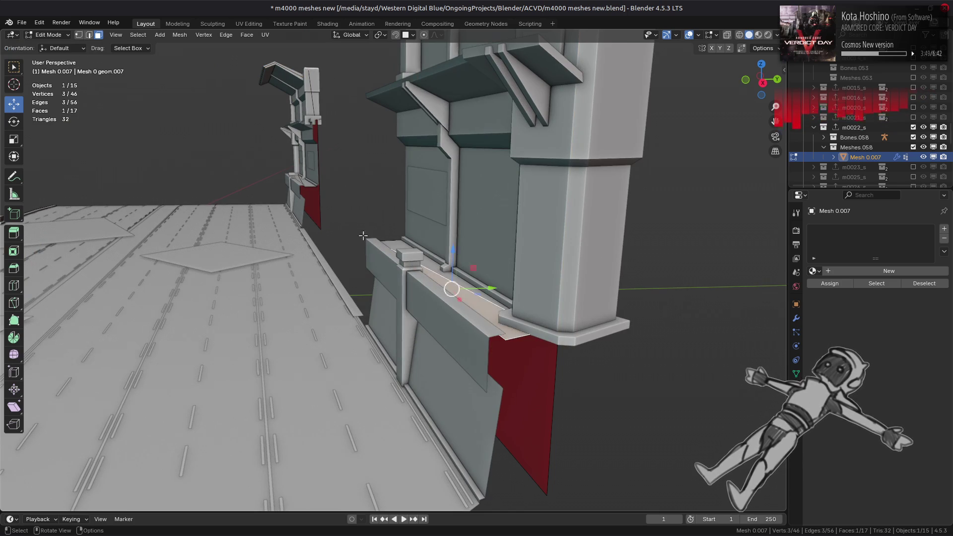
mouse_move(363, 235)
middle_down()
mouse_move(404, 222)
mouse_move(395, 278)
middle_up()
ctrl+click(371, 274)
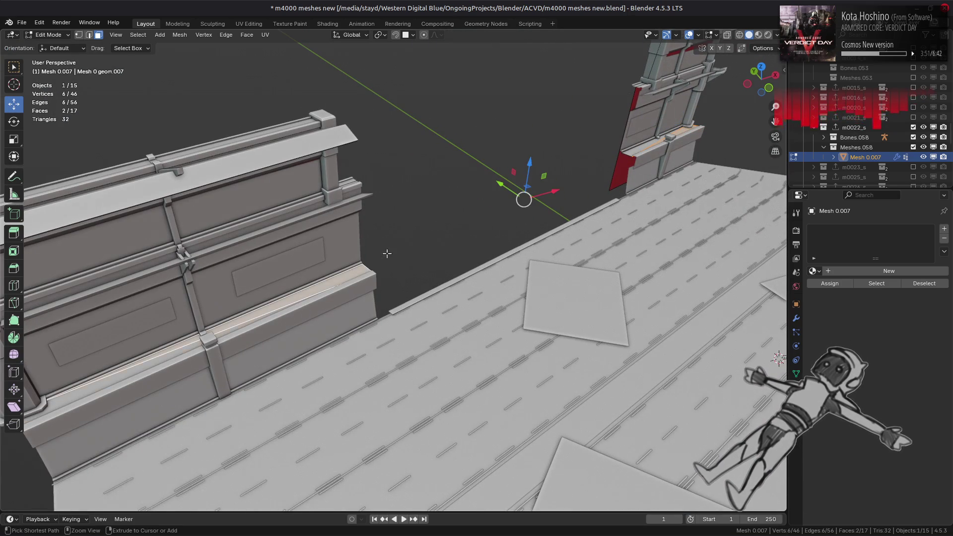
click(246, 35)
click(301, 109)
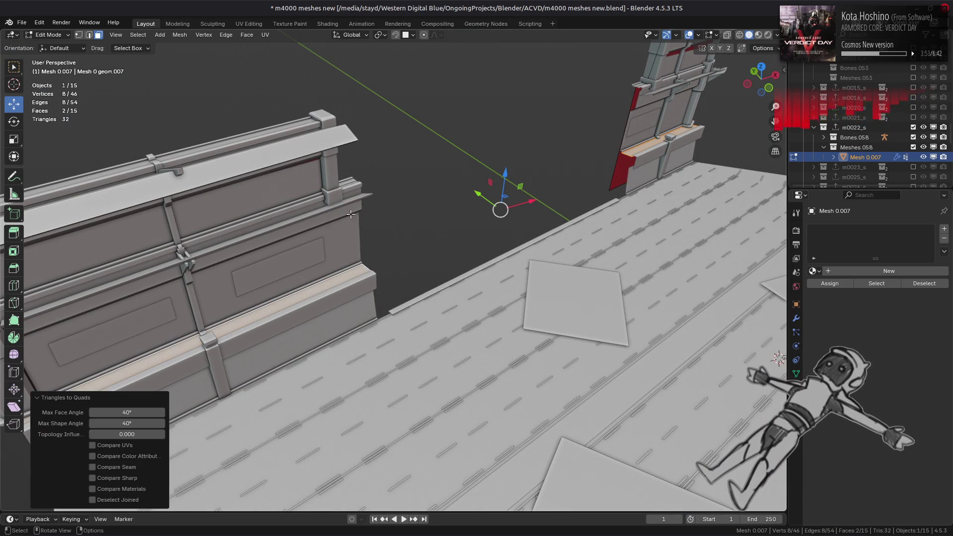
Enable In Front display for Mesh 0.007 and select the ledge's outer edge
click(796, 304)
scroll(883, 444, down, 8)
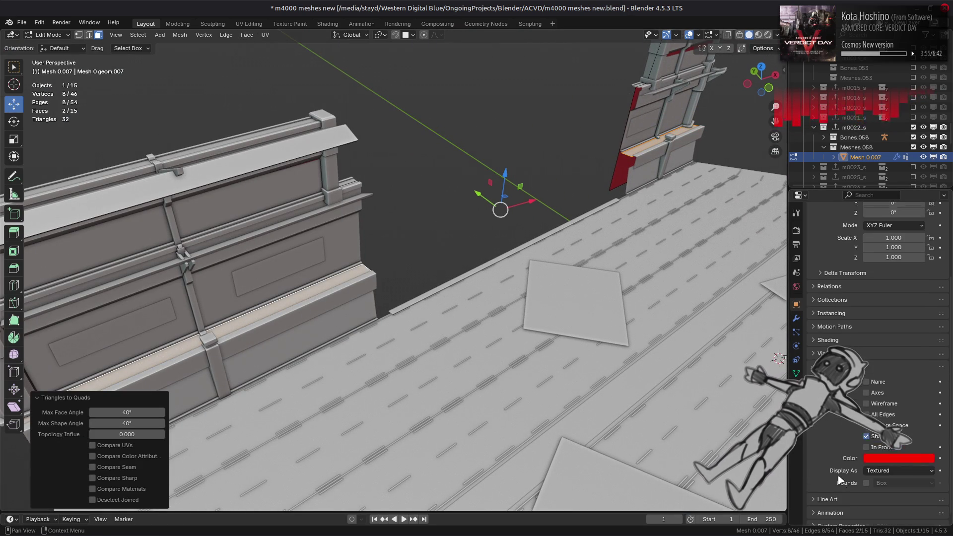
click(883, 442)
middle_drag(447, 278, 478, 296)
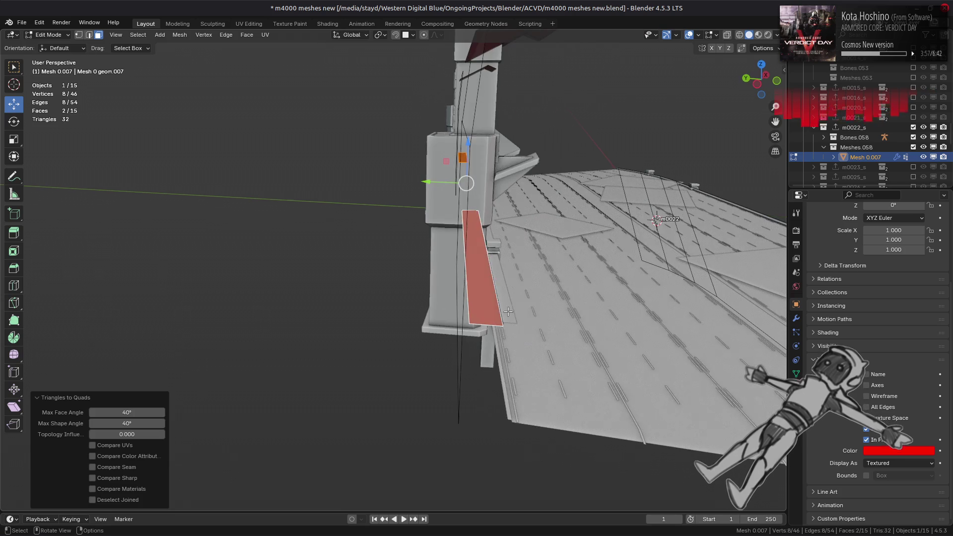
click(477, 295)
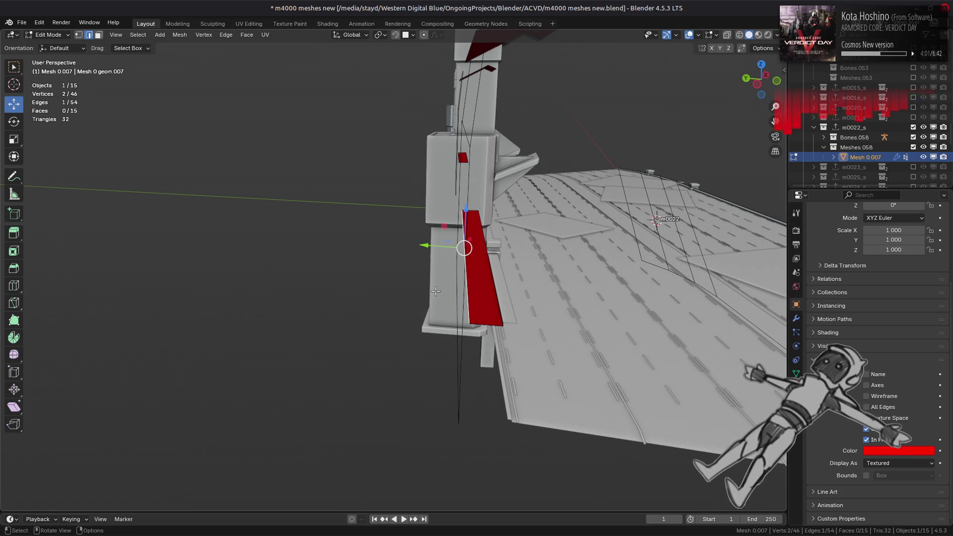
middle_drag(435, 292, 421, 278)
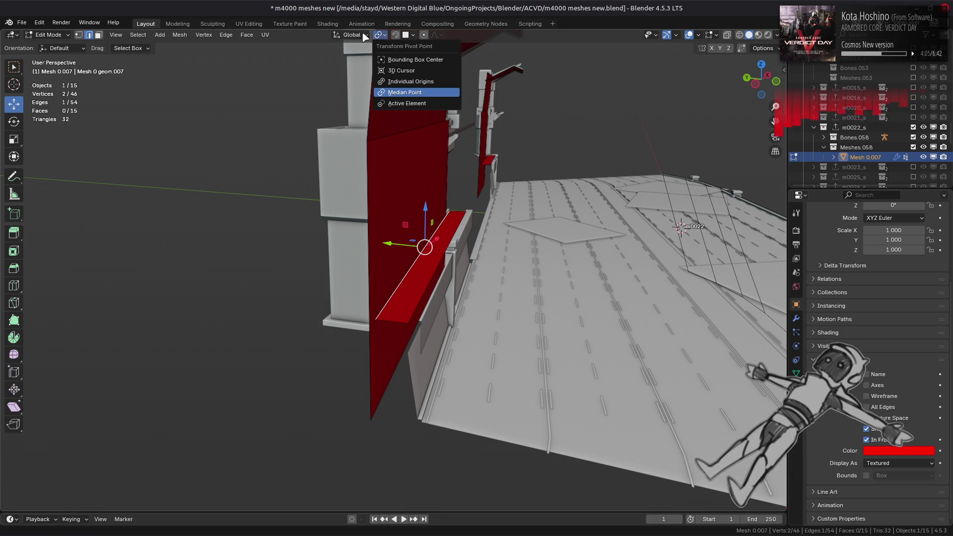
Switch transform orientation to Normal and move the ledge edge -10 cm along its normal
click(354, 35)
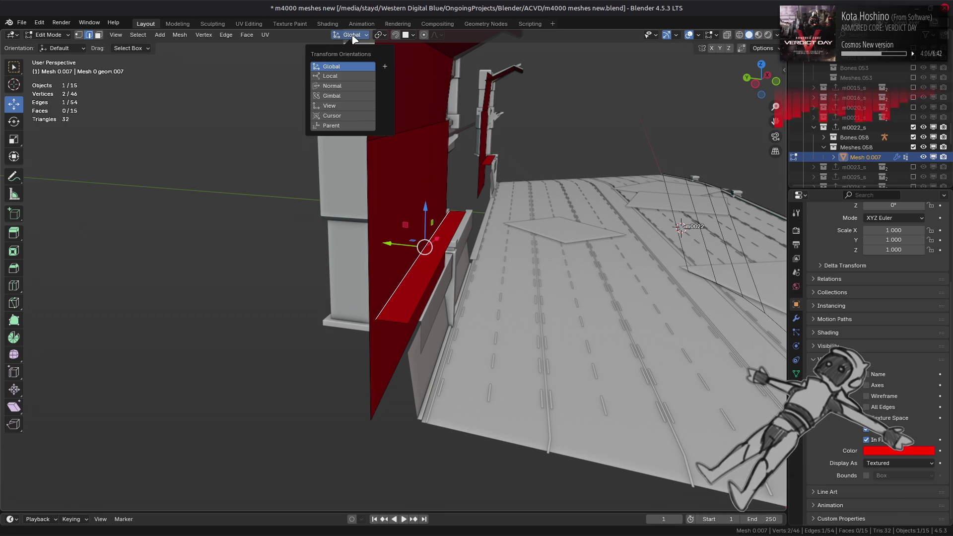
click(354, 86)
middle_drag(447, 219, 477, 222)
key(g)
key(x)
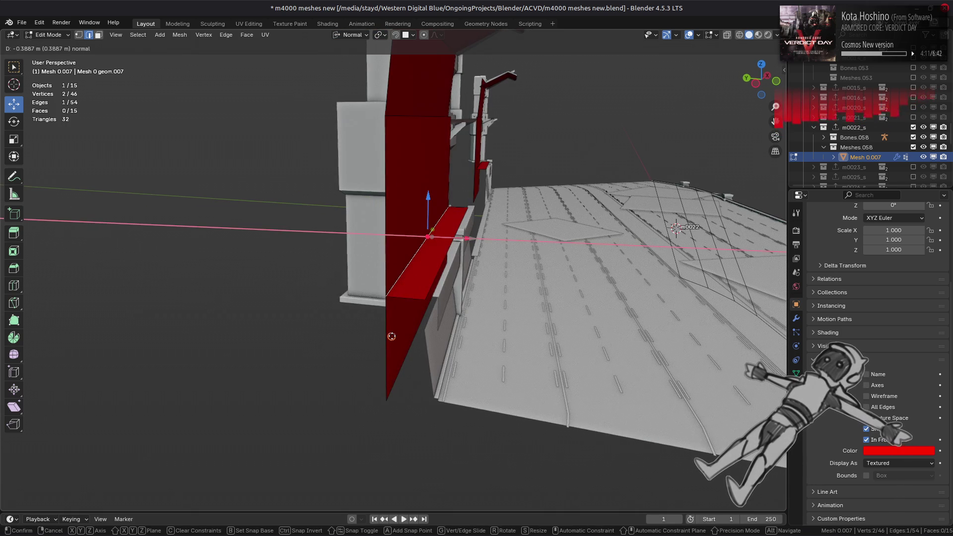
click(451, 259)
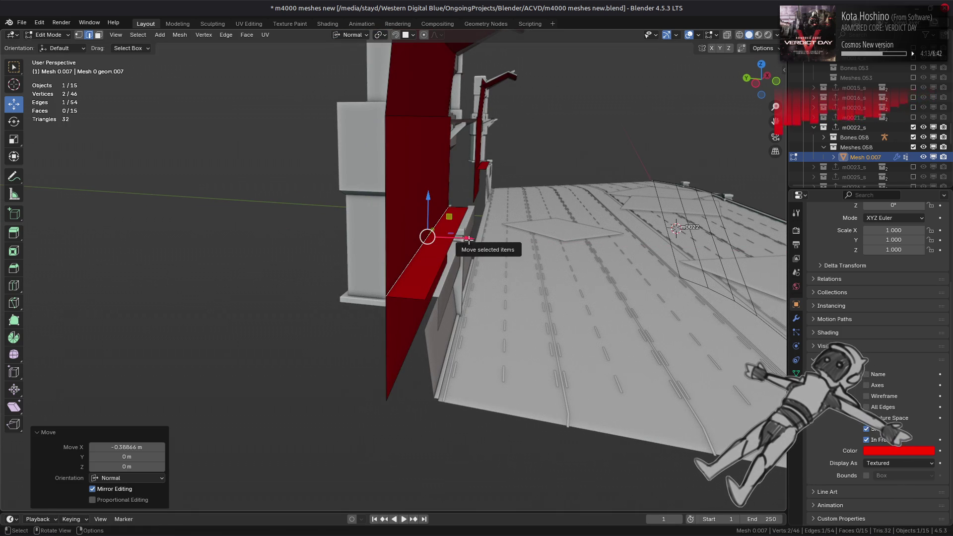
drag(469, 240, 459, 243)
text(-1)
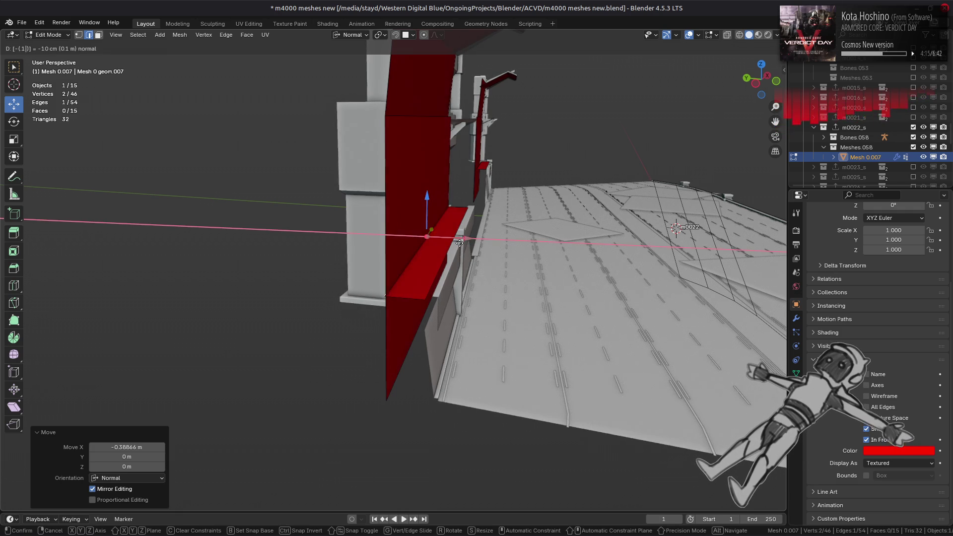
key(Return)
middle_drag(459, 243, 392, 268)
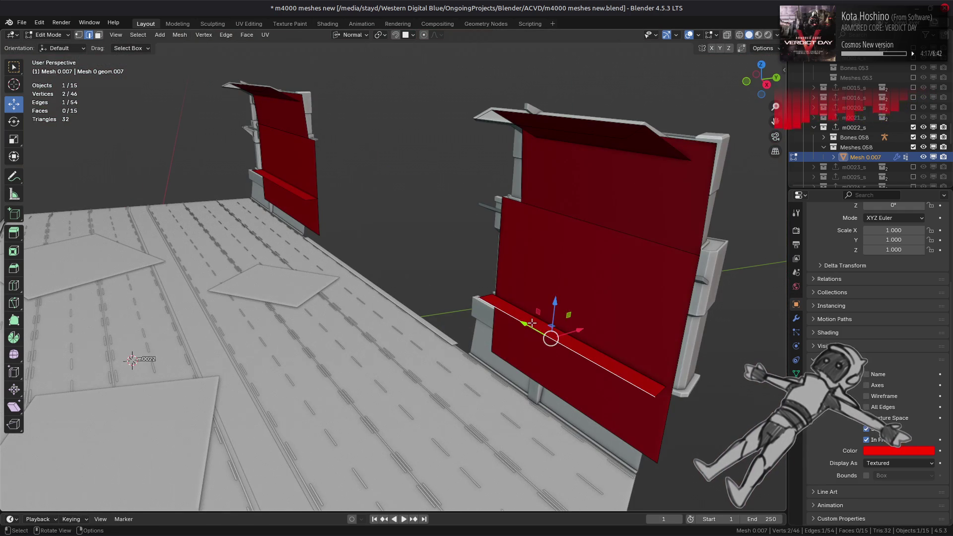
mouse_move(532, 324)
middle_down()
mouse_move(541, 325)
mouse_move(415, 300)
middle_up()
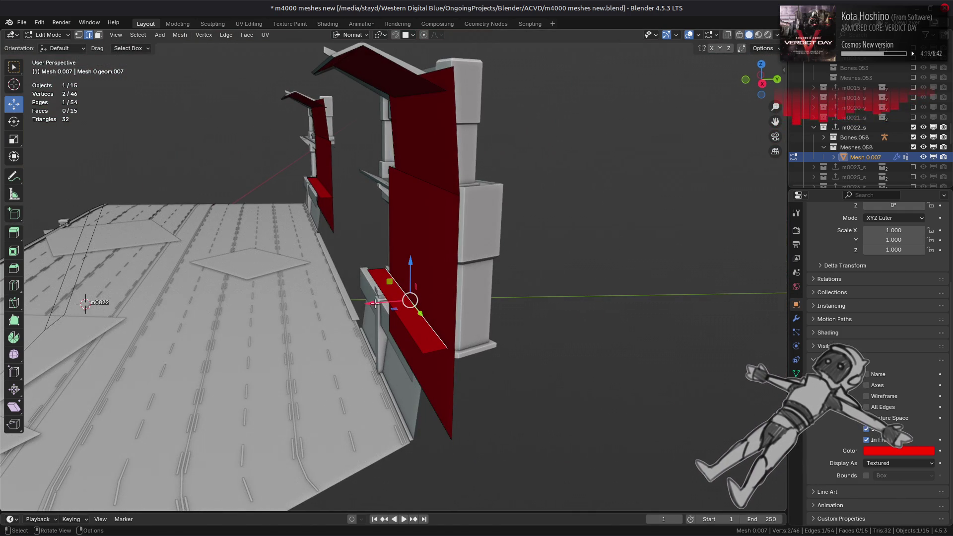
drag(375, 303, 380, 303)
Move the ledge edge another -10 cm along its normal and reposition a second ledge edge
key(g)
key(x)
key(x)
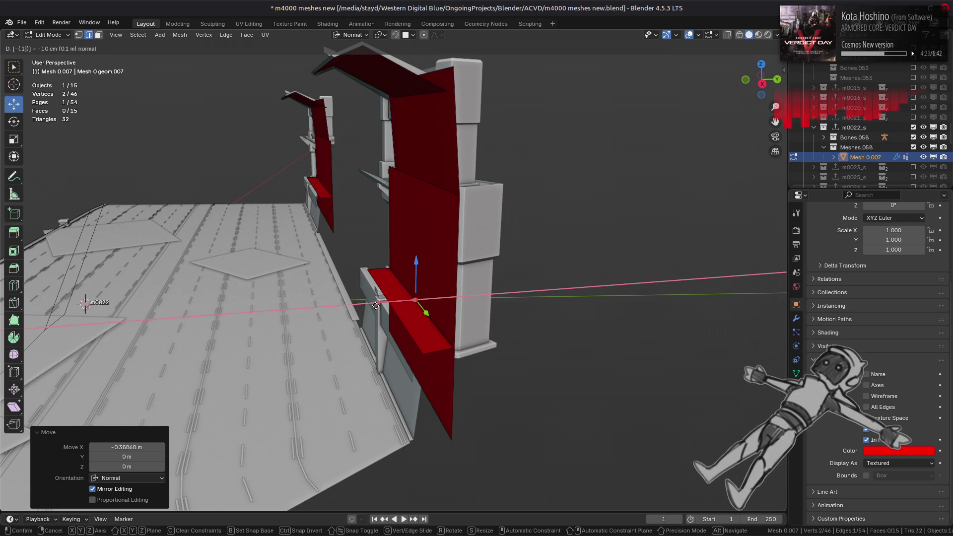
key(Return)
middle_drag(383, 305, 395, 310)
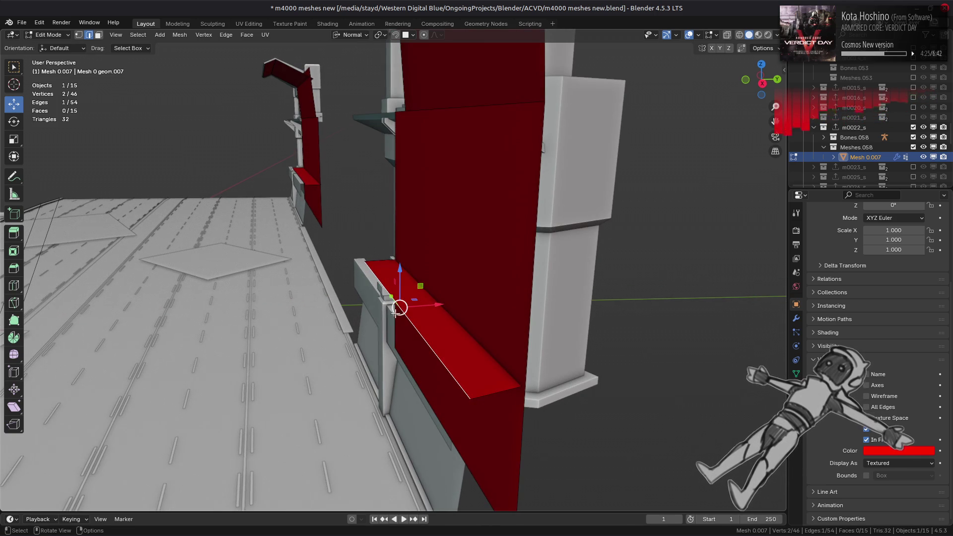
drag(432, 305, 365, 291)
mouse_move(365, 291)
middle_down()
mouse_move(488, 289)
mouse_move(370, 268)
middle_up()
click(359, 262)
mouse_move(362, 246)
mouse_down()
mouse_move(426, 241)
mouse_move(447, 227)
mouse_up()
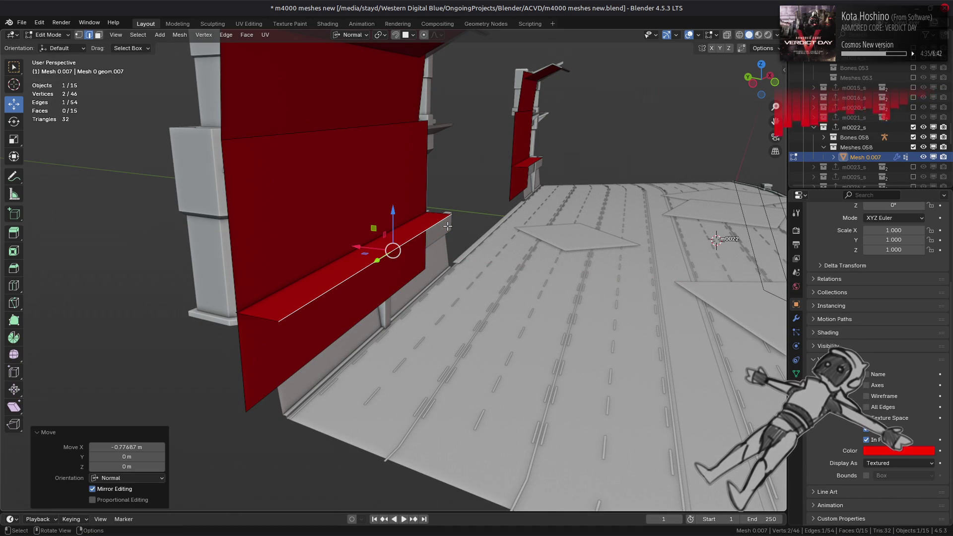
Flip the normals of the two small ledge faces, lower them 0.1 m on Z, and exit Edit Mode
key(3)
click(428, 219)
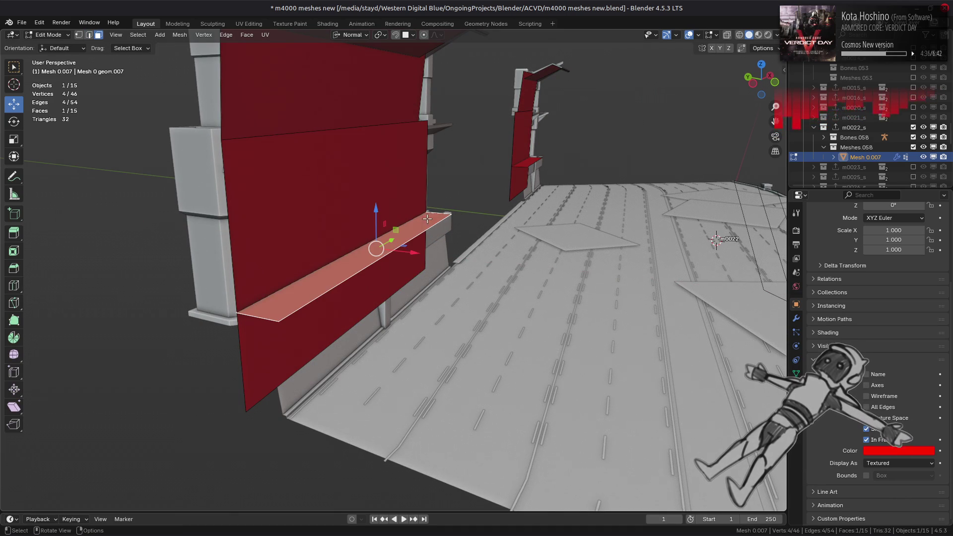
shift+click(526, 162)
click(350, 34)
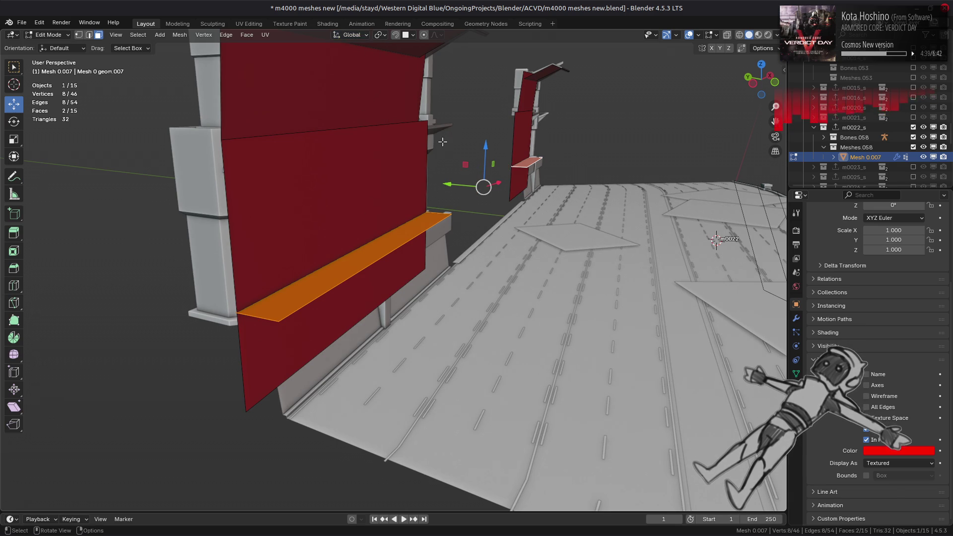
key(q)
click(418, 187)
key(g)
key(z)
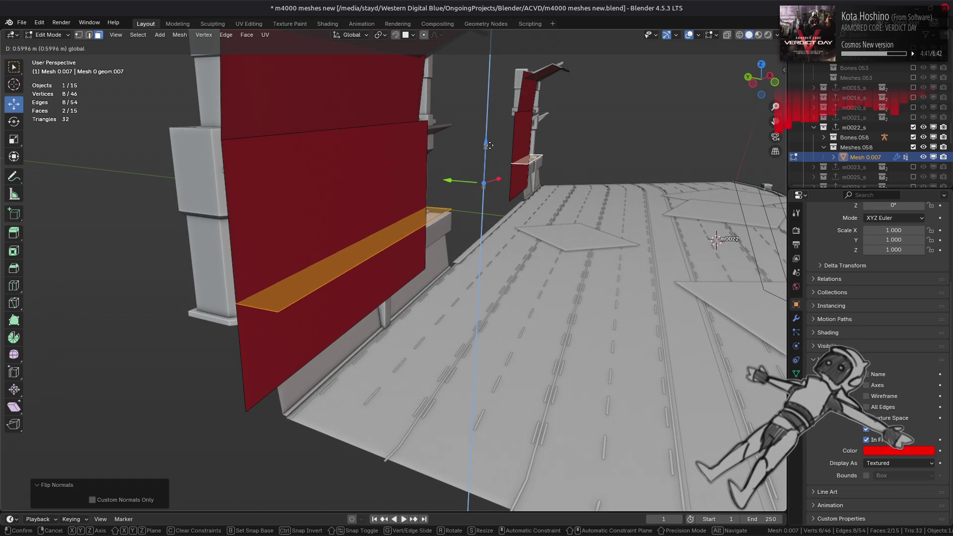
key(minus)
key(Return)
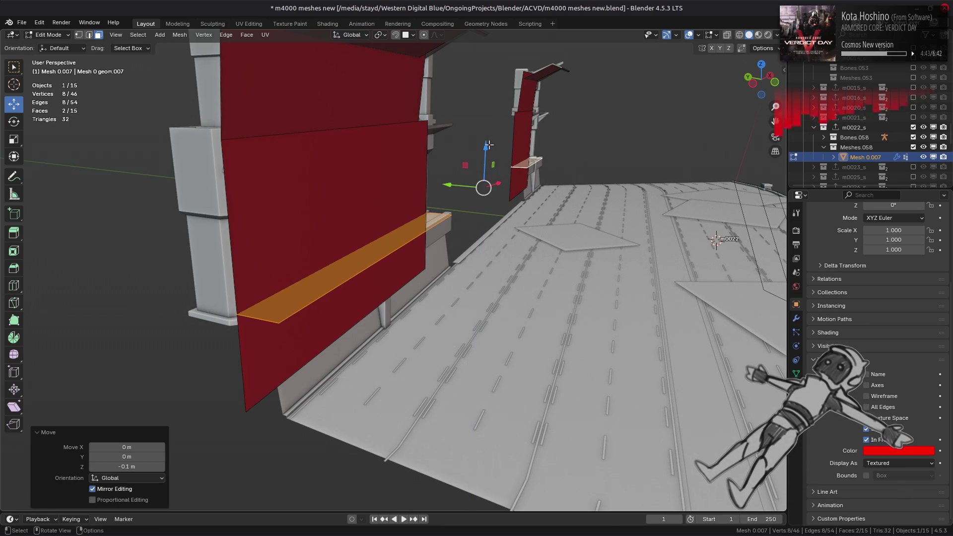
key(Tab)
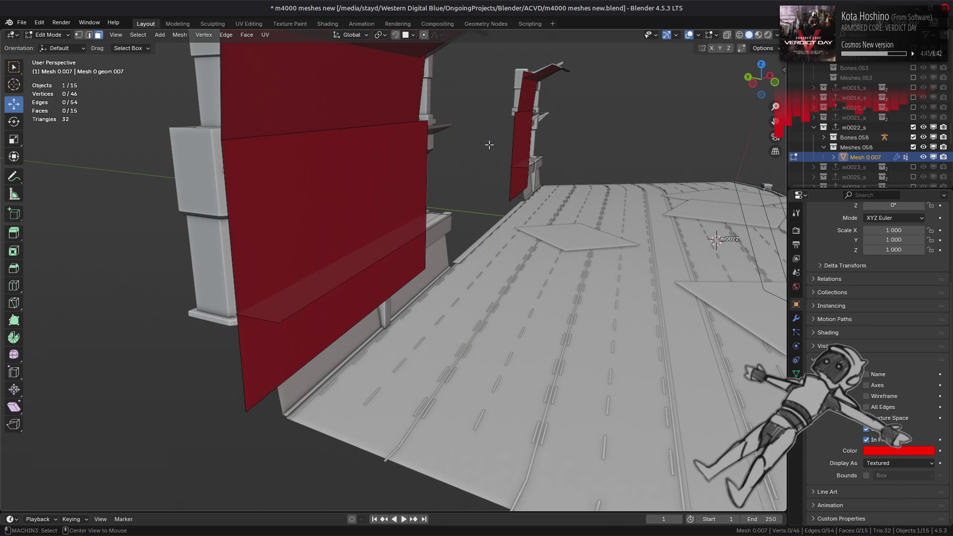
scroll(490, 144, down, 4)
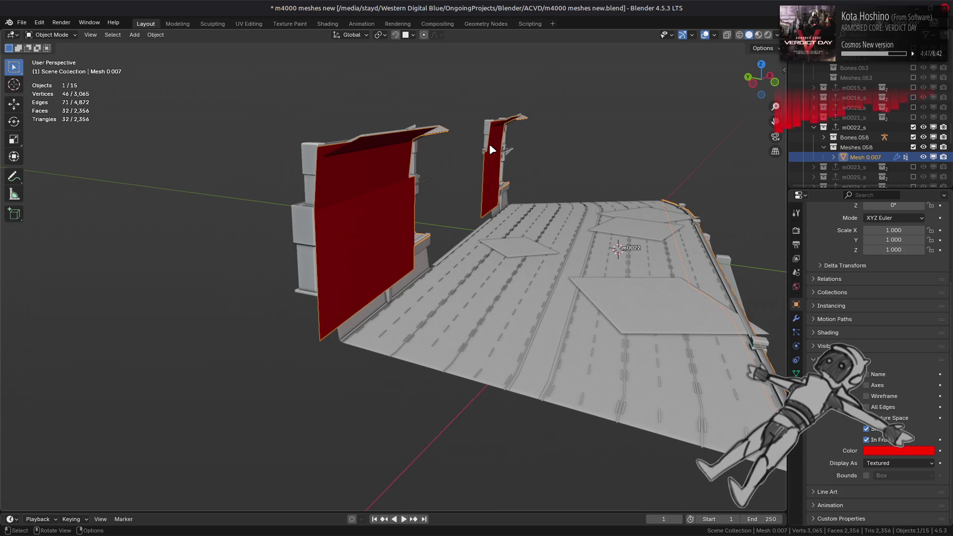
Turn off In Front for the red wall and enter Edit Mode with all vertices selected
mouse_move(491, 152)
middle_down()
mouse_move(334, 164)
mouse_move(282, 226)
mouse_move(351, 221)
middle_up()
click(866, 440)
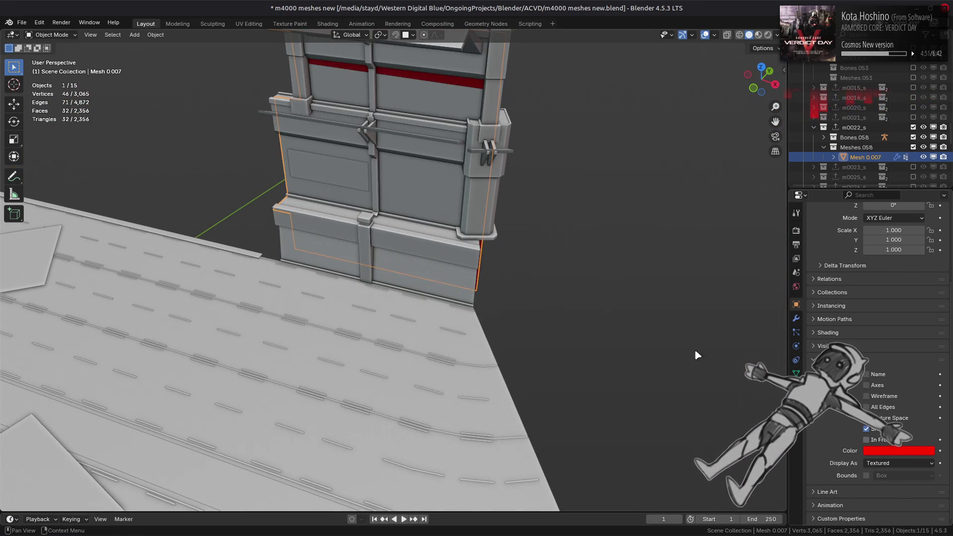
key(Tab)
mouse_move(558, 289)
middle_down()
mouse_move(487, 281)
mouse_move(454, 291)
mouse_move(373, 266)
mouse_move(561, 354)
mouse_move(345, 323)
middle_up()
key(a)
scroll(372, 266, up, 5)
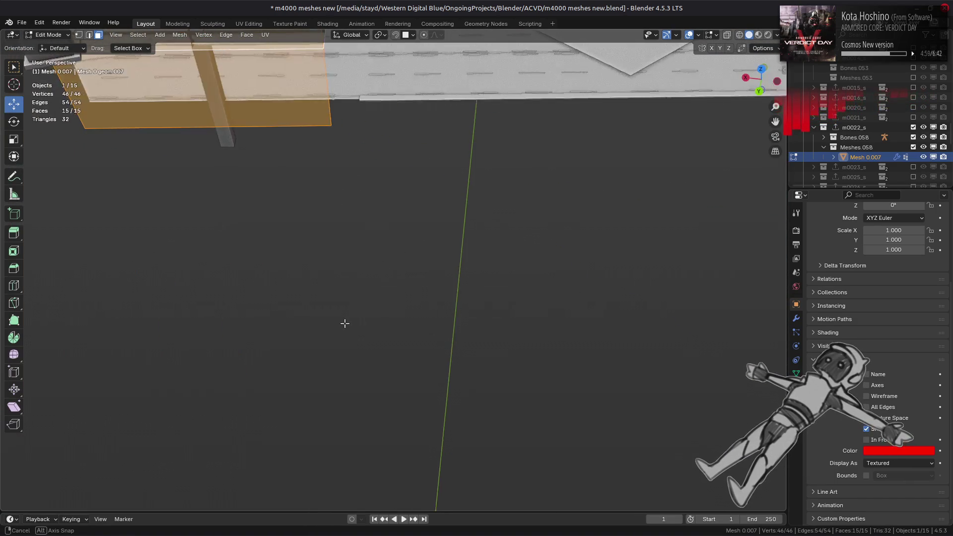
Set snapping to Vertex and slide the wall's top corner vertex along its edge
mouse_move(290, 193)
middle_down()
mouse_move(409, 303)
mouse_move(493, 244)
mouse_move(410, 167)
middle_up()
key(1)
click(406, 166)
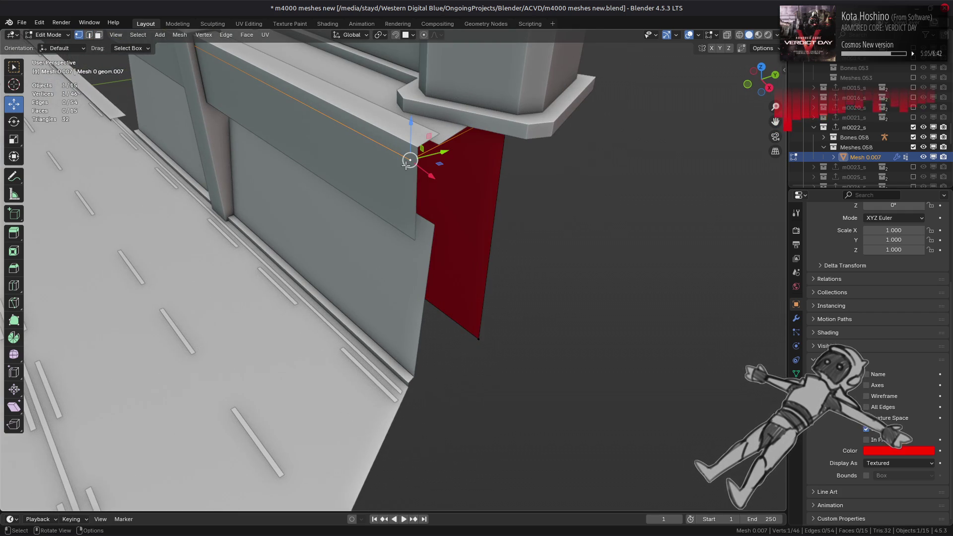
click(407, 36)
click(407, 106)
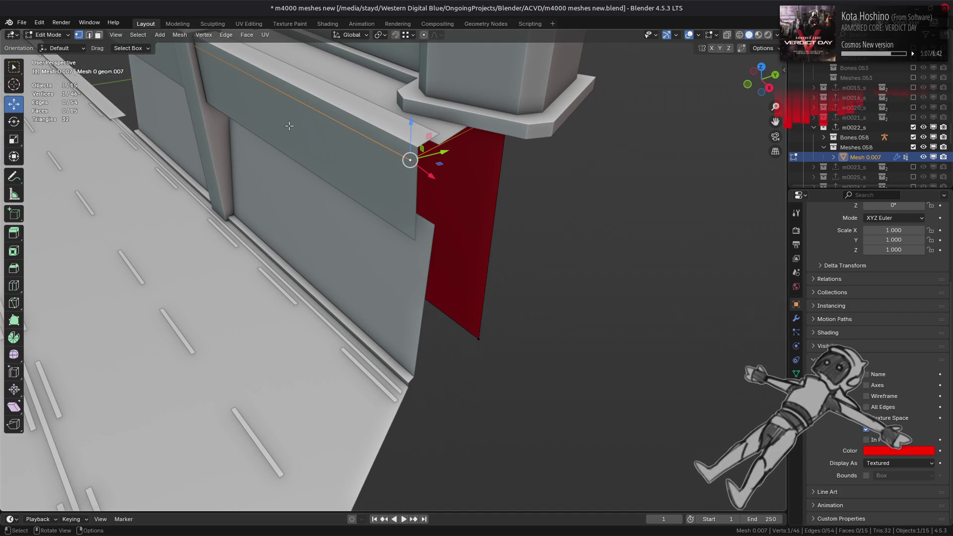
key(shift+v)
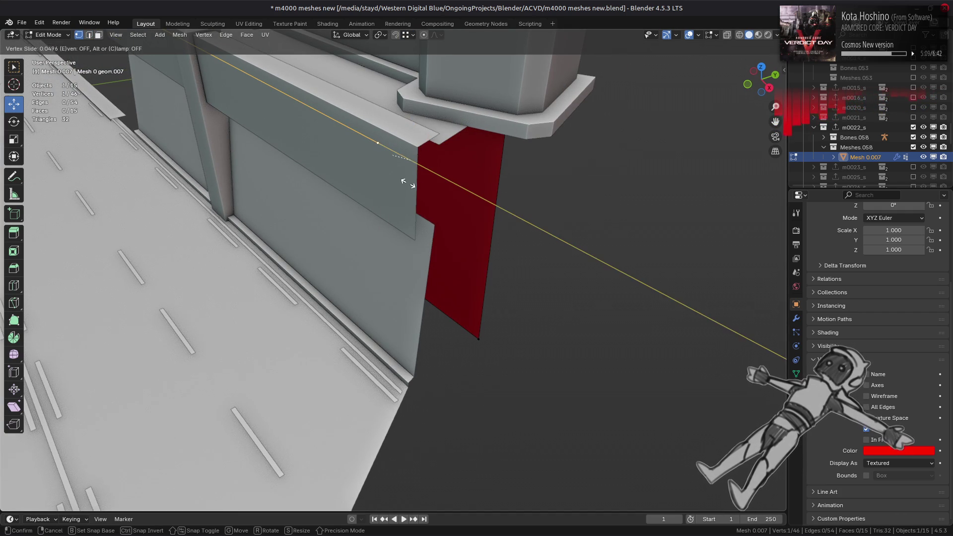
click(417, 154)
mouse_move(419, 159)
middle_down()
mouse_move(343, 166)
mouse_move(341, 198)
mouse_move(305, 202)
mouse_move(389, 196)
middle_up()
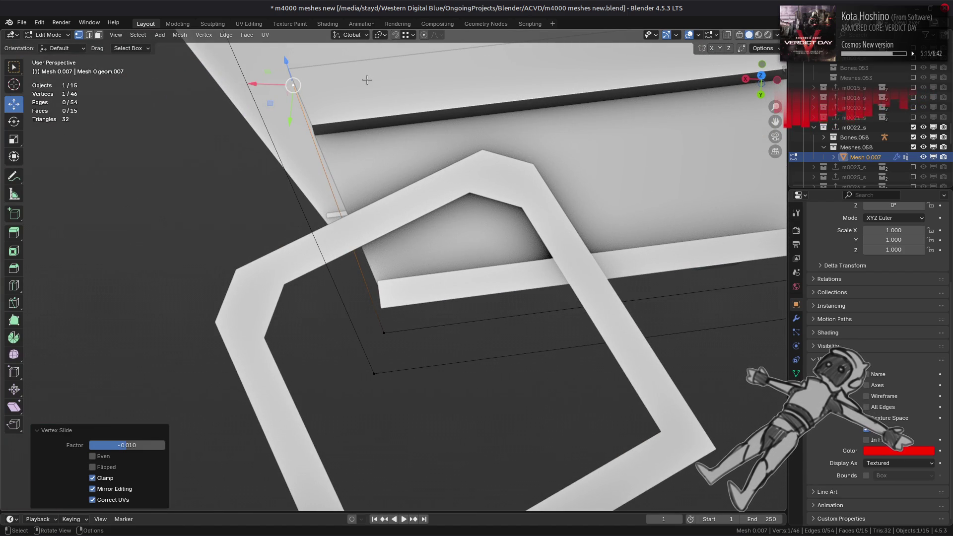
Set snapping to Edge, slide the corner vertex along its edge, and return to Object Mode
click(413, 35)
click(400, 115)
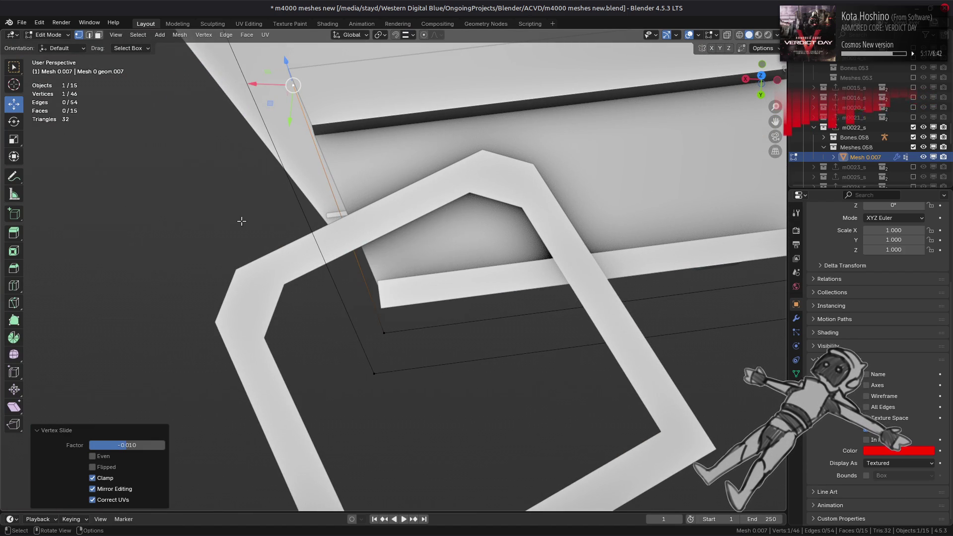
key(shift+v)
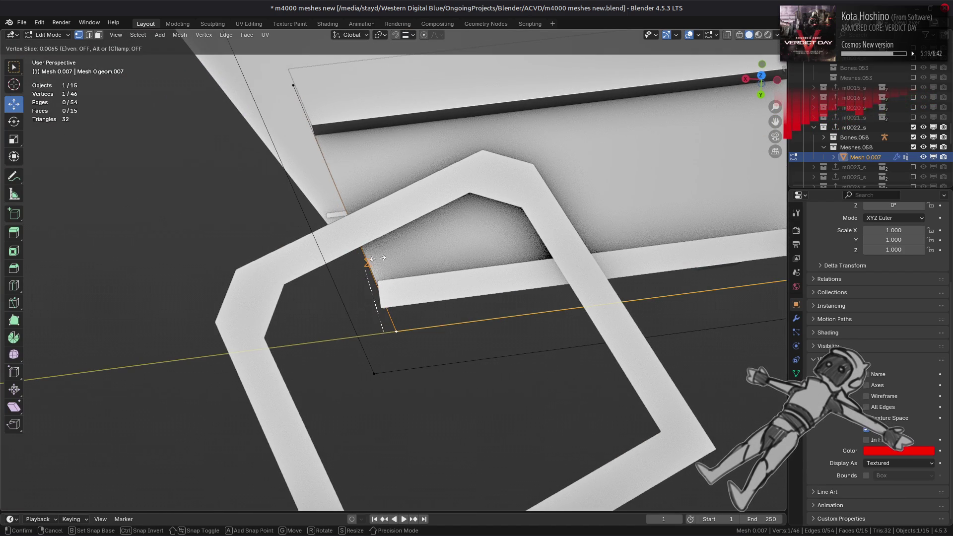
click(376, 258)
scroll(376, 258, down, 2)
mouse_move(377, 258)
middle_down()
mouse_move(270, 250)
mouse_move(457, 206)
mouse_move(451, 258)
middle_up()
key(Tab)
key(alt+a)
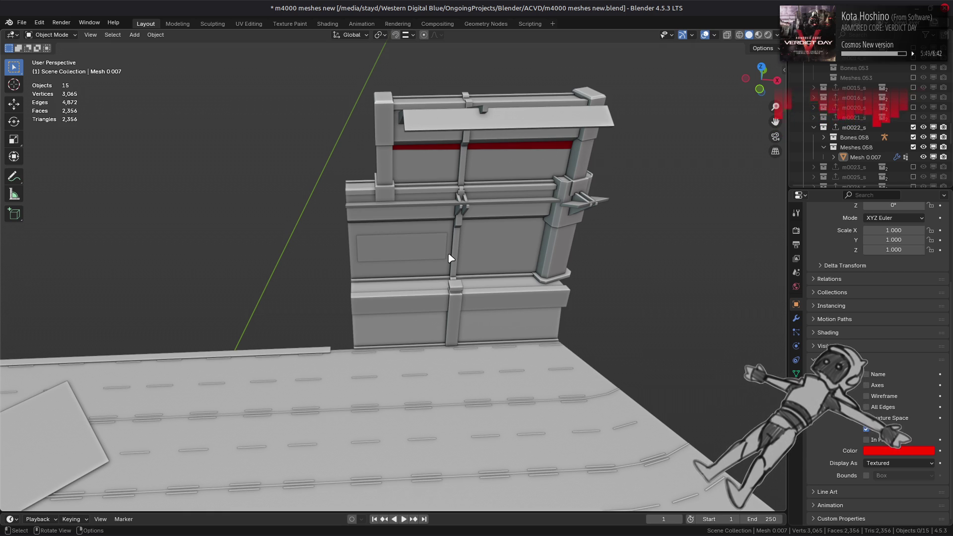
Re-enable In Front for the red wall and save the blend file
click(866, 439)
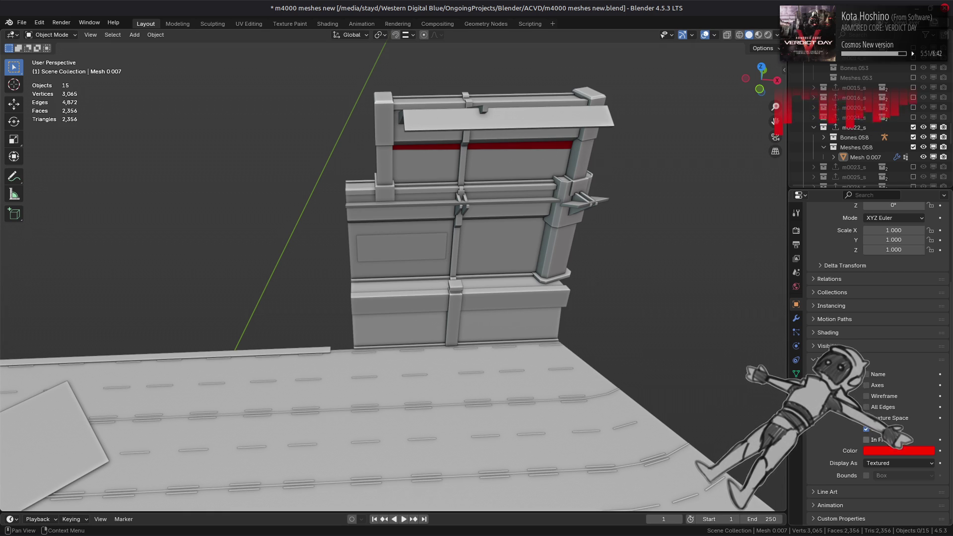
mouse_move(472, 248)
middle_down()
mouse_move(349, 207)
mouse_move(505, 153)
mouse_move(446, 205)
mouse_move(460, 198)
middle_up()
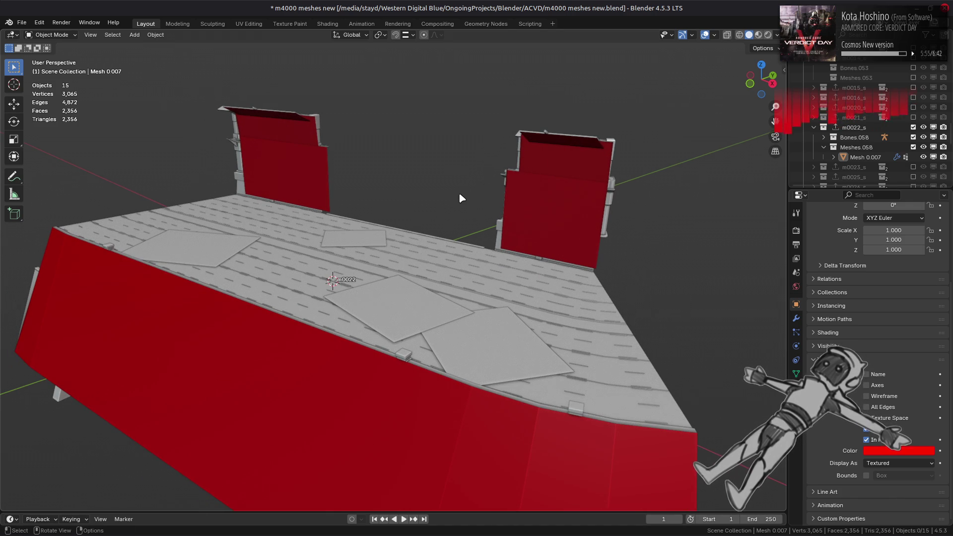
key(ctrl+s)
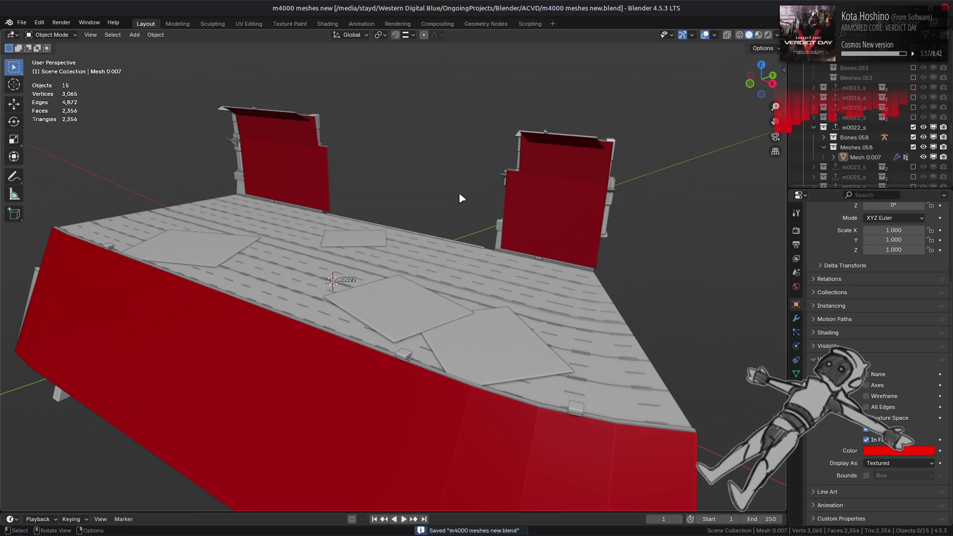
Add and apply a Triangulate modifier on Mesh 0.007
click(505, 198)
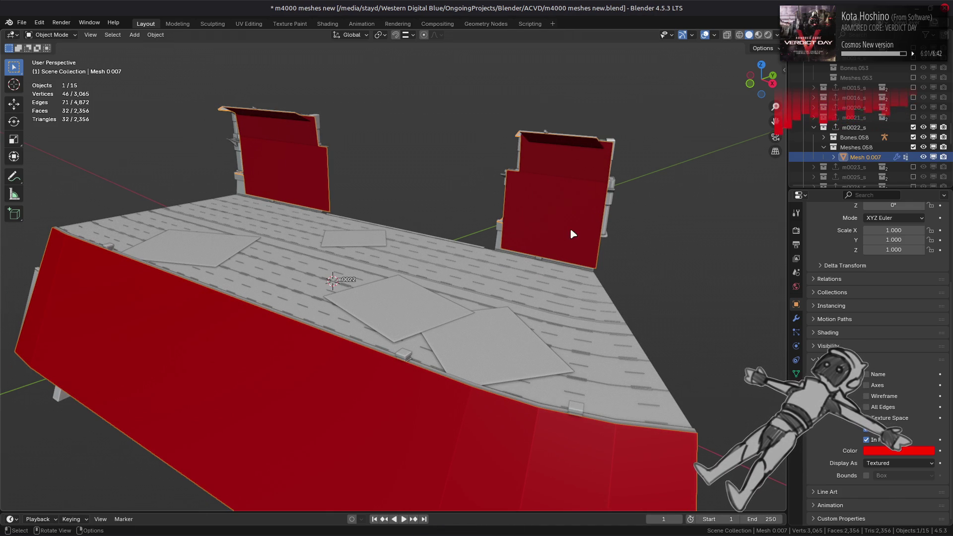
click(797, 320)
click(796, 321)
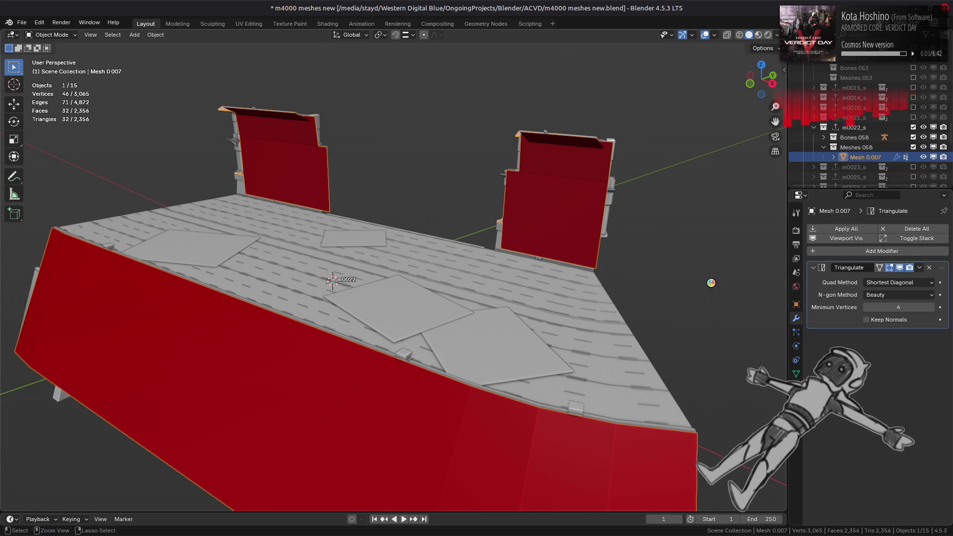
key(ctrl+s)
click(920, 268)
click(872, 279)
Export the m0022_s collection as m0022_s.smd and save the blend file
click(854, 127)
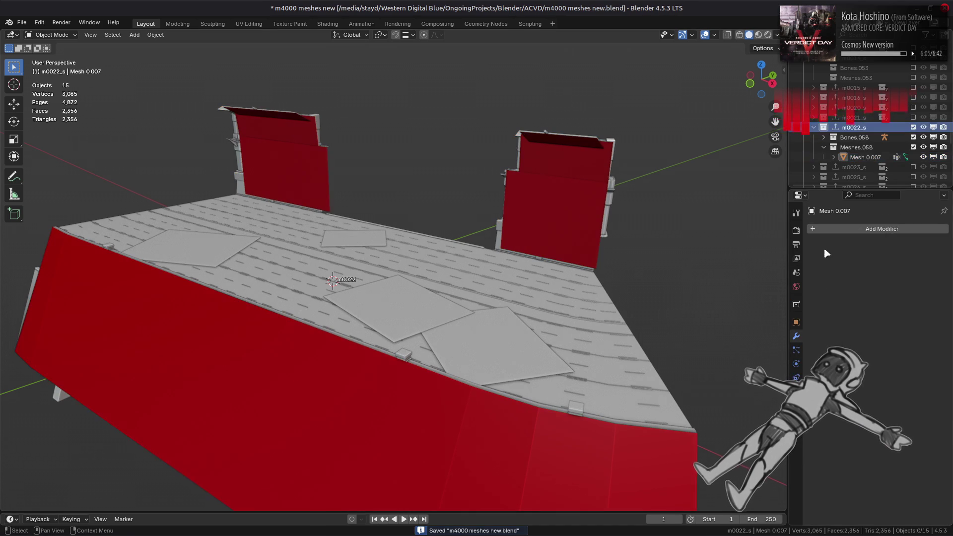
click(797, 304)
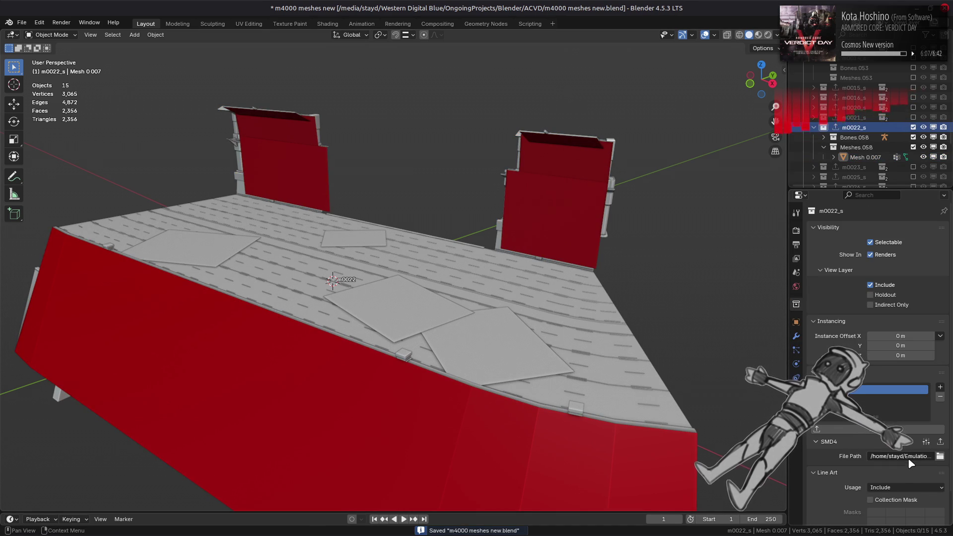
click(940, 442)
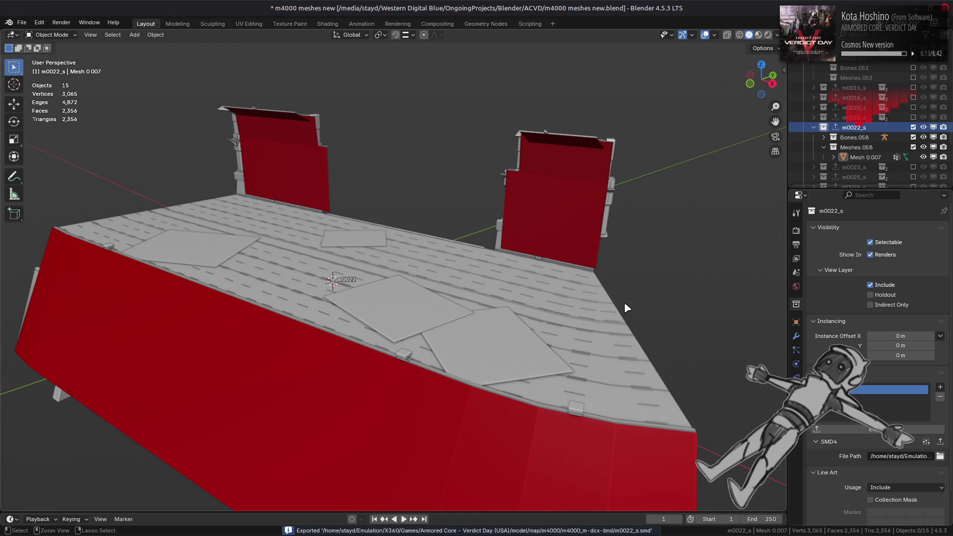
key(a)
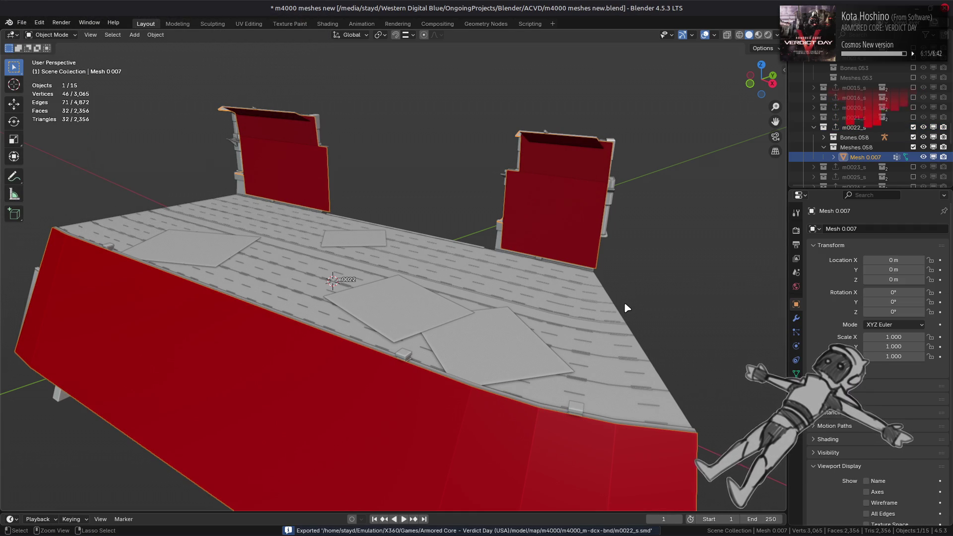
key(alt+a)
key(ctrl+s)
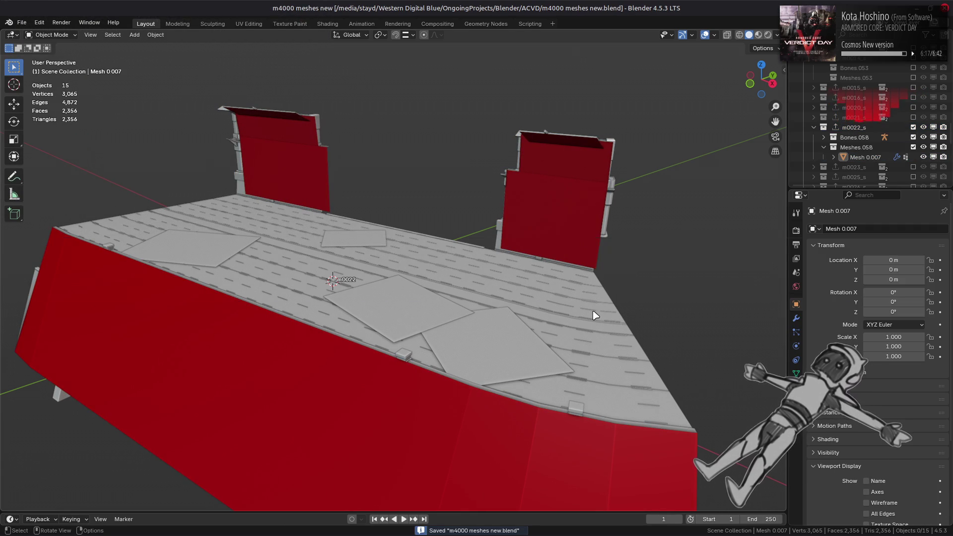
key(alt+Tab)
key(Tab)
key(Tab)
key(Tab)
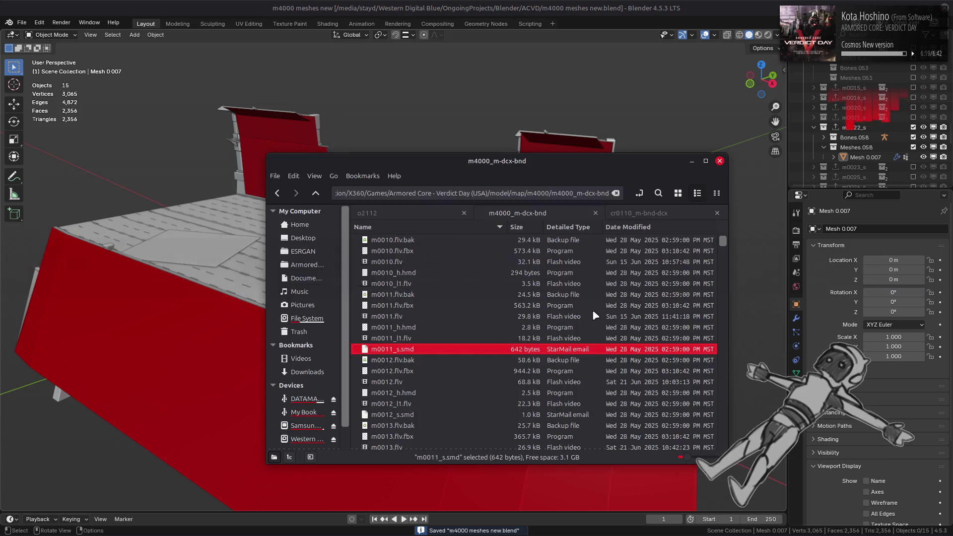
Repack the m4000_m-dcx-bnd folder with YabberExtended from the m4000 folder
key(alt+Up)
right_click(431, 287)
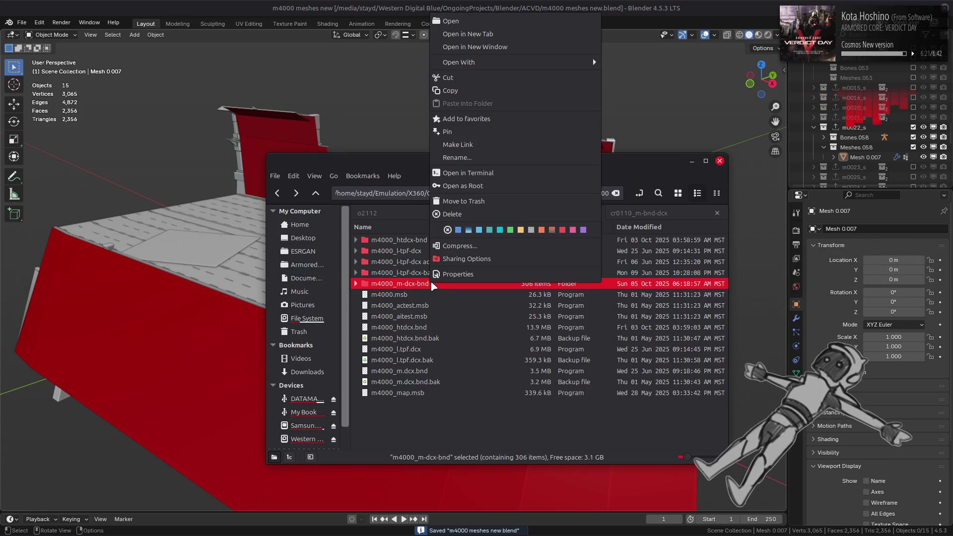
mouse_move(559, 61)
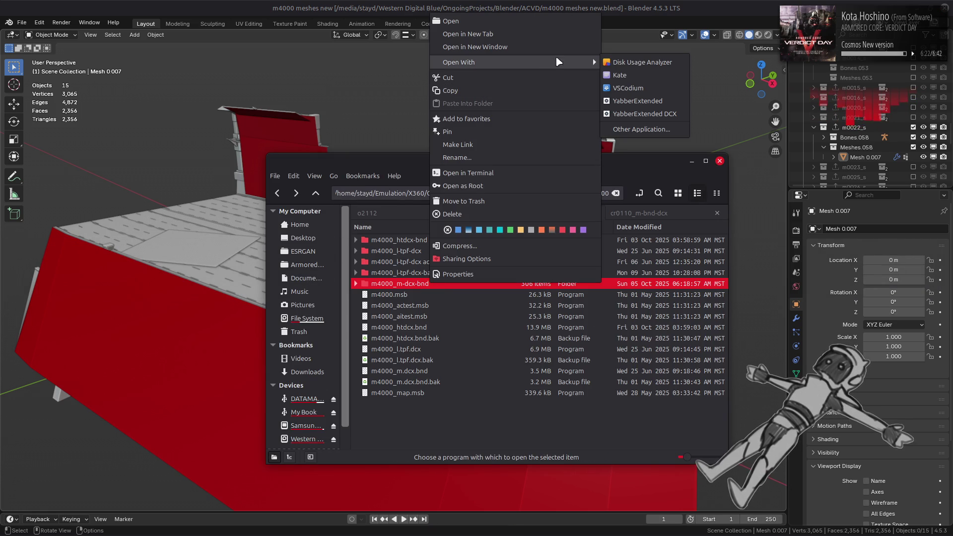
click(637, 101)
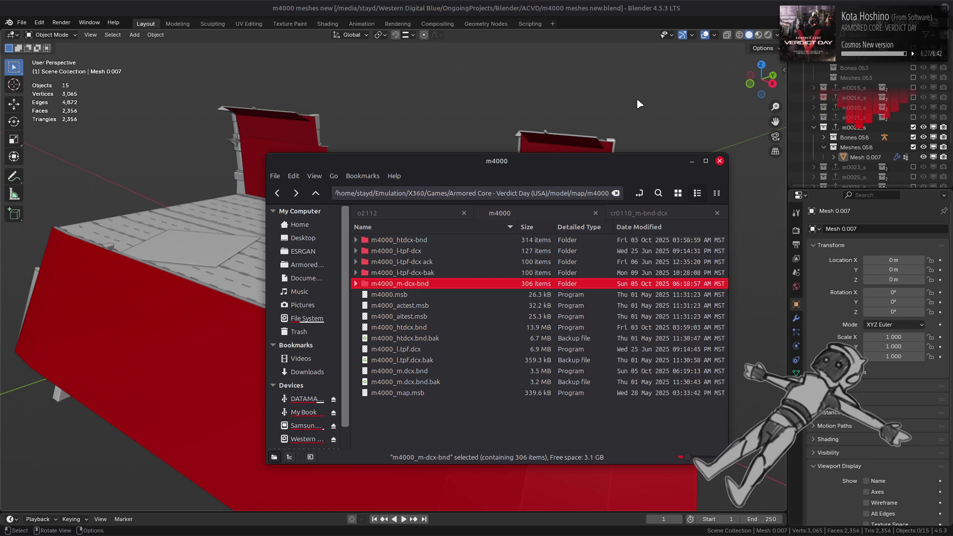
Bring the Xenia emulator window to the front from the taskbar
mouse_move(814, 533)
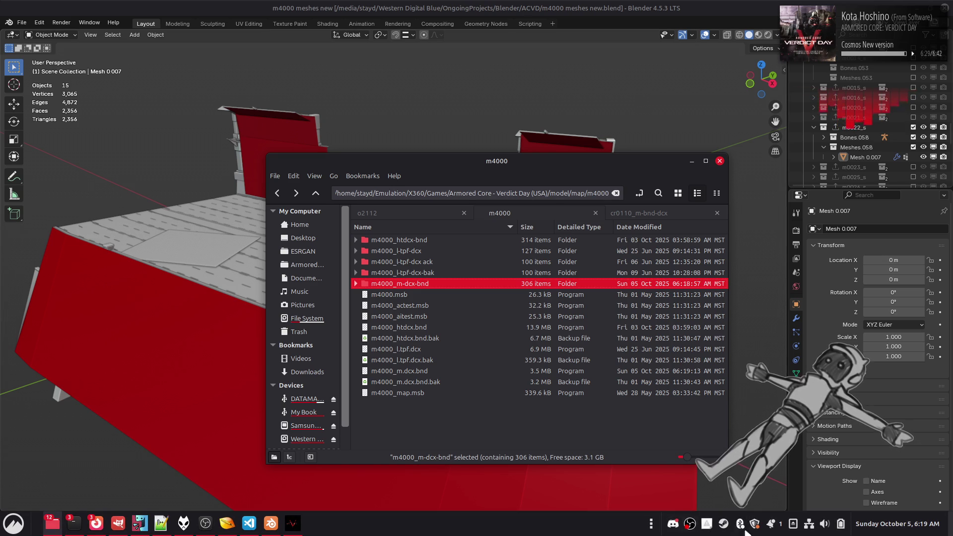
scroll(822, 527, down, 1)
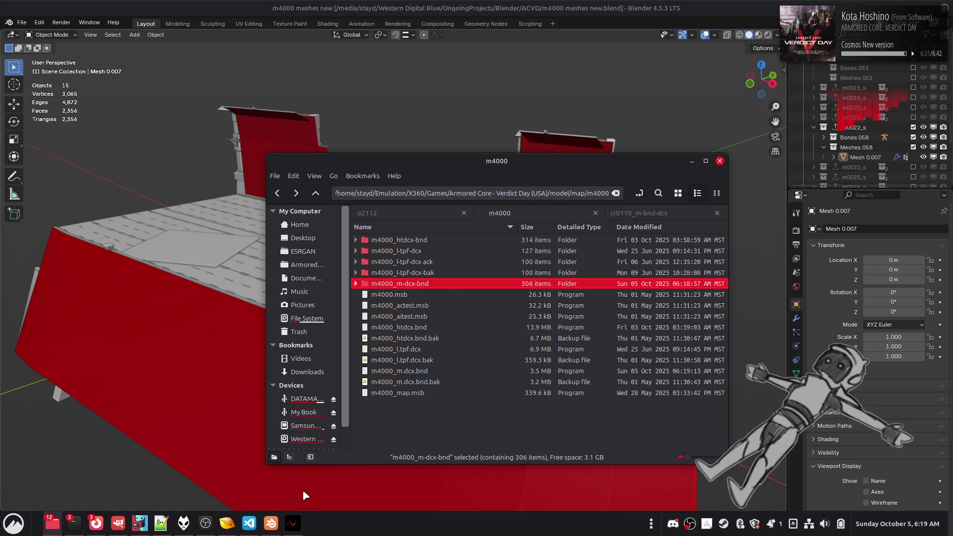
click(293, 522)
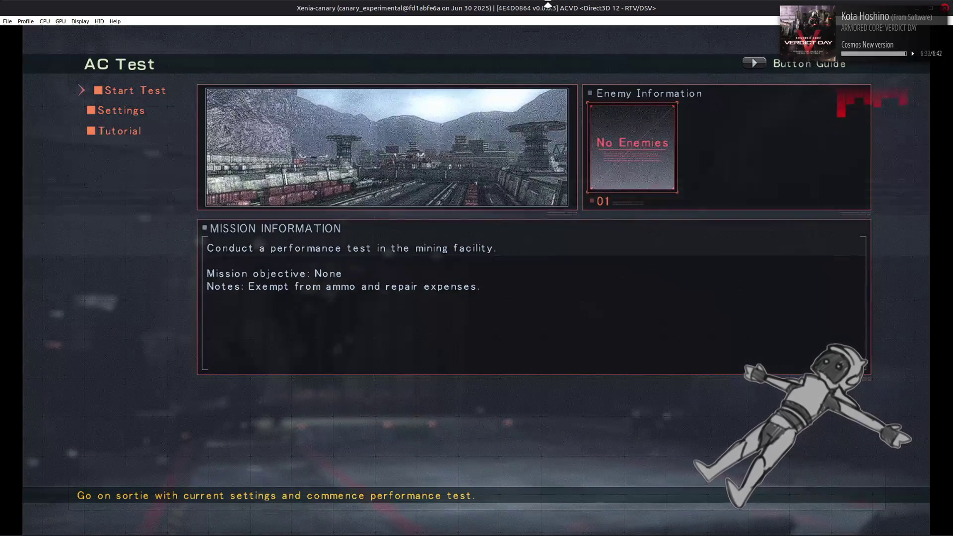
Commence the AC Test sortie on the mining facility level
key(Return)
key(Return)
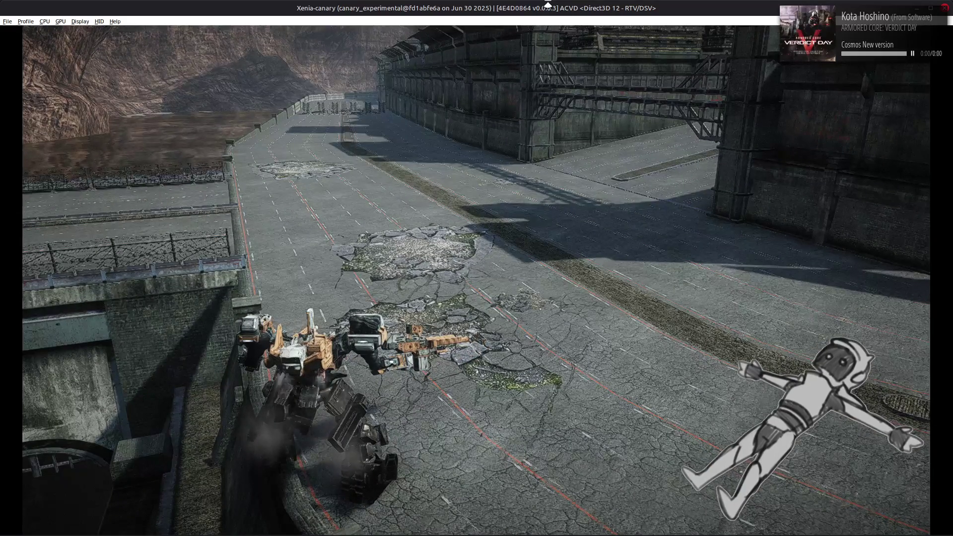
Pause the test and confirm quitting back to the AC Test mission screen
key(Escape)
key(Return)
key(Escape)
key(Escape)
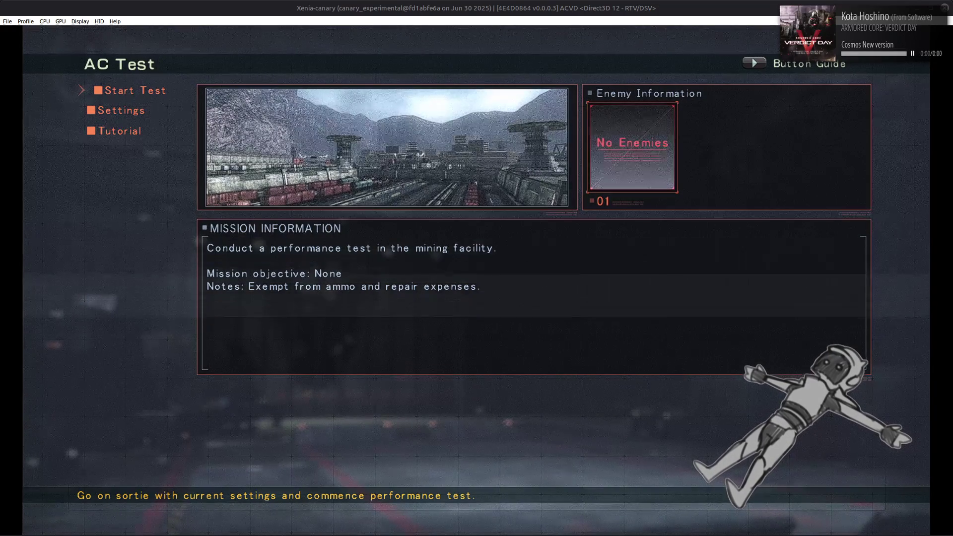
Lower the system volume, skip to the next music track, and switch back to Blender
mouse_move(827, 531)
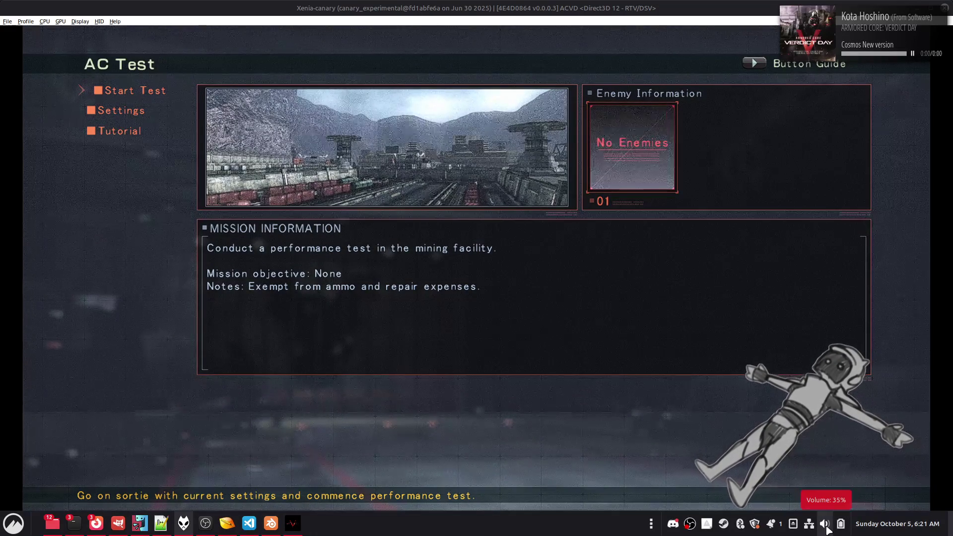
key(XF86AudioLowerVolume)
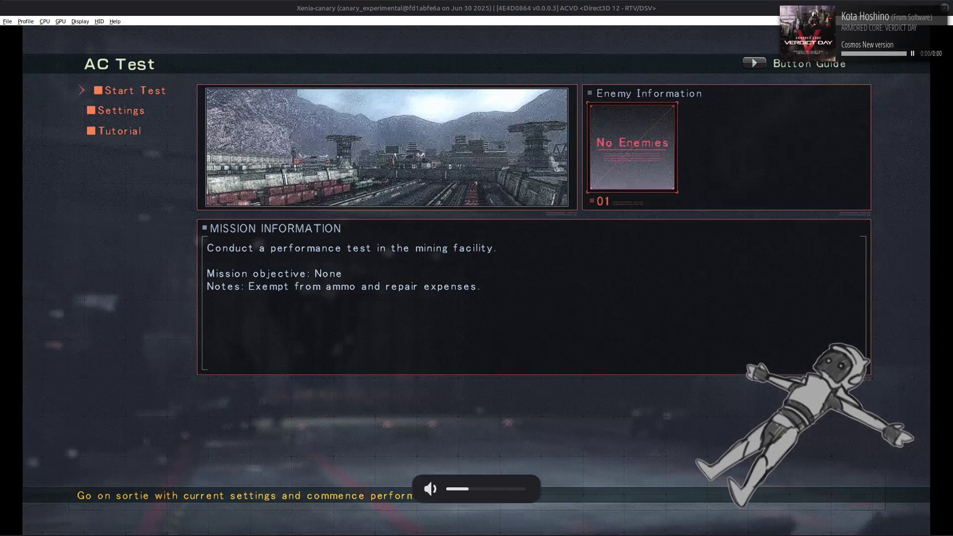
key(XF86AudioNext)
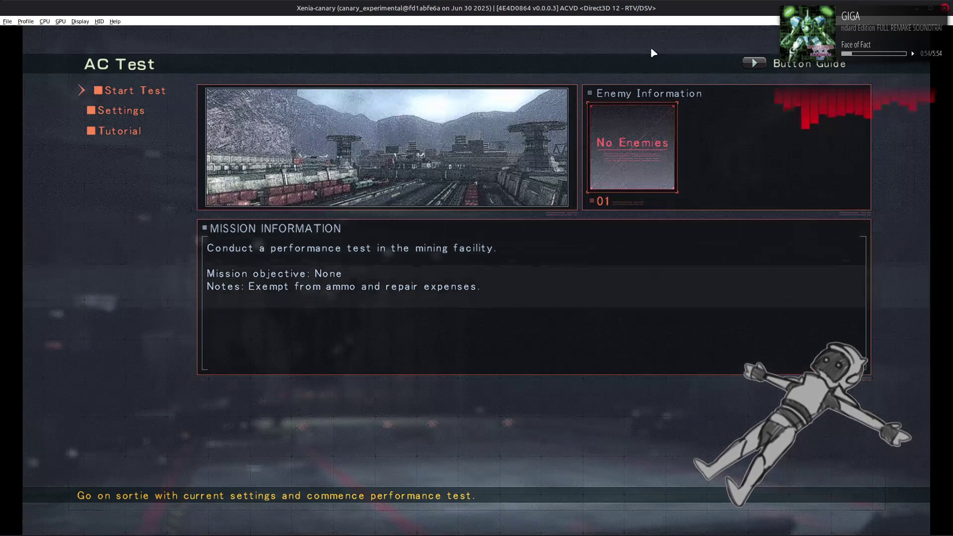
key(alt+Tab)
key(alt+Tab)
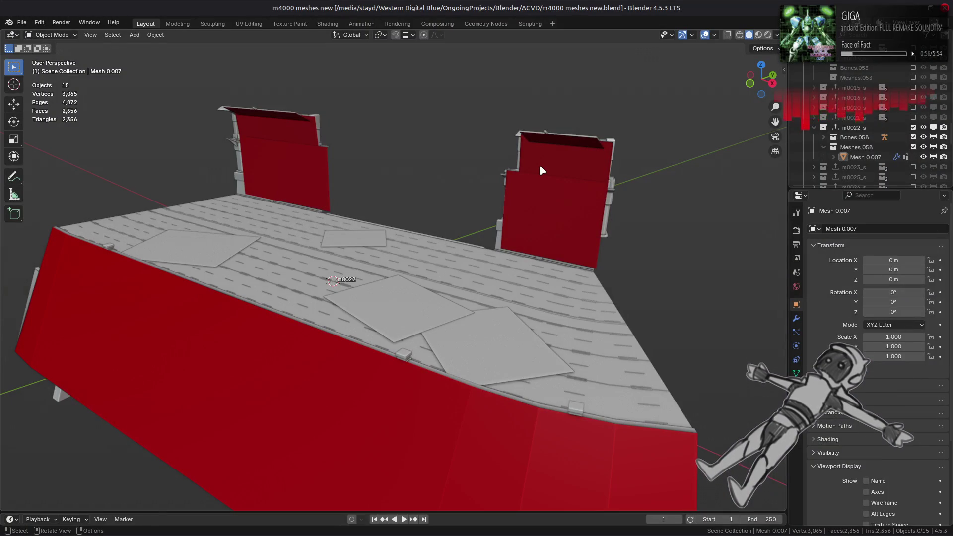
Delete the thin strip faces from both upper wall panels of Mesh 0.007, then select all faces
click(534, 167)
key(Tab)
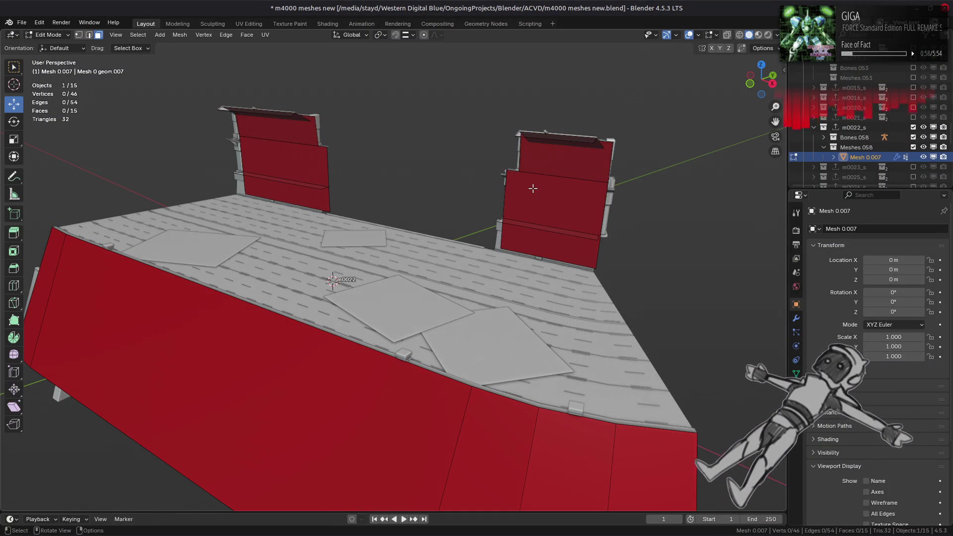
click(529, 218)
click(522, 226)
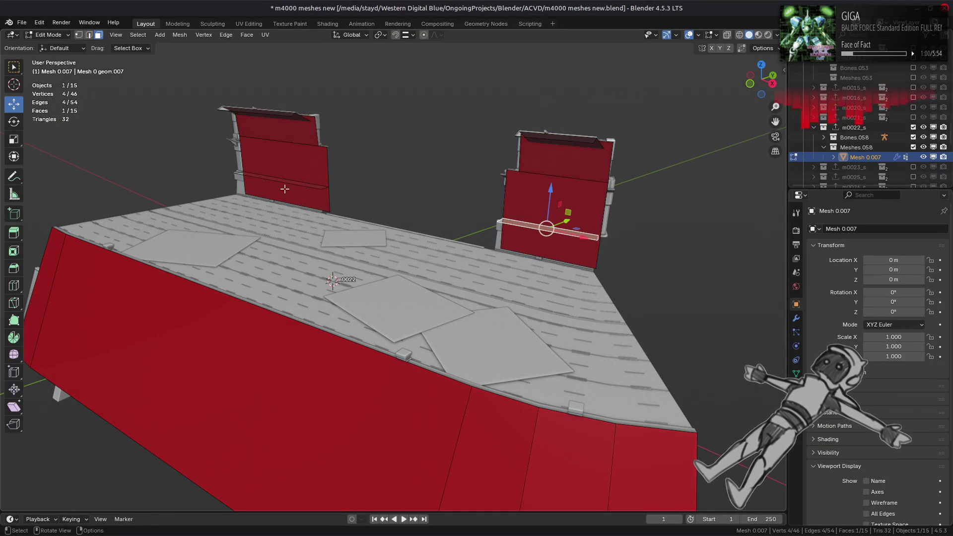
shift+click(285, 187)
right_click(348, 205)
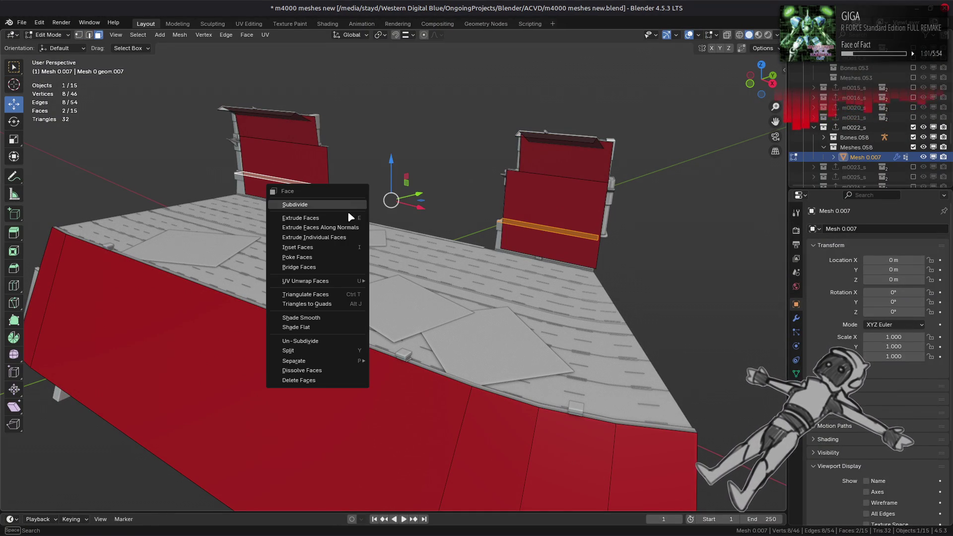
click(314, 381)
middle_drag(361, 319, 360, 242)
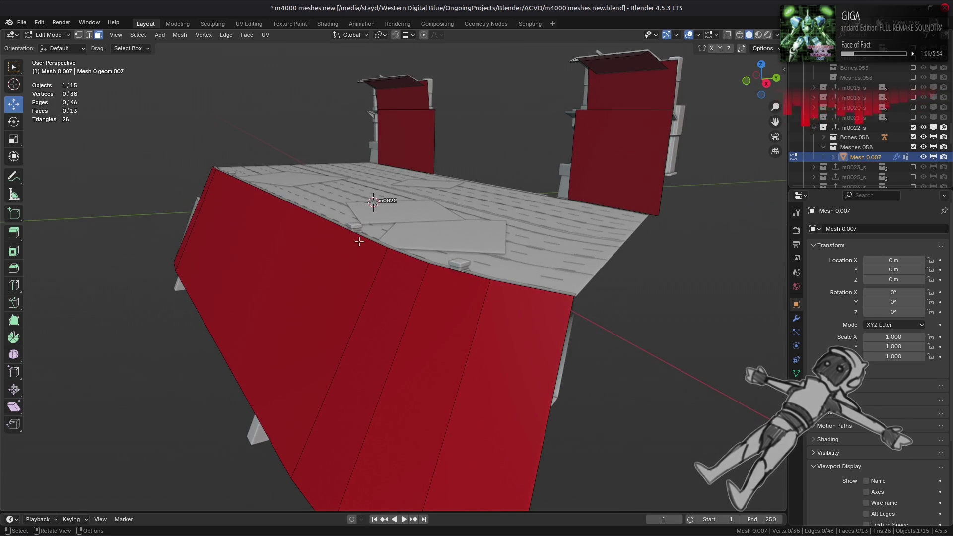
mouse_move(399, 223)
middle_down()
mouse_move(394, 264)
mouse_move(383, 254)
middle_up()
key(a)
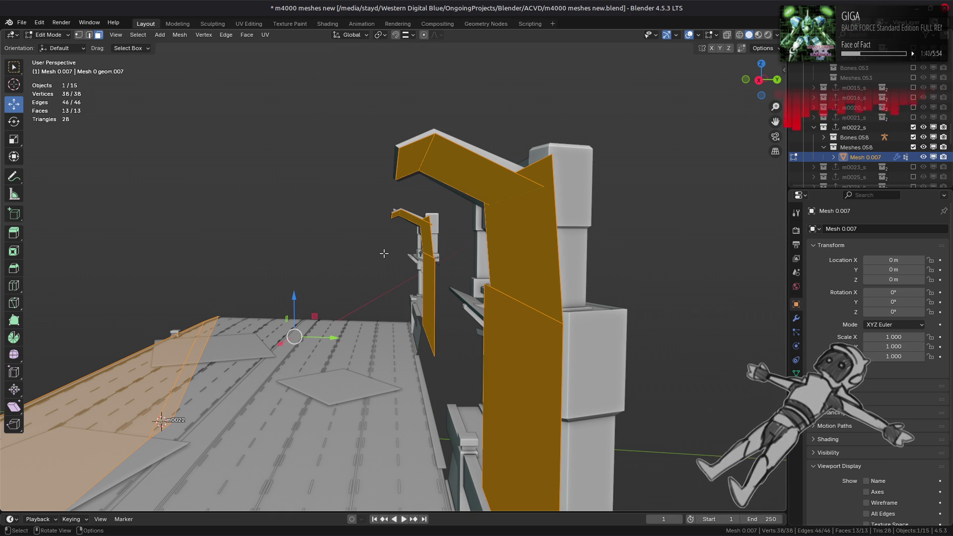
Delete the large front wall face and its connected faces from the collision mesh
middle_drag(406, 210, 414, 216)
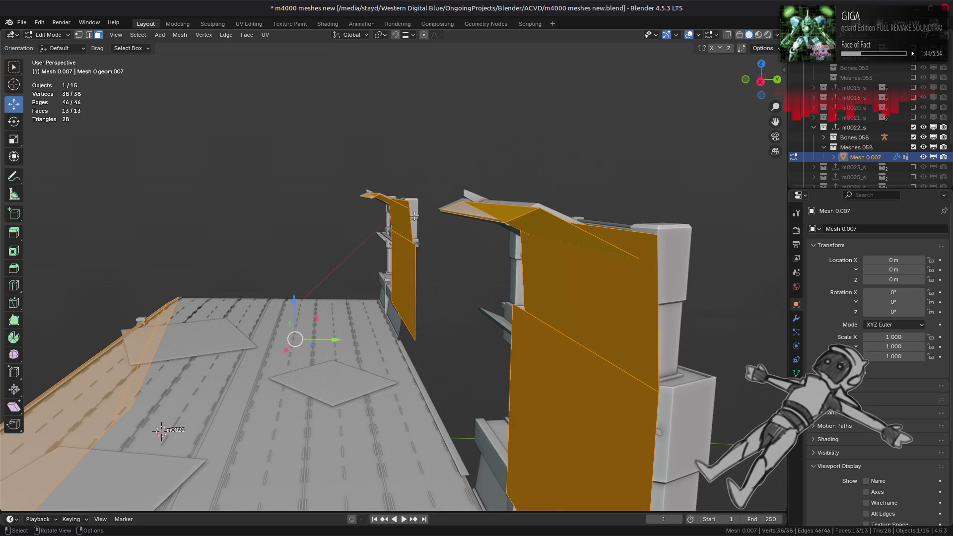
mouse_move(415, 217)
middle_down()
mouse_move(477, 258)
mouse_move(456, 280)
mouse_move(540, 159)
middle_up()
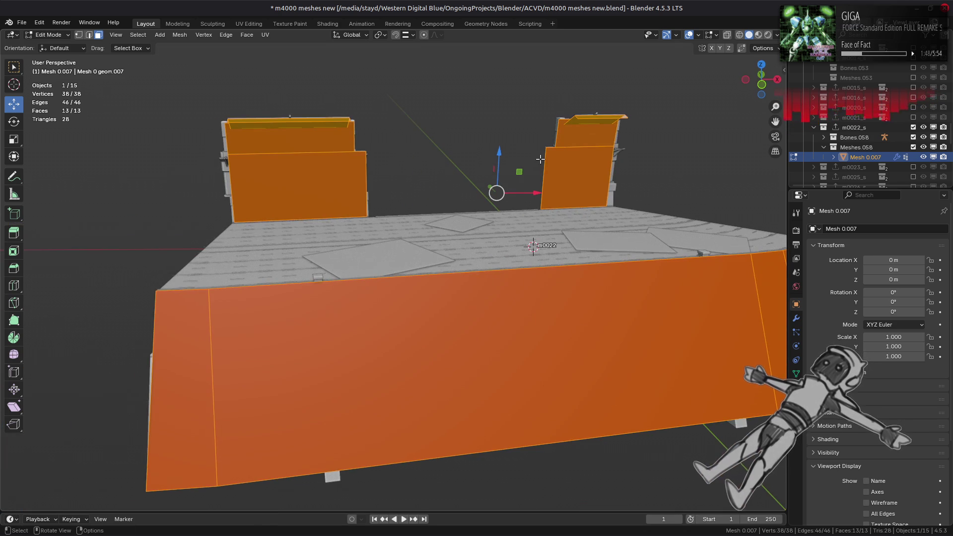
click(506, 323)
key(ctrl+l)
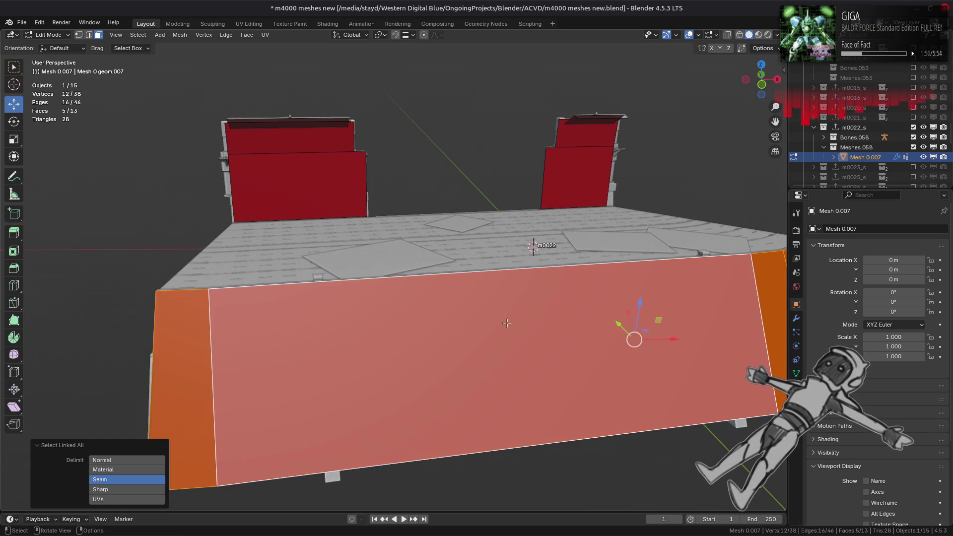
mouse_move(507, 324)
middle_down()
mouse_move(392, 322)
mouse_move(416, 290)
middle_up()
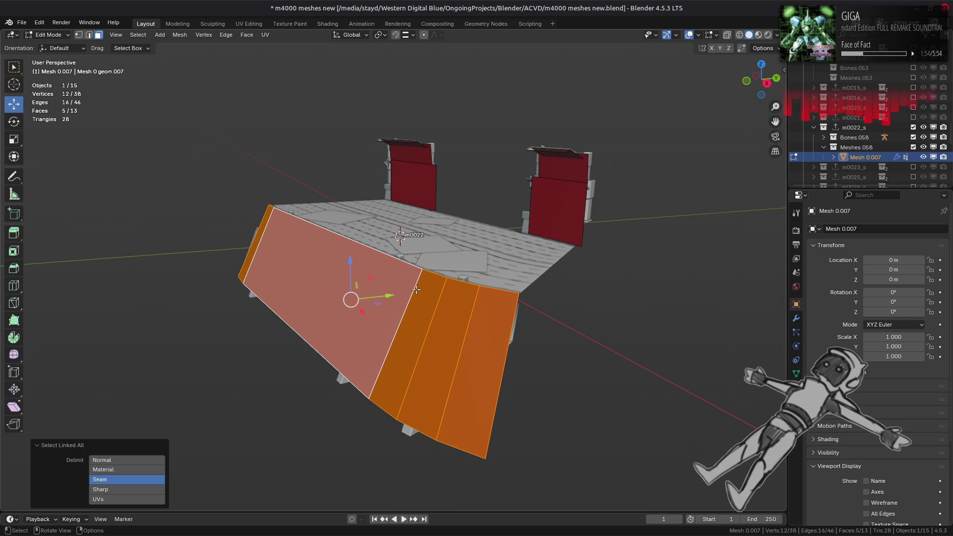
right_click(416, 289)
click(416, 289)
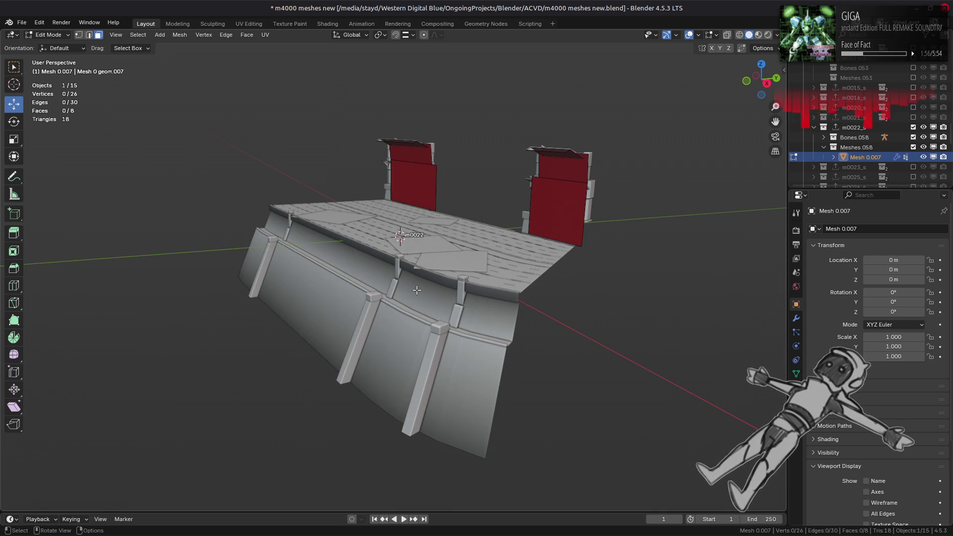
scroll(416, 290, up, 2)
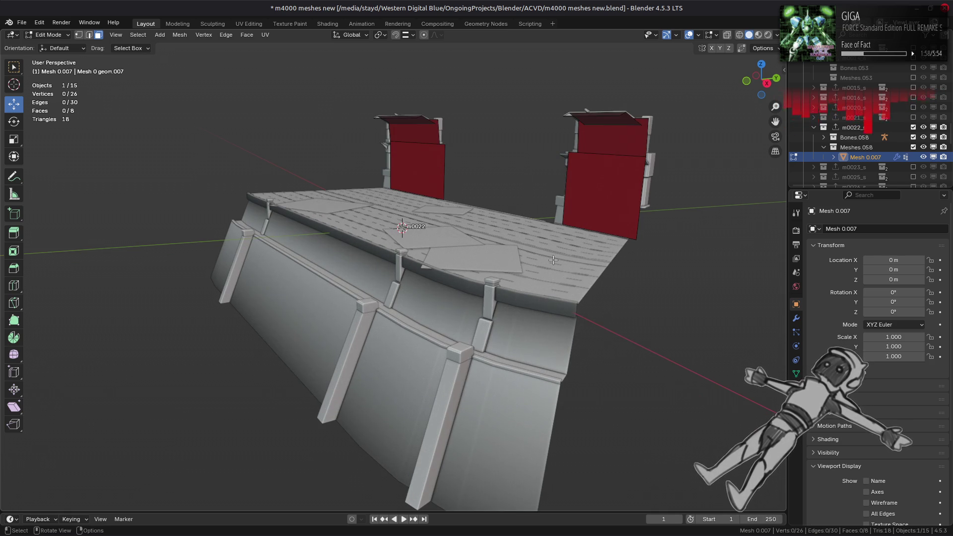
Duplicate the level's wall mesh Mesh 4 LOD0.018 and keep only its connected wall panel faces
key(Tab)
shift+click(514, 350)
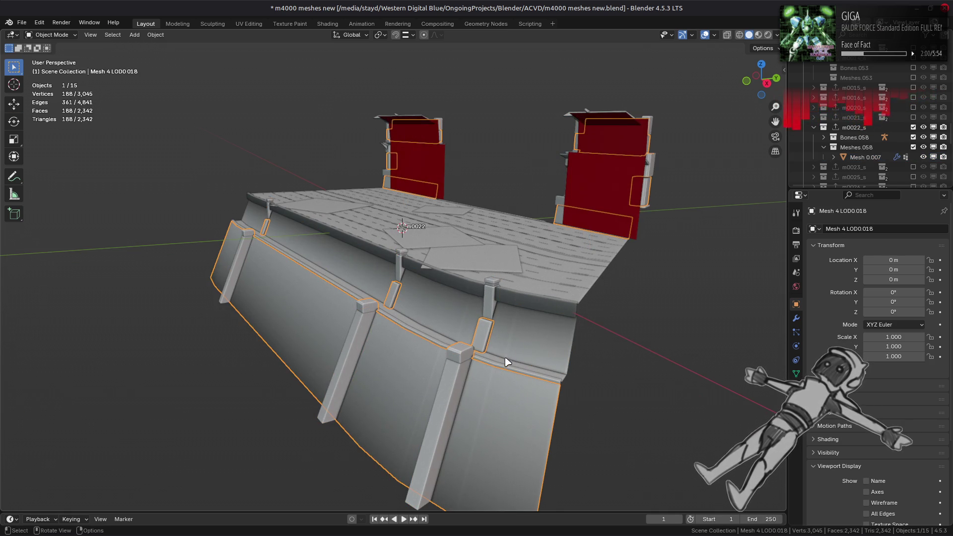
key(shift+d)
right_click(556, 332)
key(Escape)
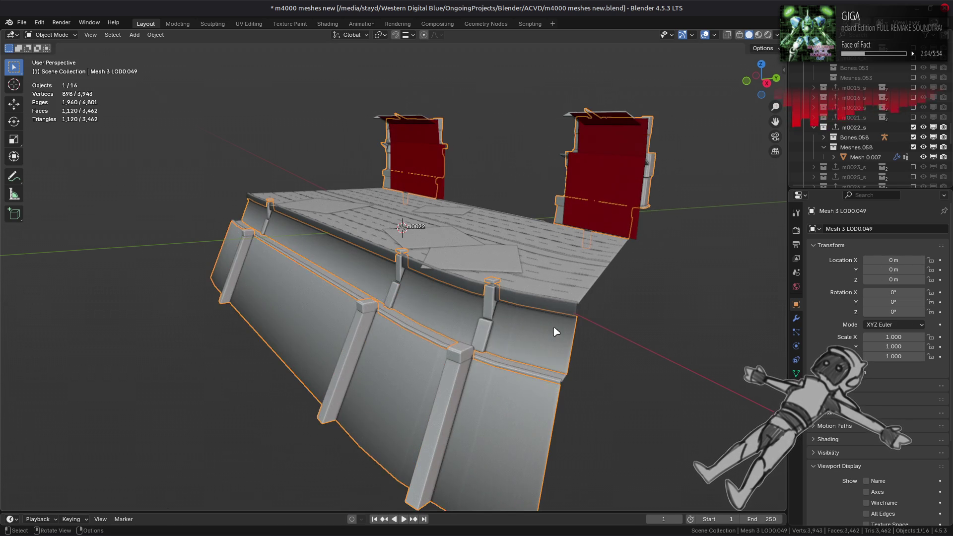
key(Tab)
click(530, 339)
key(ctrl+l)
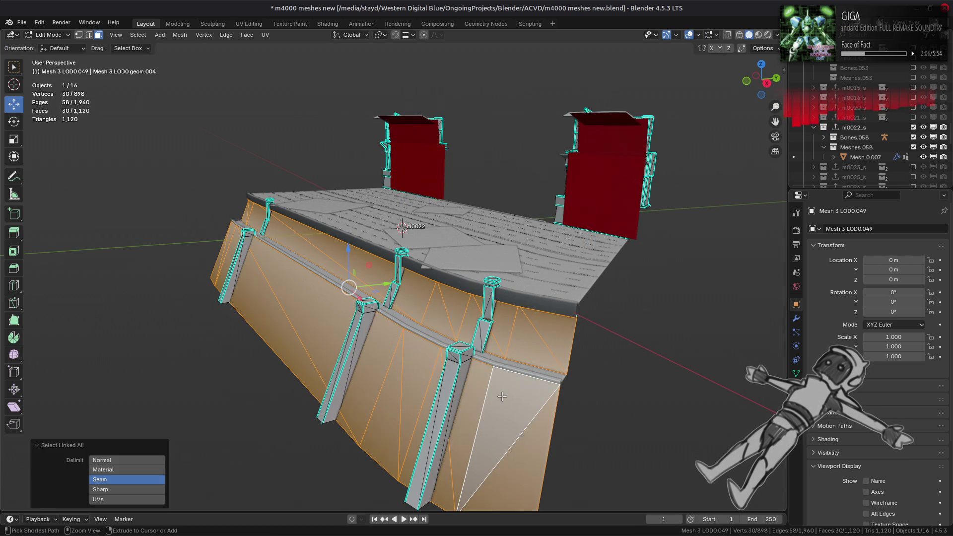
key(ctrl+i)
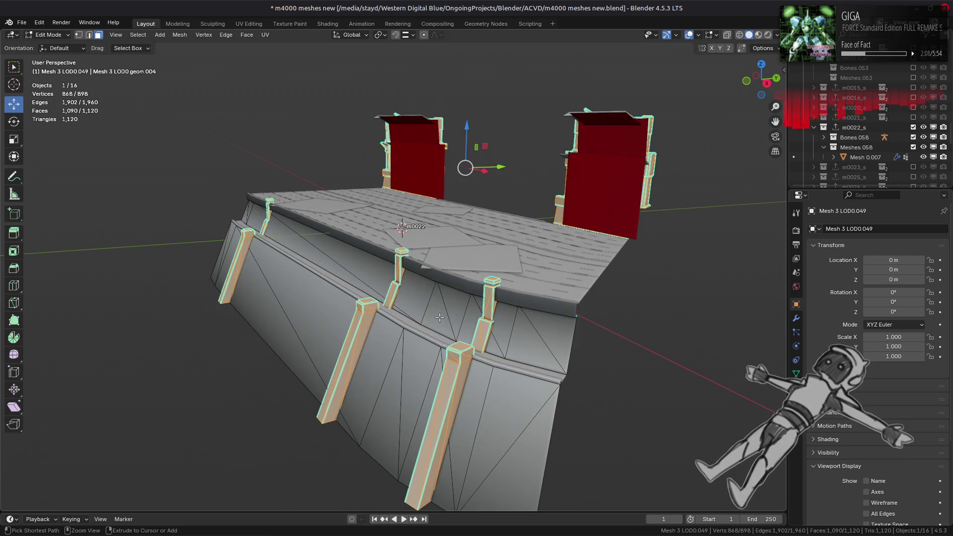
right_click(440, 319)
click(439, 317)
Join the trimmed wall copy into the red collision mesh Mesh 0.007
key(Tab)
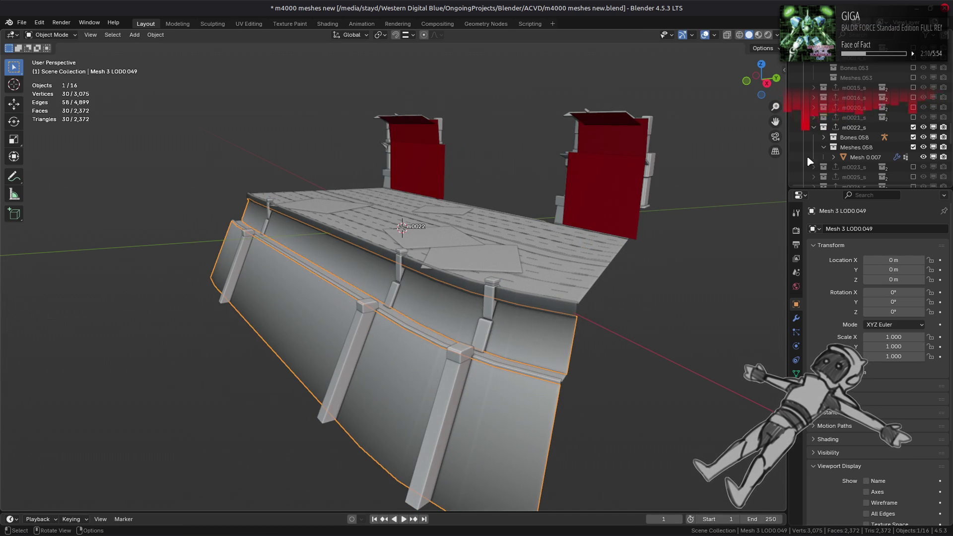
shift+click(570, 273)
right_click(576, 277)
click(576, 274)
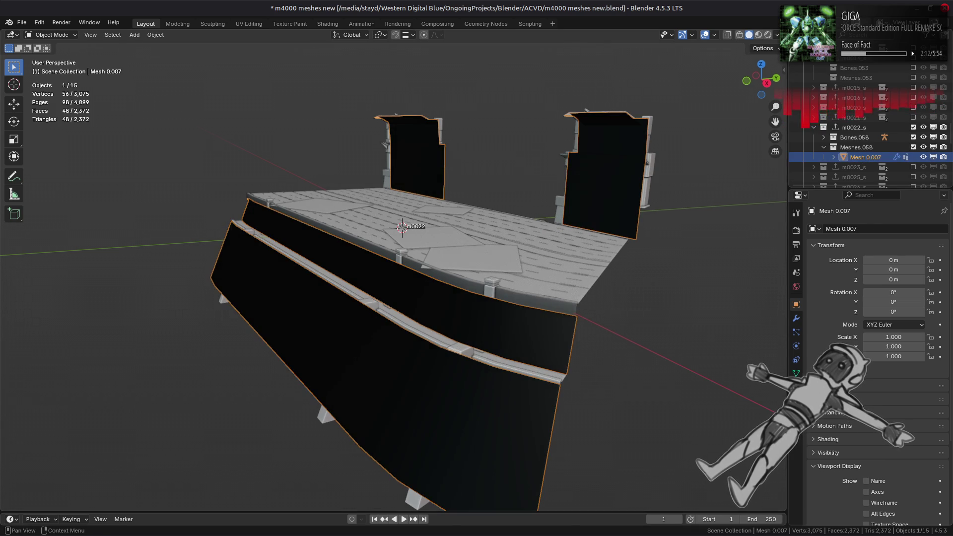
Remove the UV map and the colour attribute from Mesh 0.007's data
click(796, 373)
click(940, 364)
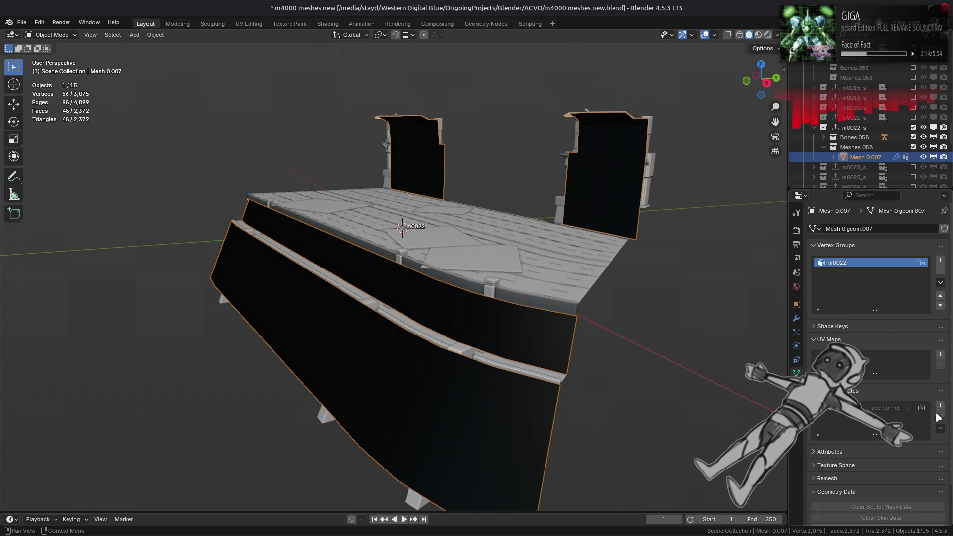
click(940, 415)
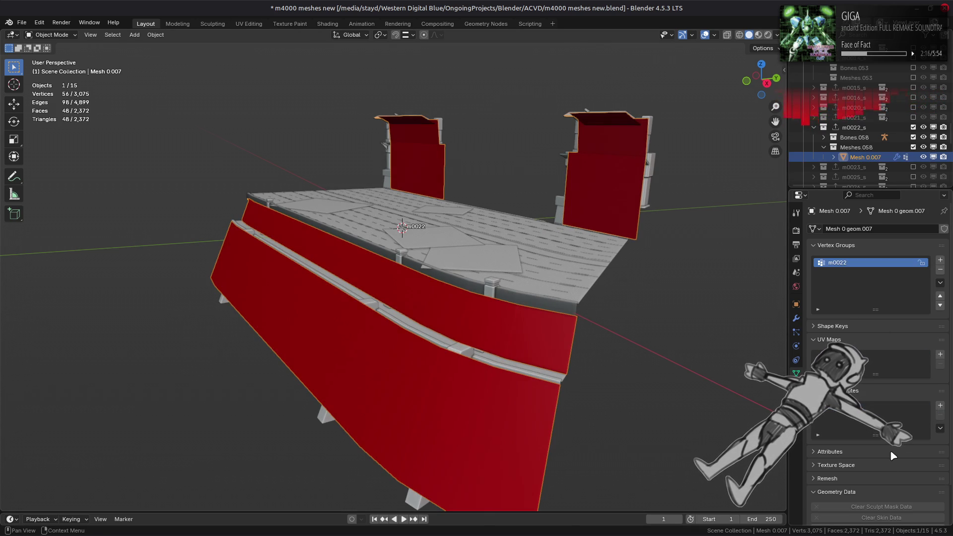
scroll(838, 440, down, 2)
Remove both material slots, Material #116 and Material #35, and select a wall triangle in Edit Mode
click(796, 387)
click(944, 239)
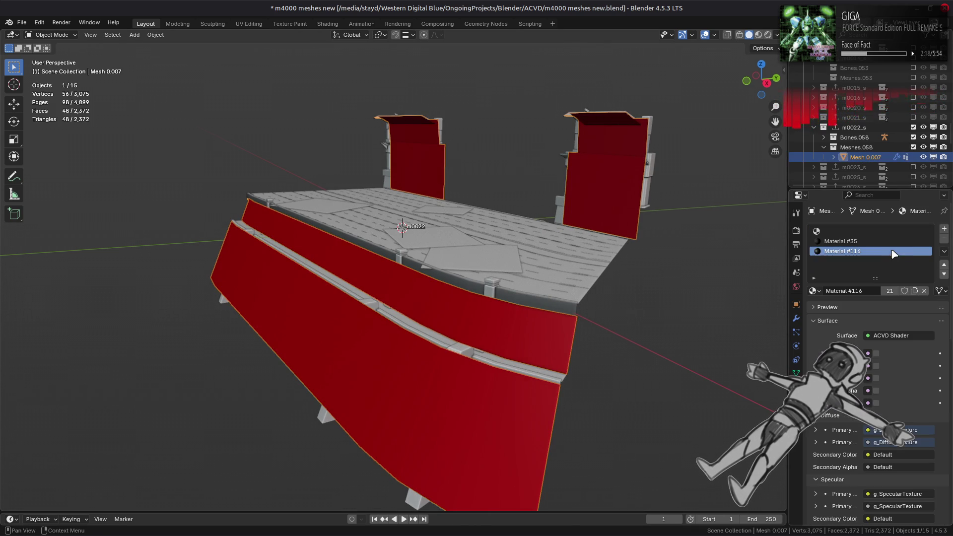
click(945, 240)
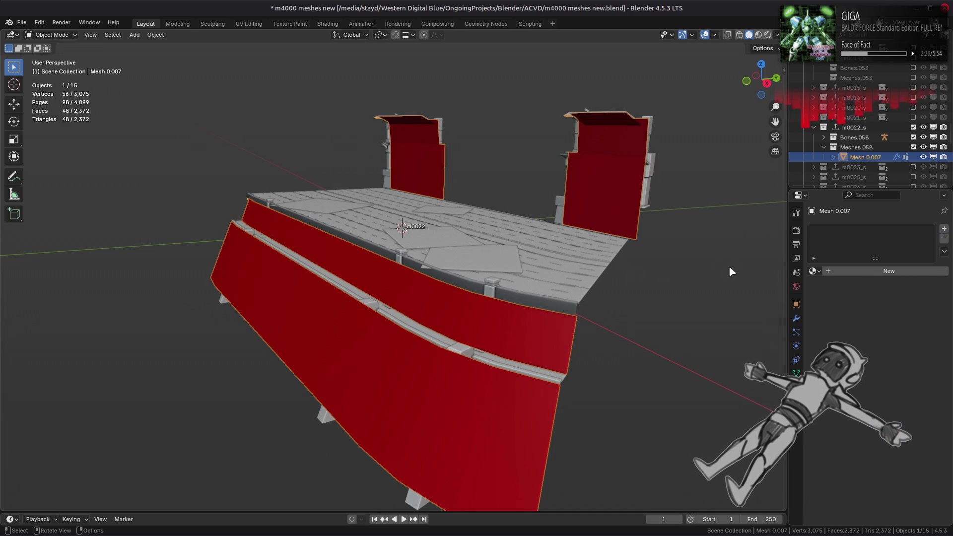
key(Tab)
click(450, 320)
Select all connected new wall triangles and merge them with Triangles to Quads, then frame the wall
shift+click(420, 402)
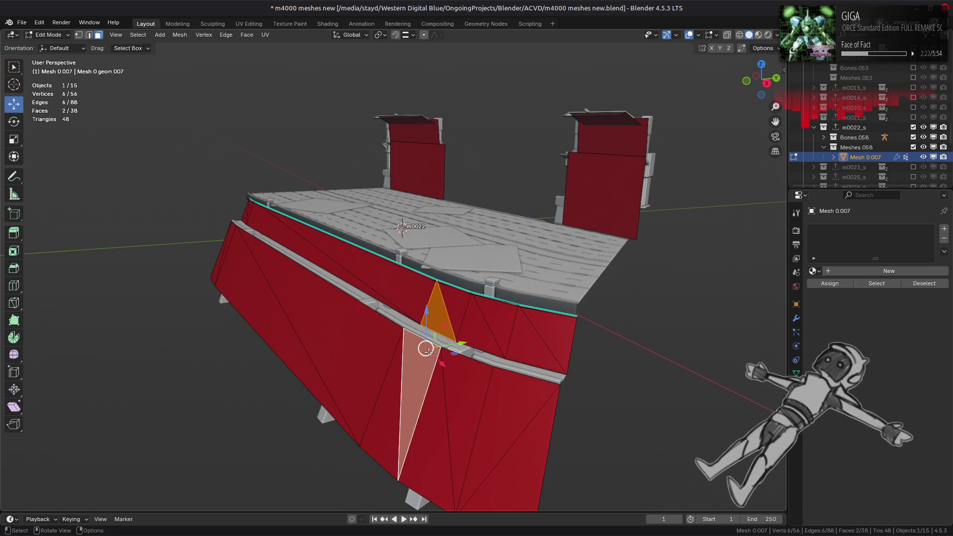
key(ctrl+l)
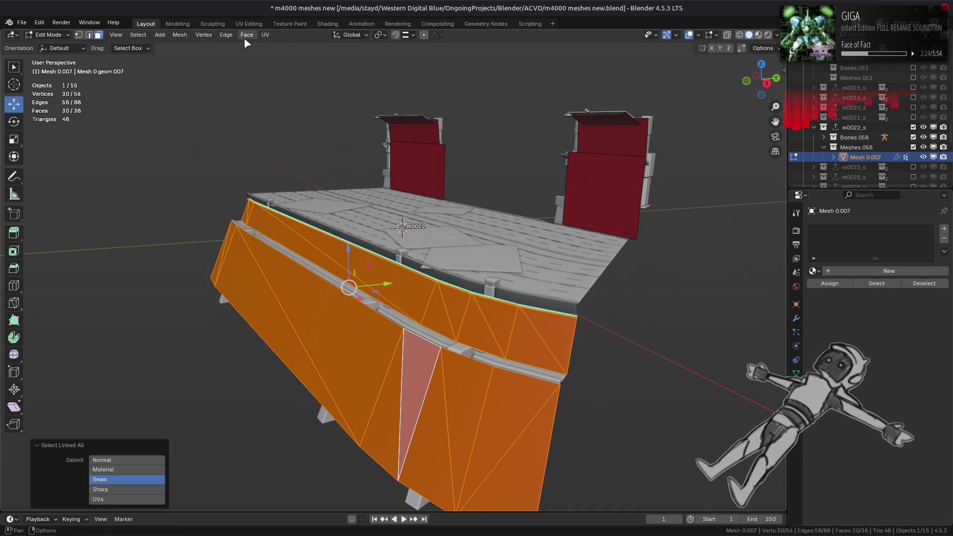
click(243, 36)
click(282, 109)
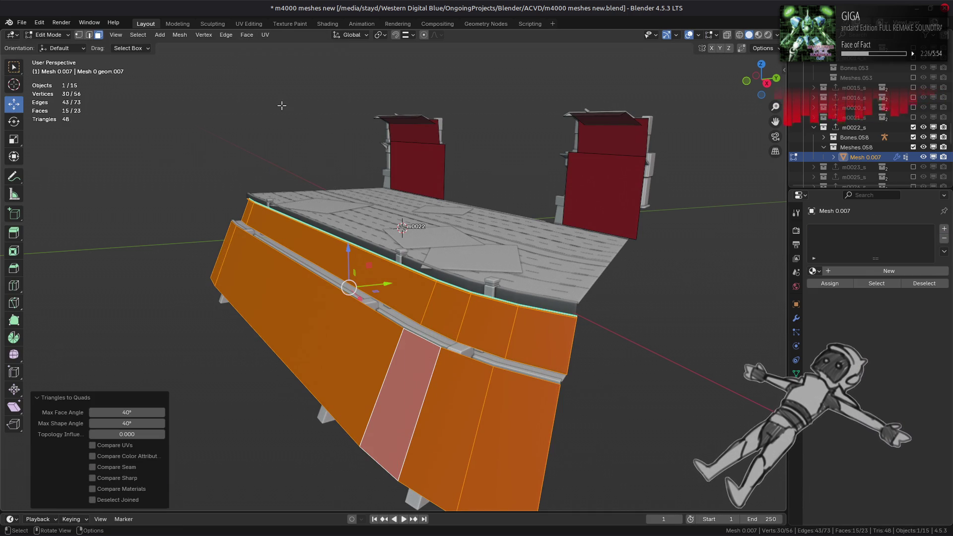
mouse_move(301, 247)
middle_down()
mouse_move(347, 224)
mouse_move(403, 242)
middle_up()
scroll(403, 241, up, 3)
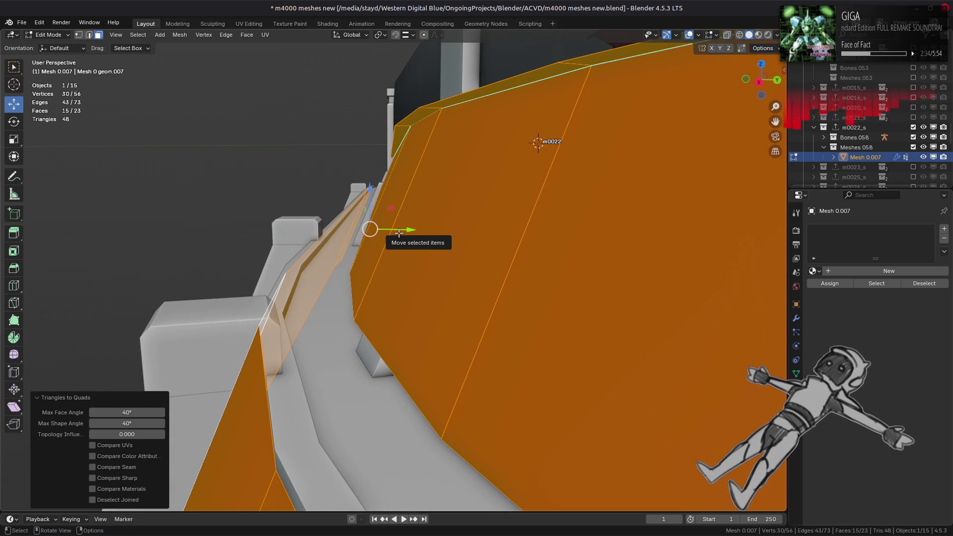
scroll(399, 233, down, 5)
middle_drag(399, 233, 398, 232)
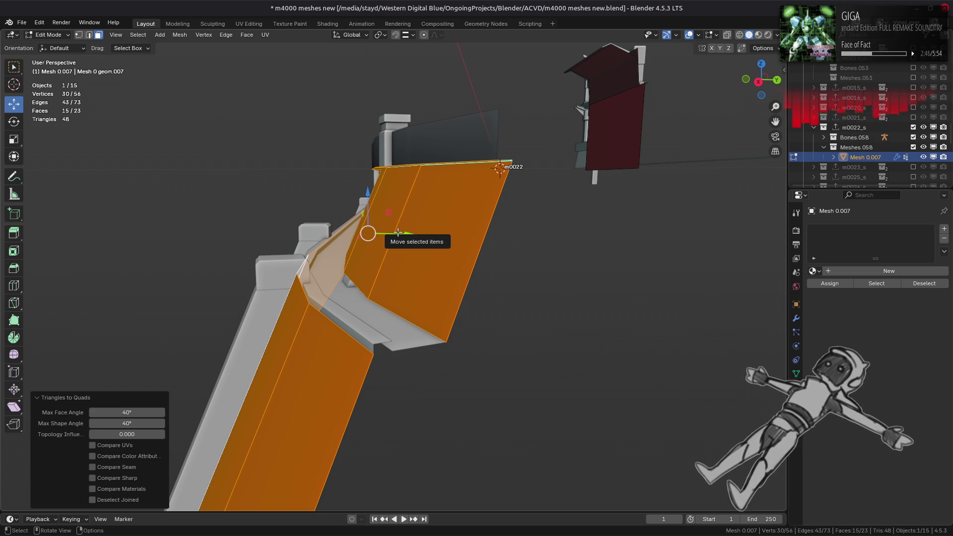
scroll(399, 232, down, 3)
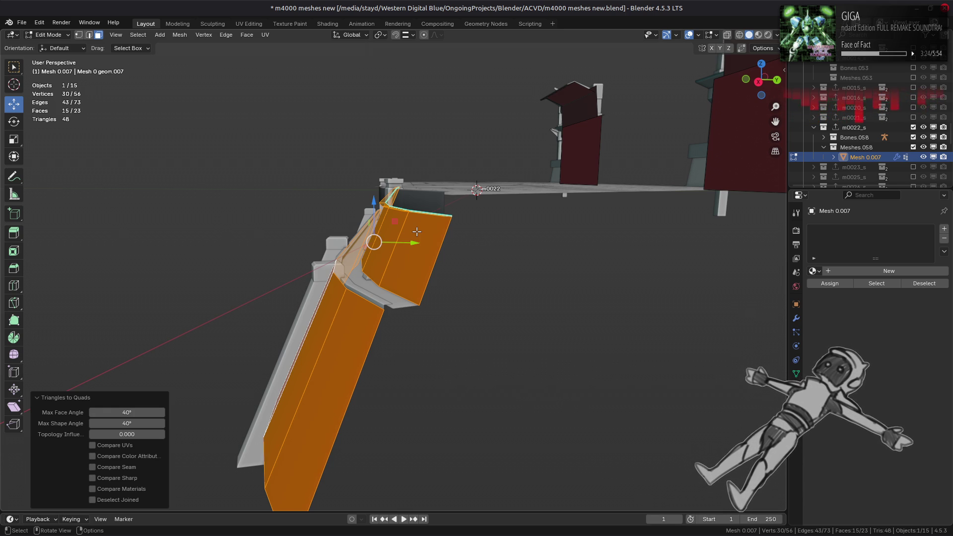
key(KP_Decimal)
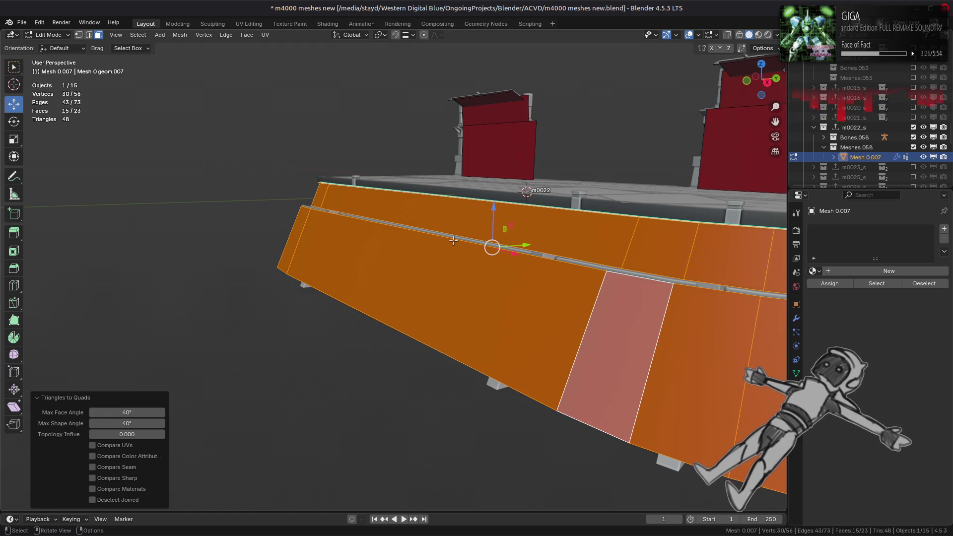
middle_drag(454, 240, 477, 253)
Bridge the two lower rail edge loops into one surface
key(2)
click(477, 254)
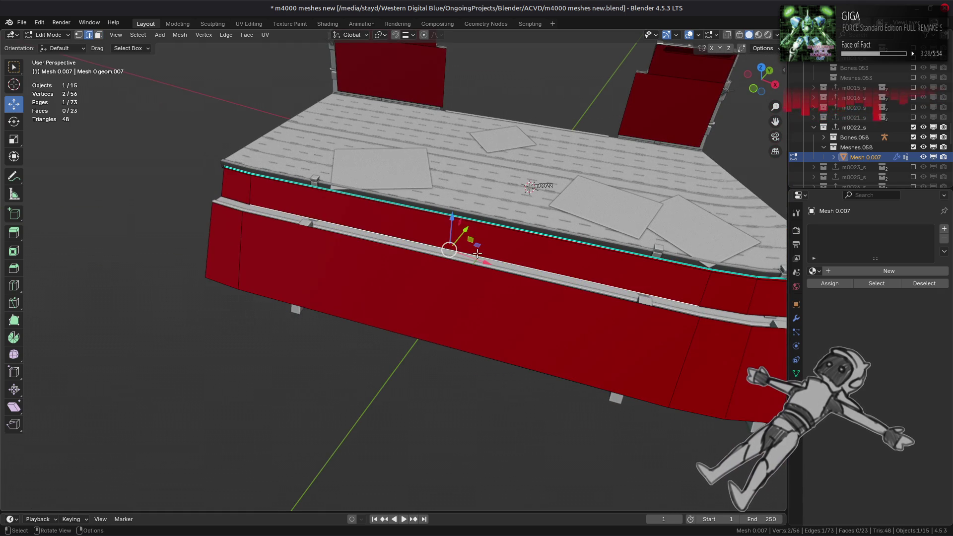
alt+click(472, 254)
alt+shift+click(587, 264)
right_click(421, 257)
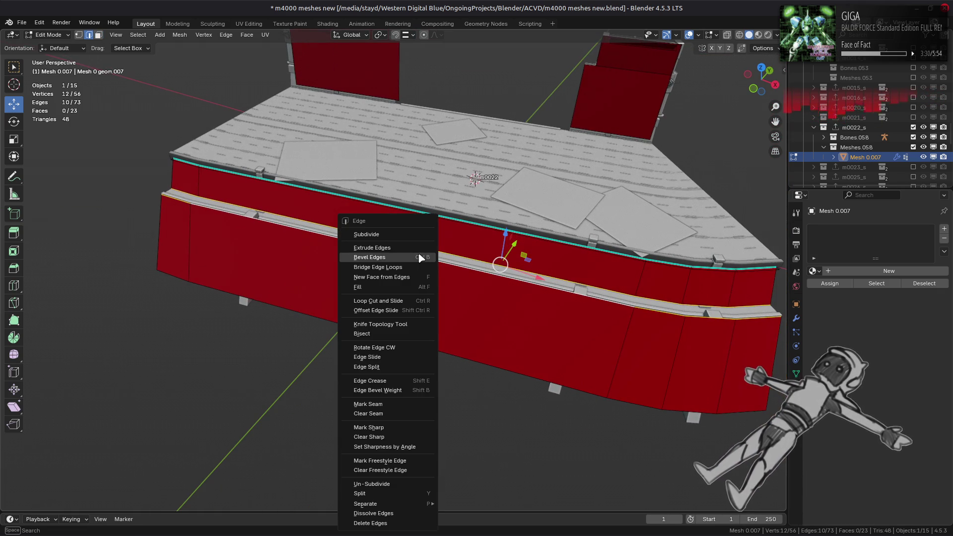
click(411, 267)
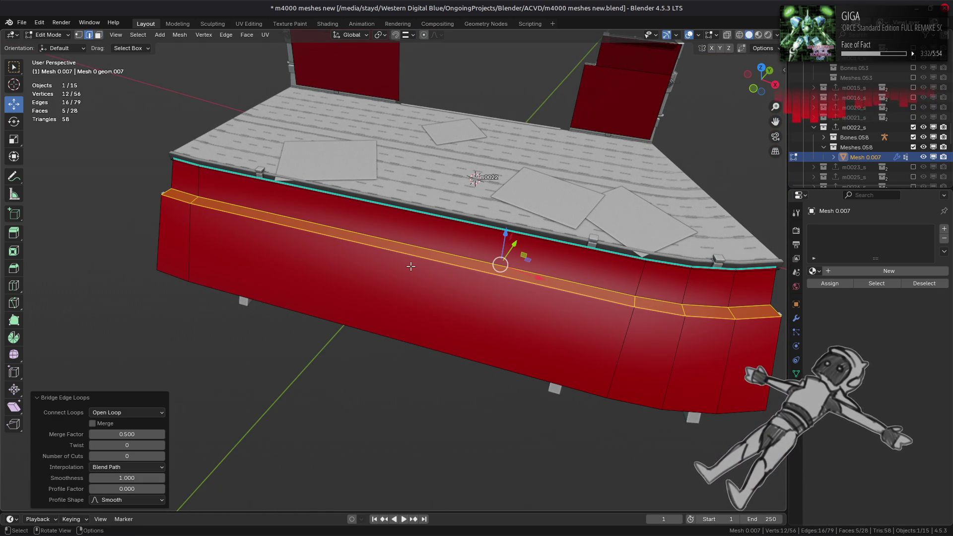
middle_drag(411, 267, 418, 245)
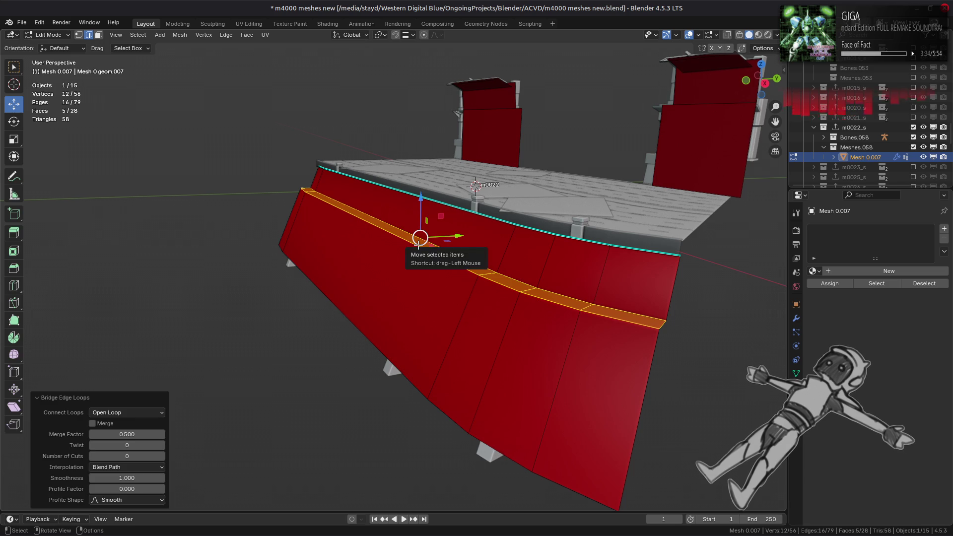
Dissolve the leftover extra edge loop on the bridged rail
alt+click(418, 245)
right_click(397, 255)
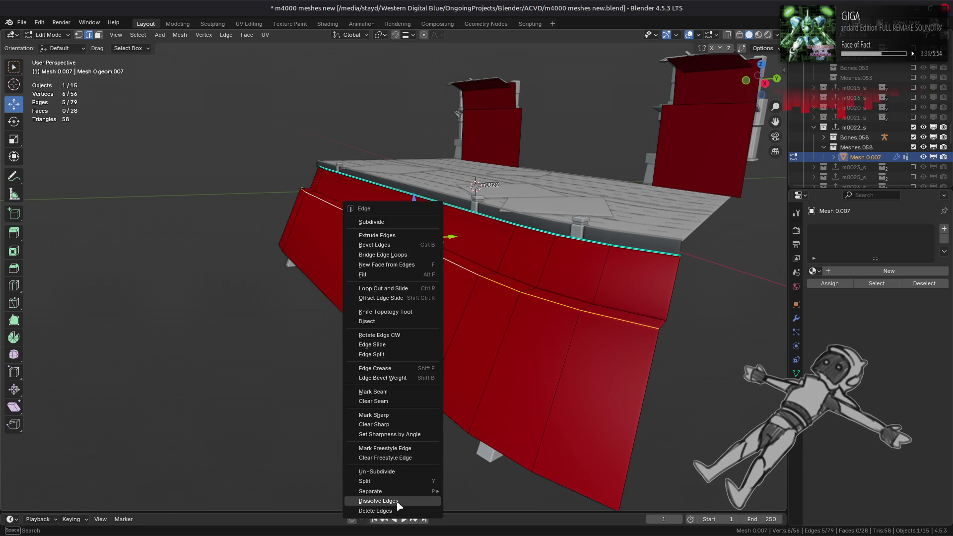
click(399, 502)
mouse_move(426, 336)
middle_down()
mouse_move(417, 315)
mouse_move(398, 320)
mouse_move(395, 299)
middle_up()
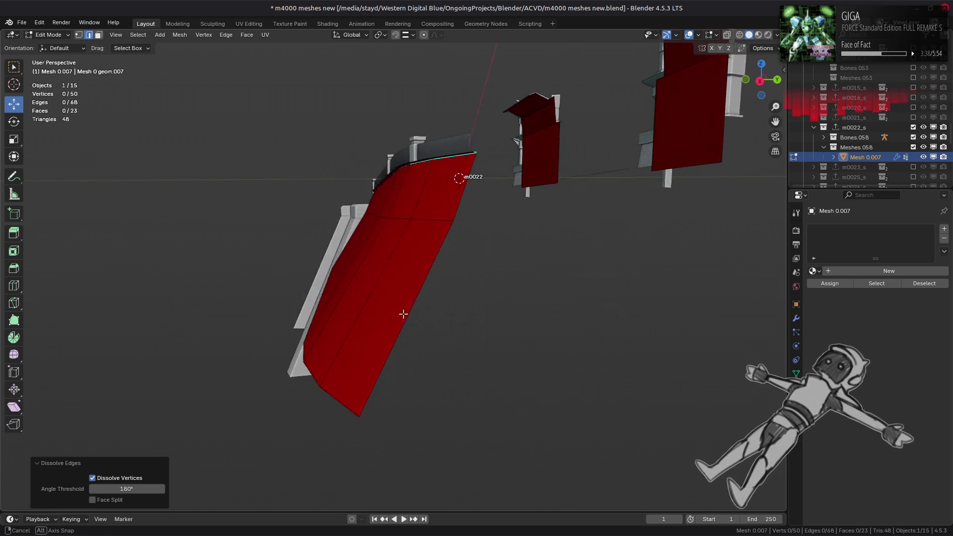
scroll(395, 300, up, 3)
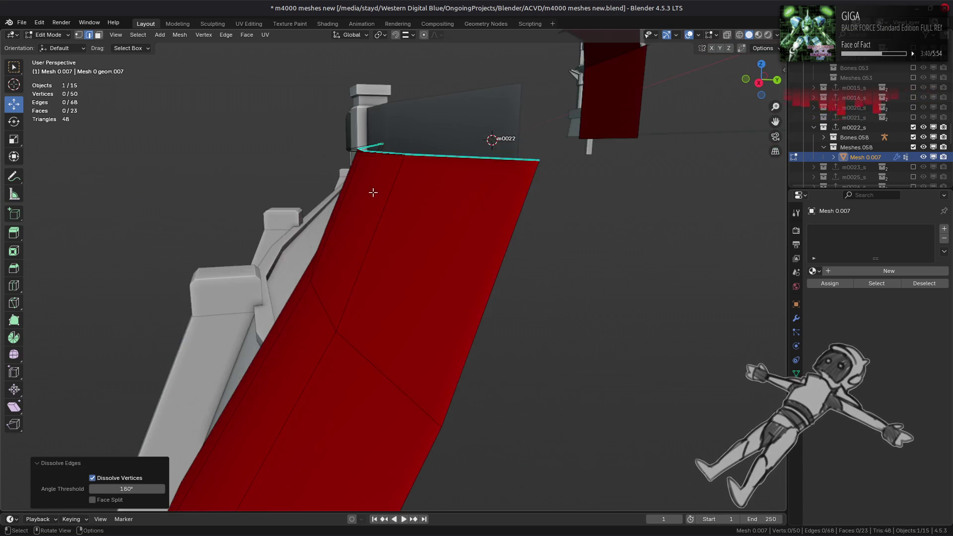
scroll(373, 192, down, 3)
Delete the five ledge faces and select the entire mesh in edge mode
key(3)
alt+click(349, 260)
right_click(348, 260)
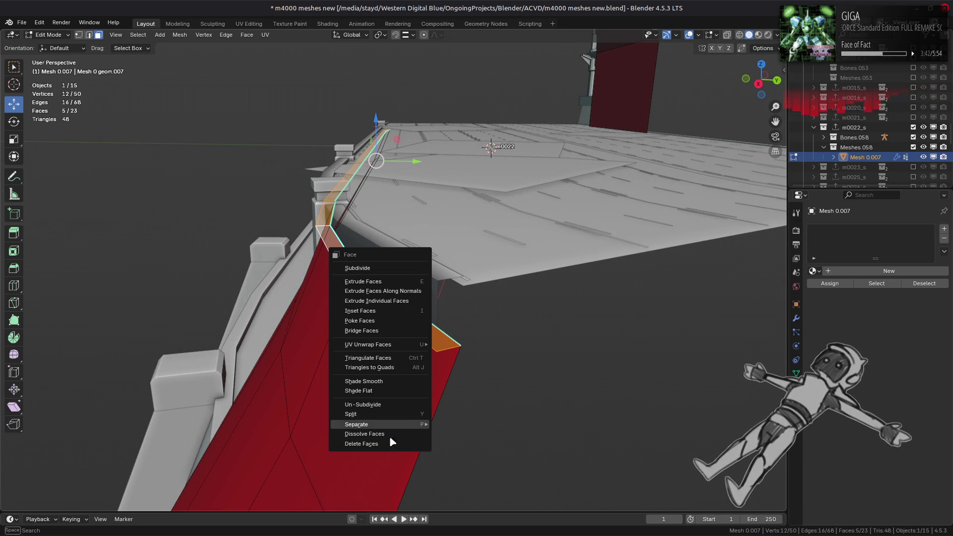
click(388, 443)
key(2)
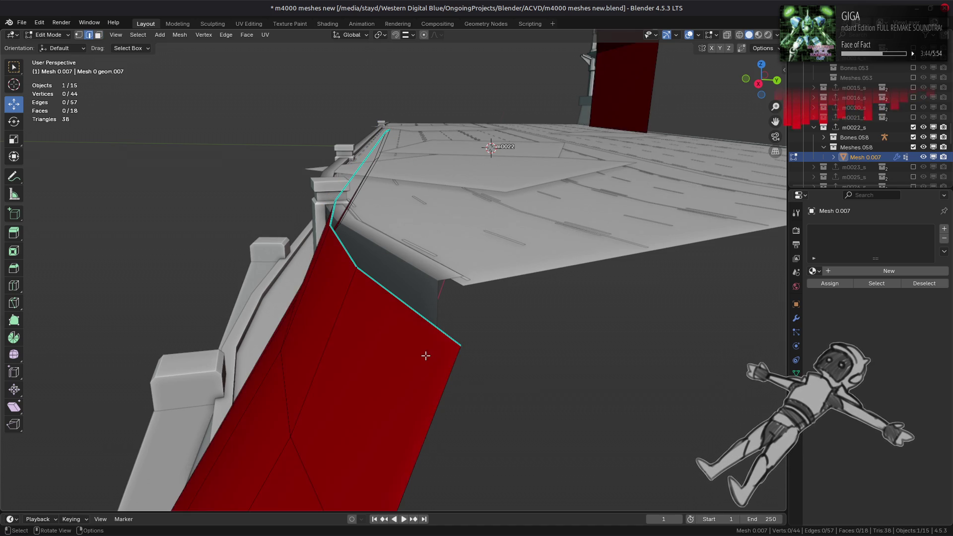
key(a)
right_click(426, 355)
Clear sharp markings from all edges and apply a Mesh > Shading option to the whole wall
click(394, 439)
key(3)
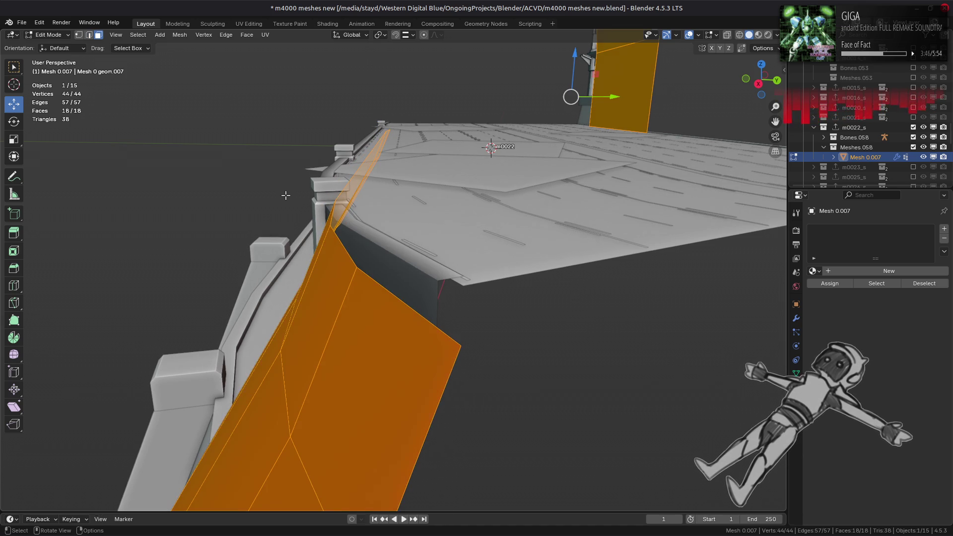
click(174, 36)
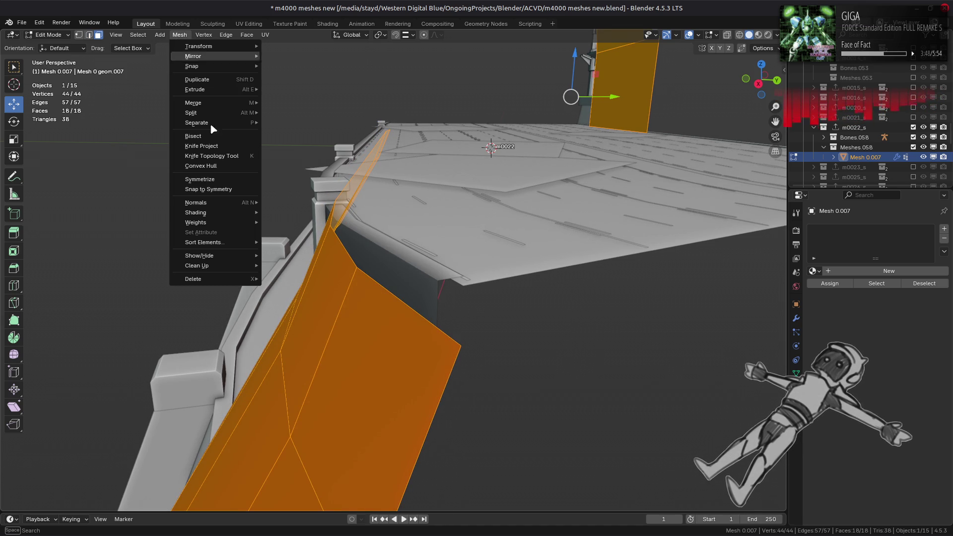
mouse_move(253, 212)
click(298, 221)
middle_drag(302, 223, 372, 226)
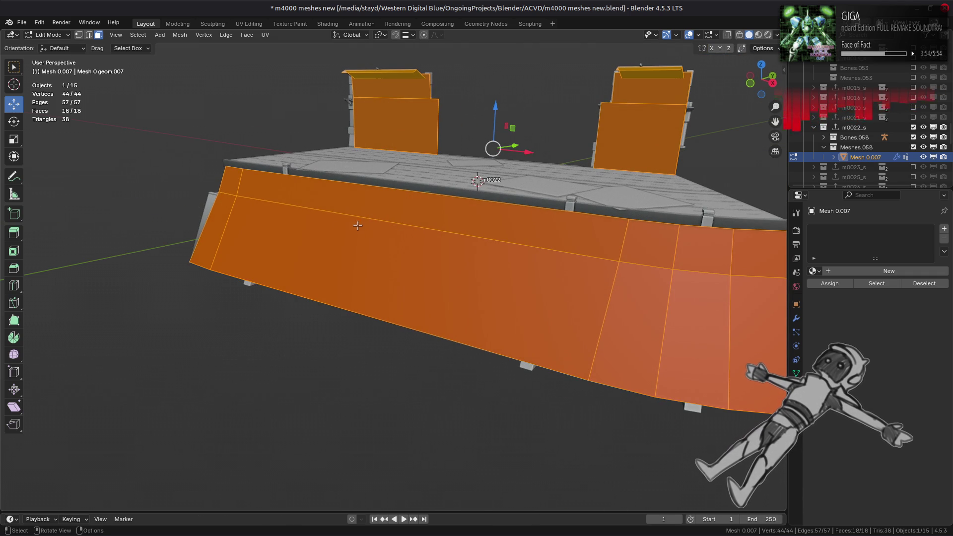
middle_drag(357, 225, 449, 217)
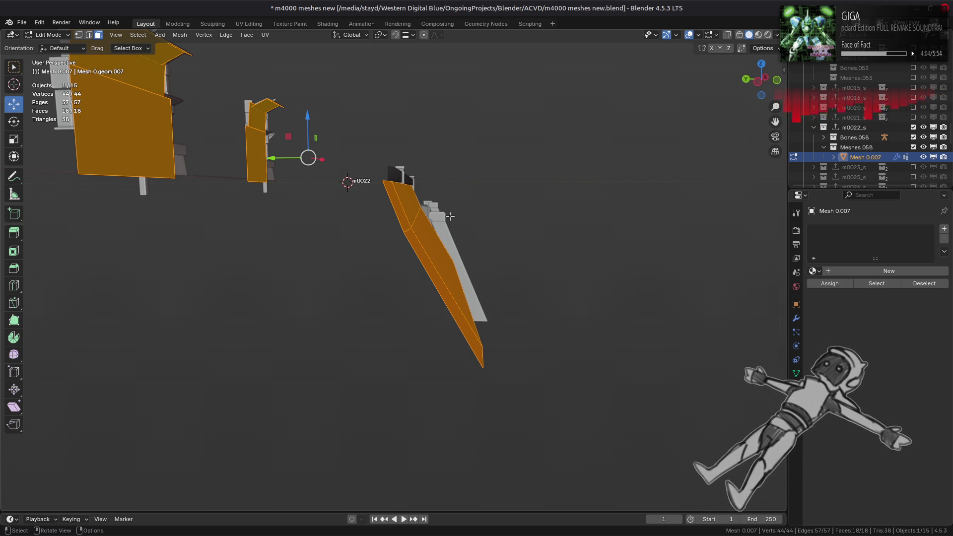
middle_drag(450, 216, 442, 216)
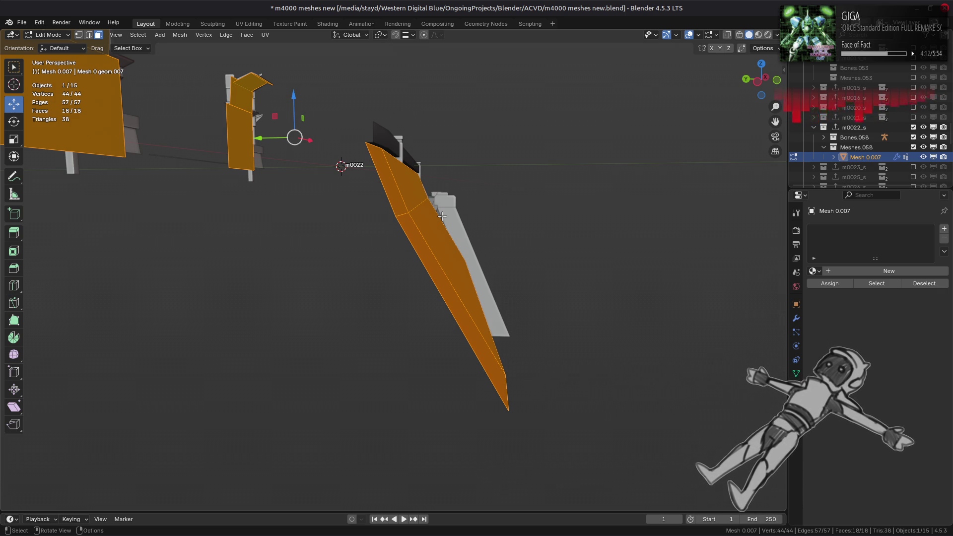
middle_drag(442, 216, 425, 212)
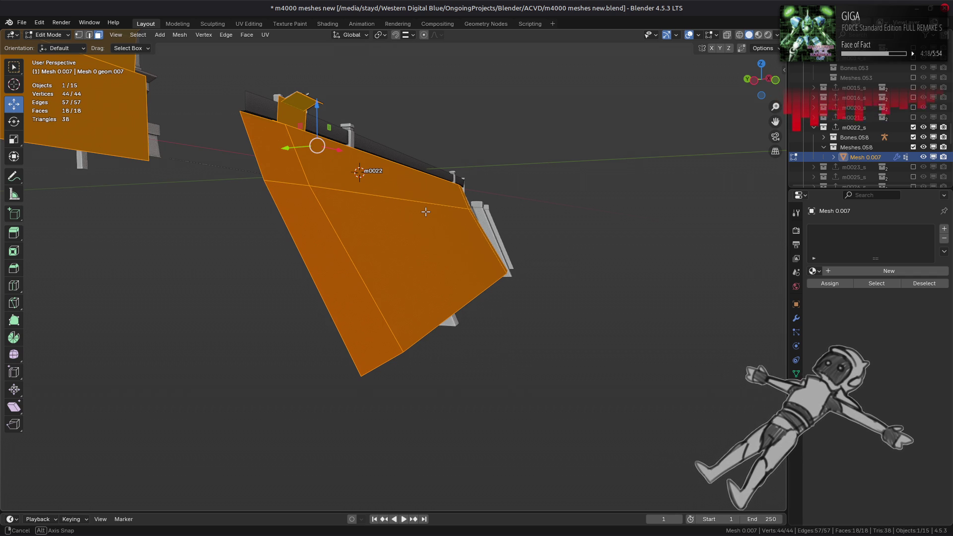
Delete the five lower wall faces
key(1)
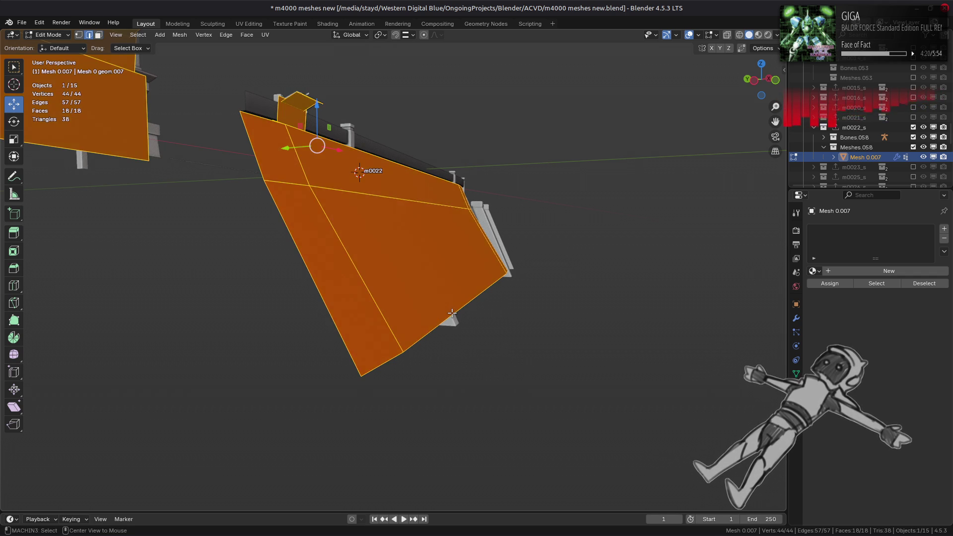
key(alt+a)
click(449, 313)
key(ctrl+KP_Add)
right_click(449, 313)
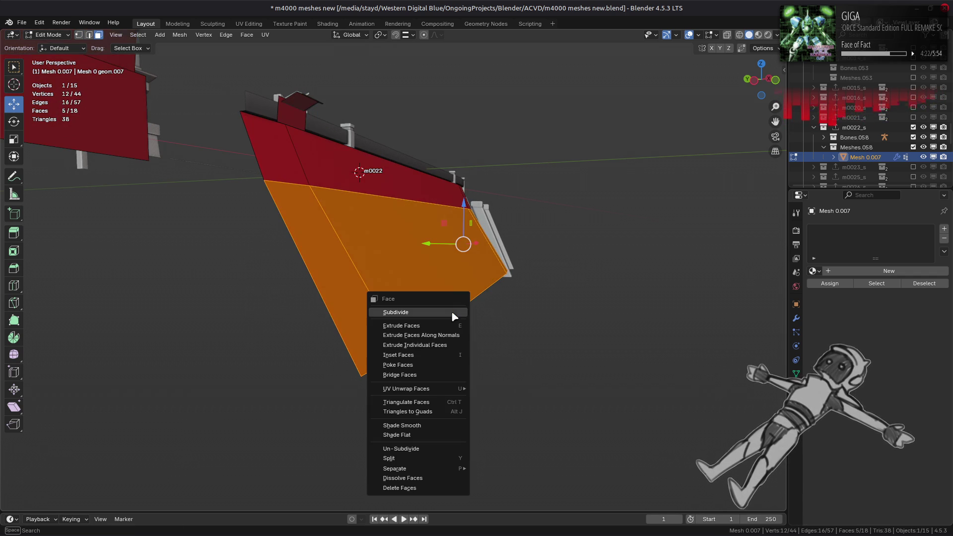
click(427, 489)
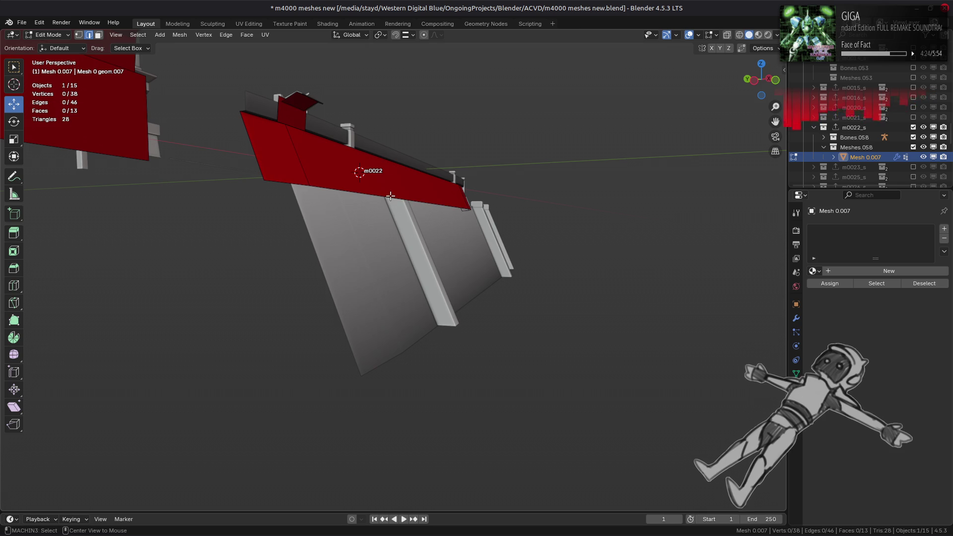
Edge-slide the remaining bottom edge down to the wall's base
key(ctrl+e)
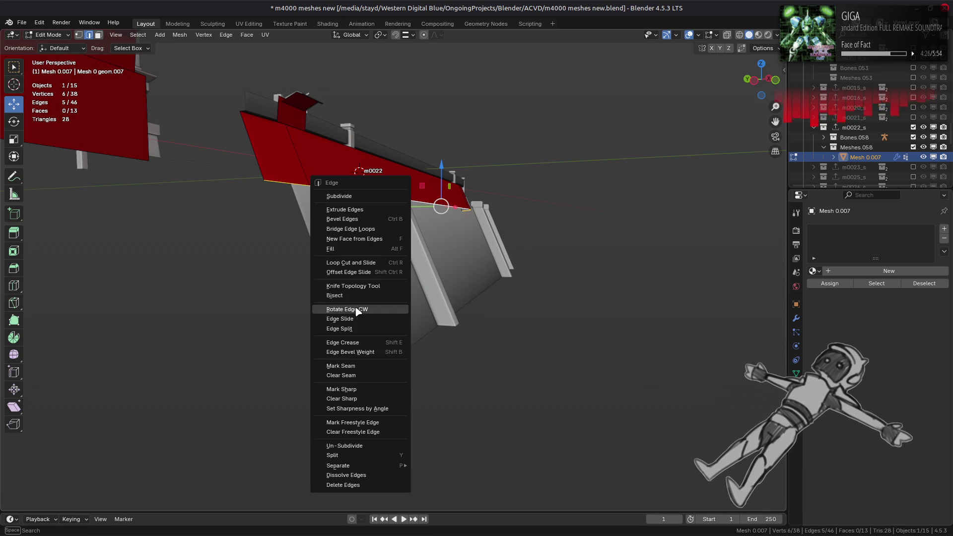
click(372, 262)
key(Escape)
key(ctrl+e)
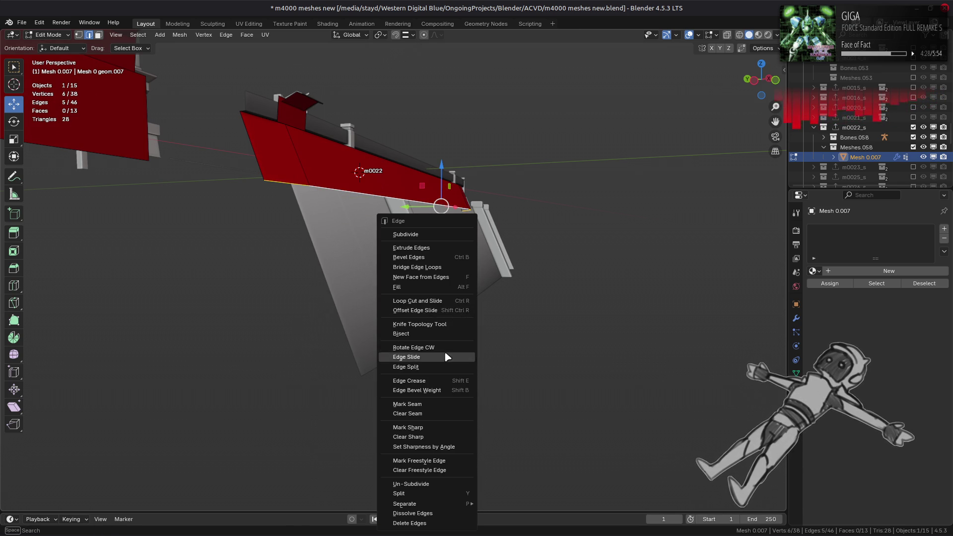
click(447, 357)
click(416, 344)
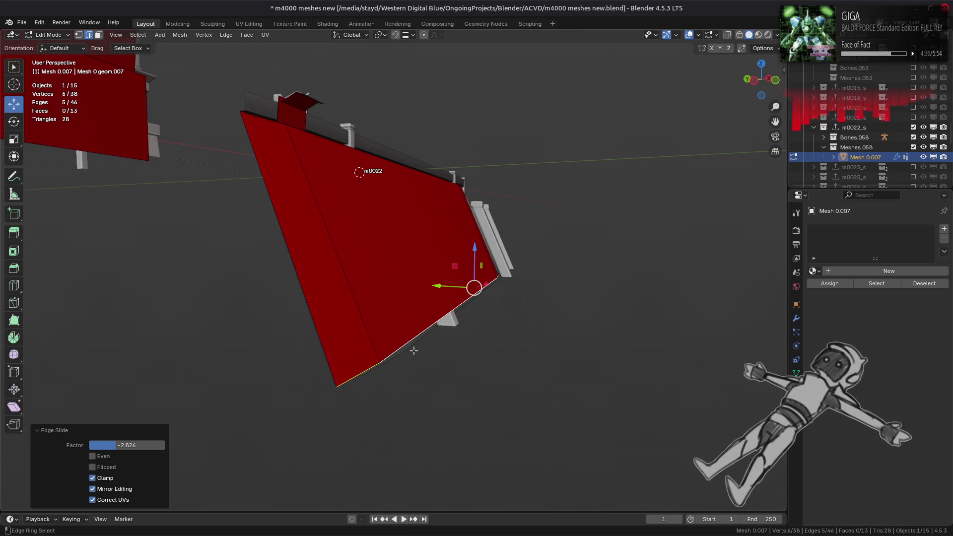
mouse_move(416, 344)
middle_down()
mouse_move(368, 296)
mouse_move(447, 274)
mouse_move(366, 276)
mouse_move(374, 286)
middle_up()
scroll(368, 287, up, 4)
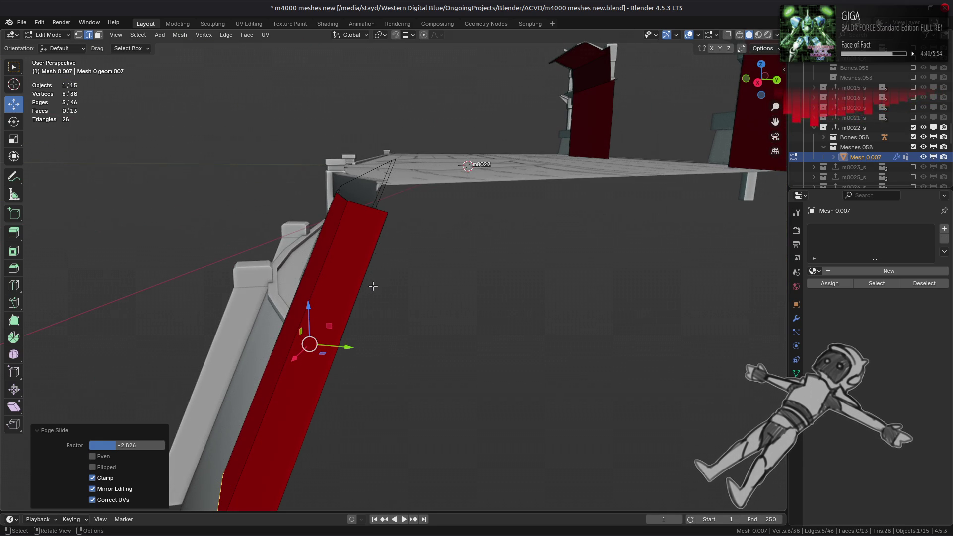
Set snapping to Face and edge-slide the top loop (factor -0.062) to meet the deck, then exit Edit Mode
click(371, 171)
middle_drag(374, 146, 381, 146)
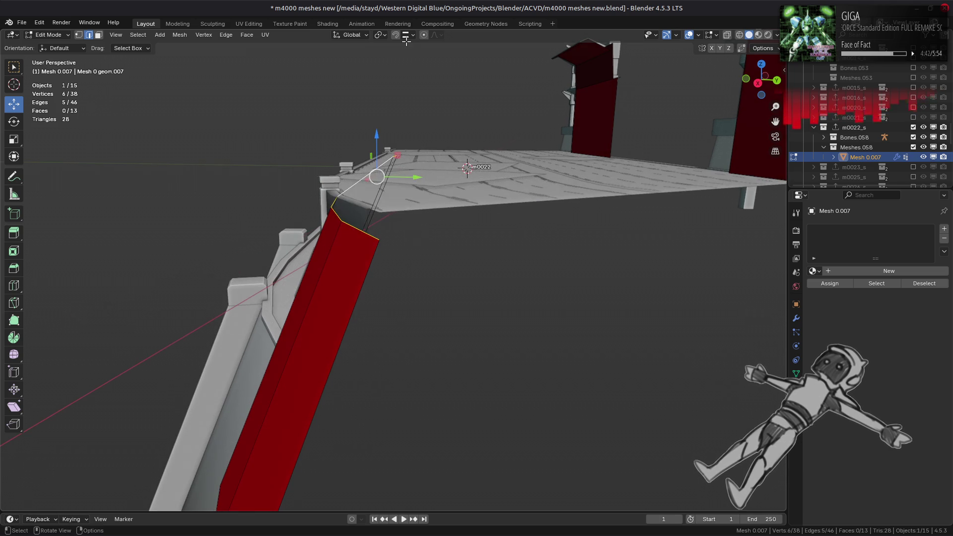
click(412, 35)
click(390, 127)
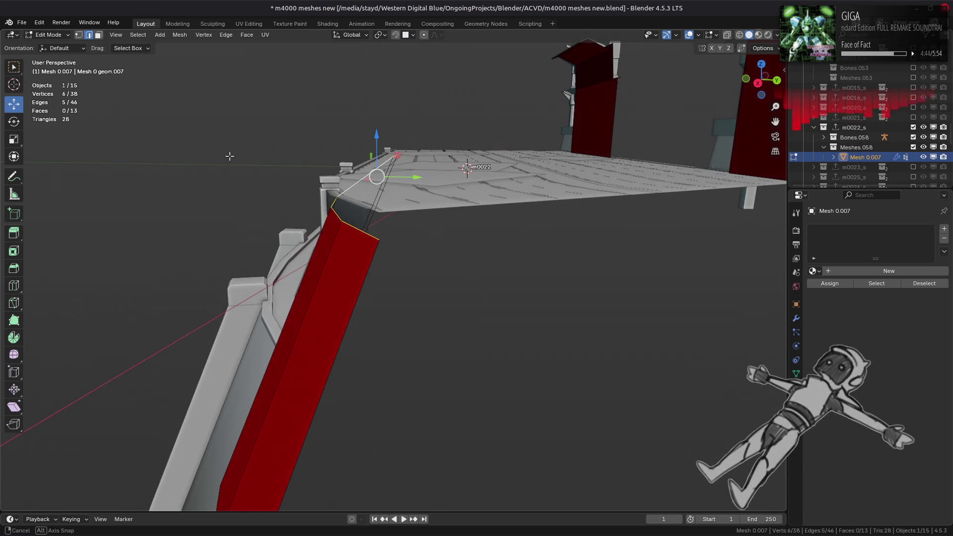
middle_drag(233, 161, 219, 168)
key(ctrl+e)
click(466, 208)
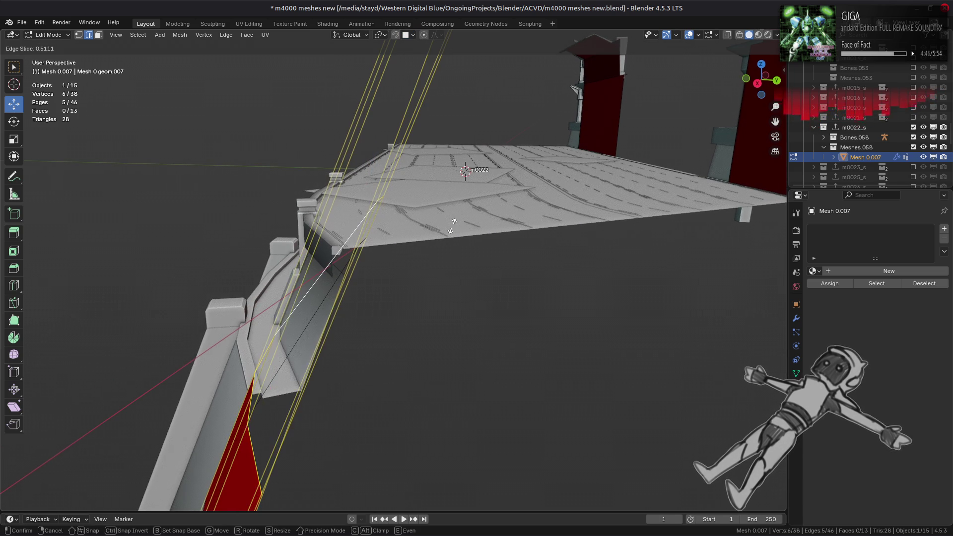
click(339, 214)
middle_drag(340, 214, 448, 213)
key(alt+a)
scroll(401, 216, down, 5)
key(Tab)
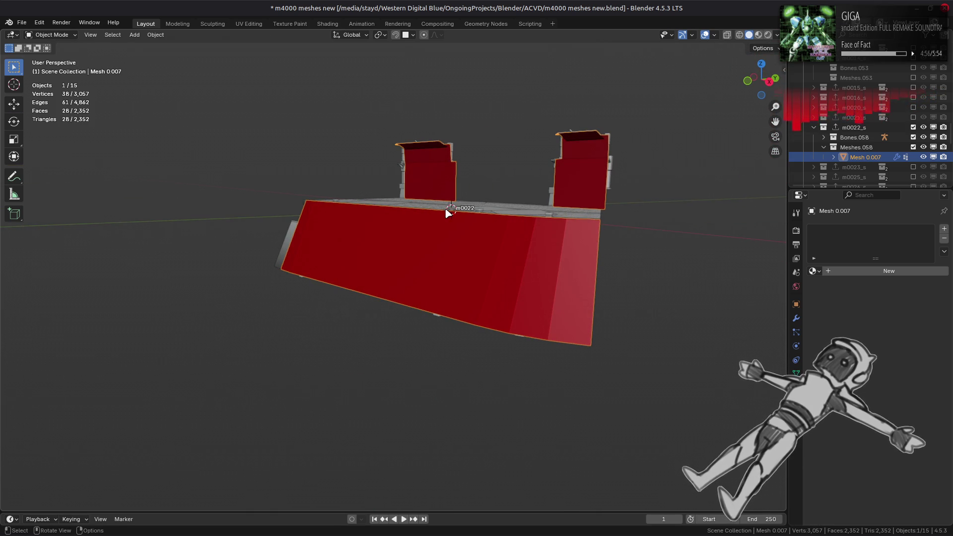
Orbit and zoom to look down on the deck and review the reshaped red wall
middle_drag(448, 213, 434, 239)
scroll(491, 208, up, 3)
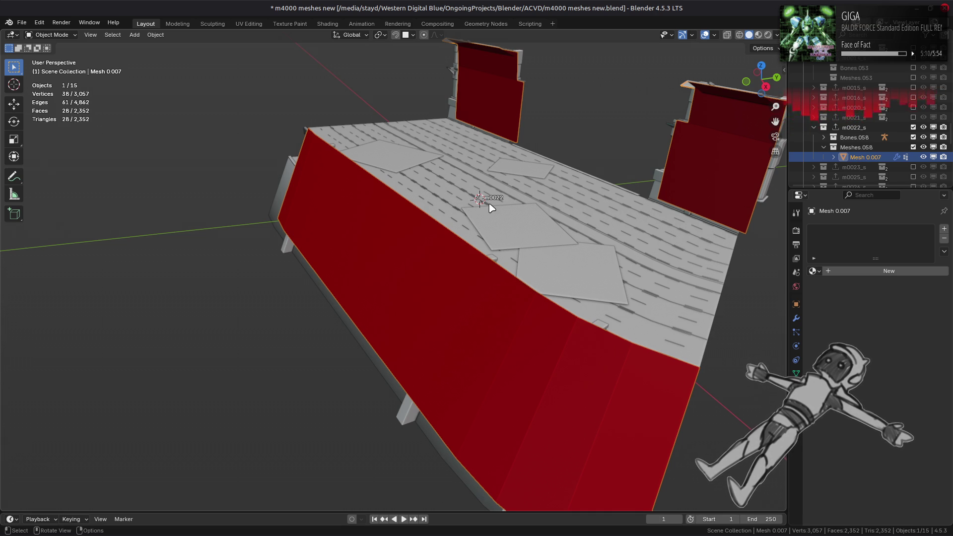
Save the .blend file and apply the wall's Triangulate modifier
key(ctrl+s)
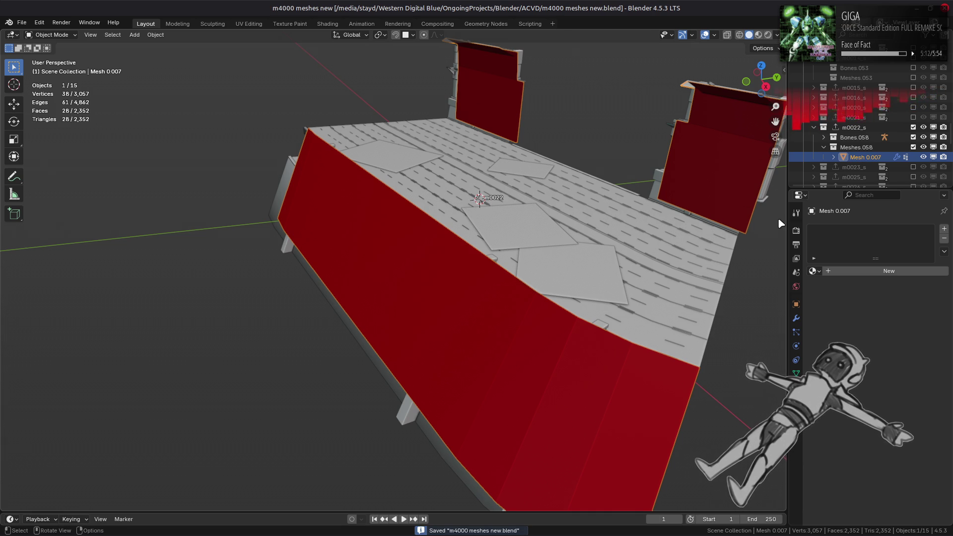
click(797, 318)
click(916, 263)
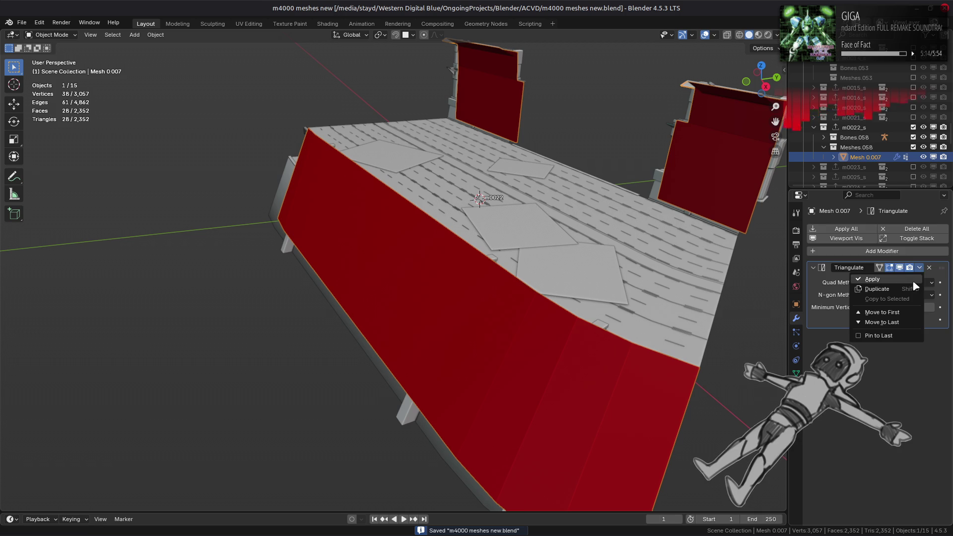
click(874, 276)
Export the m0022_s collection as m0022_s.smd through the SMD collection export
click(854, 128)
click(797, 304)
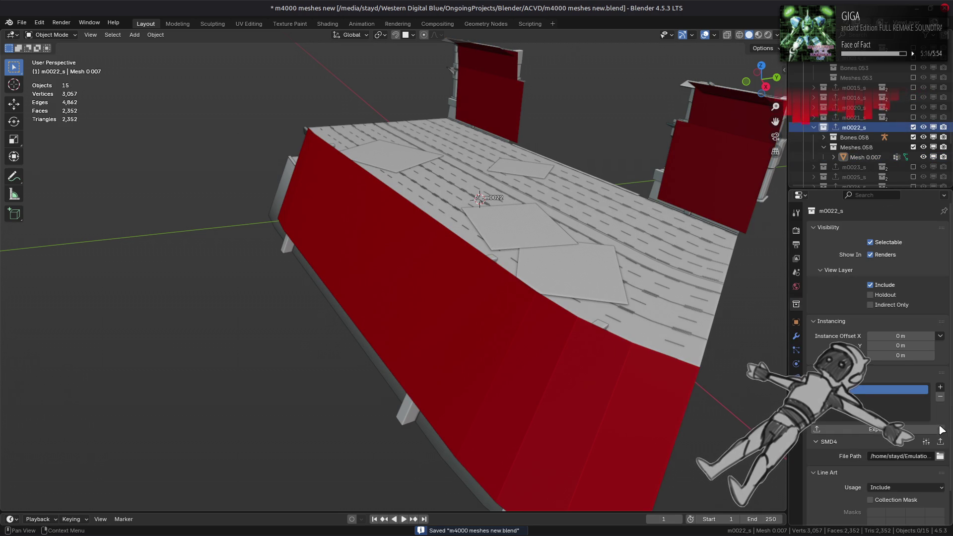
click(941, 442)
click(742, 230)
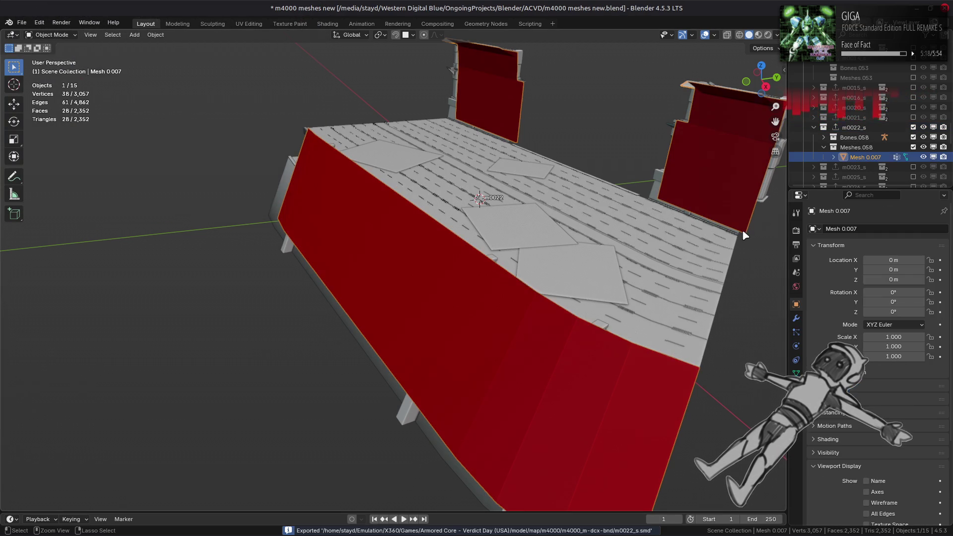
Hide the m0022_s collection and show the m0023_s collection and m0023 level geometry
click(913, 128)
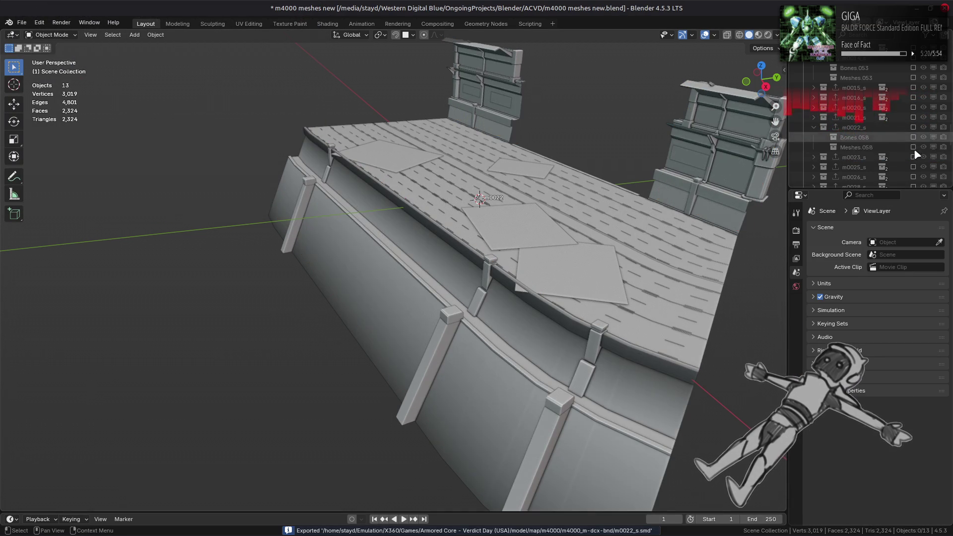
click(914, 157)
scroll(896, 141, up, 10)
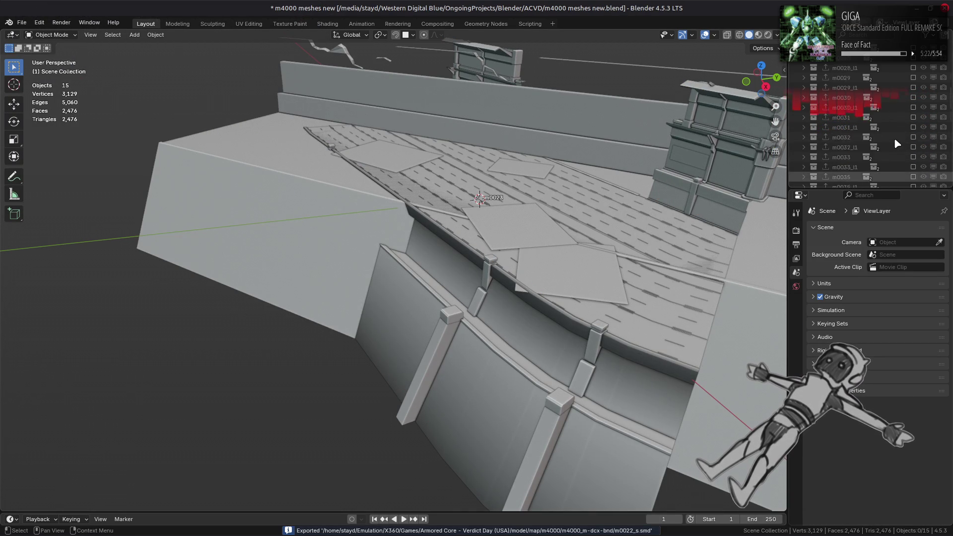
ctrl+click(914, 137)
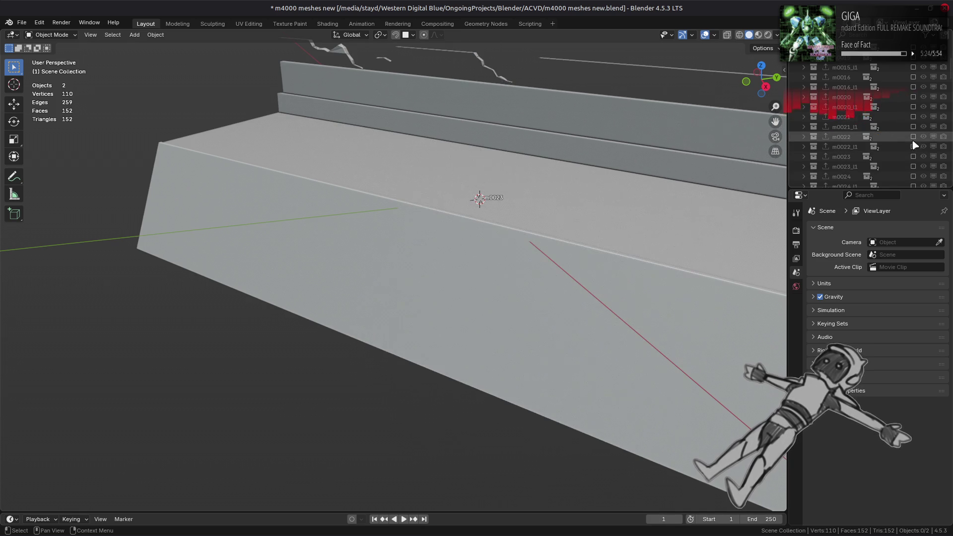
scroll(914, 144, down, 5)
ctrl+click(913, 156)
scroll(548, 177, down, 3)
middle_drag(548, 177, 498, 202)
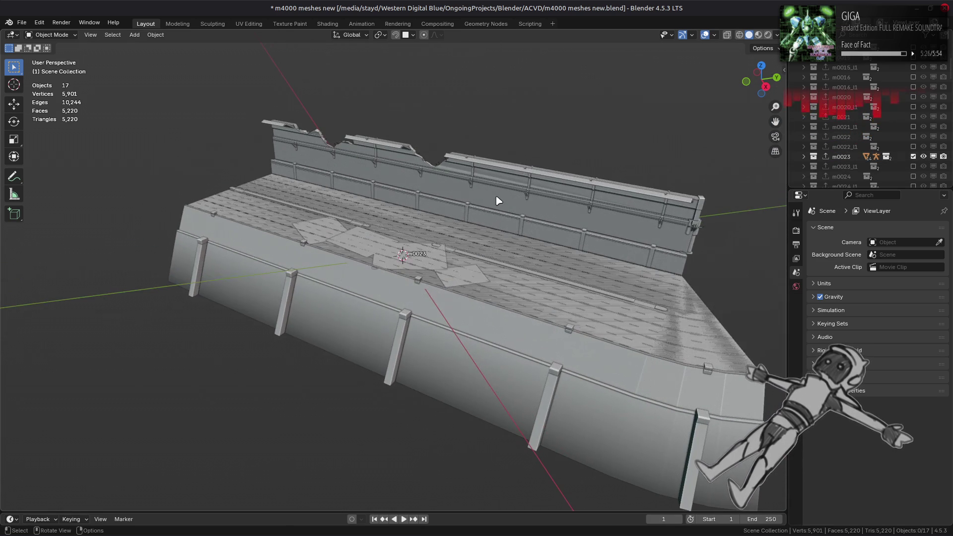
scroll(831, 147, down, 10)
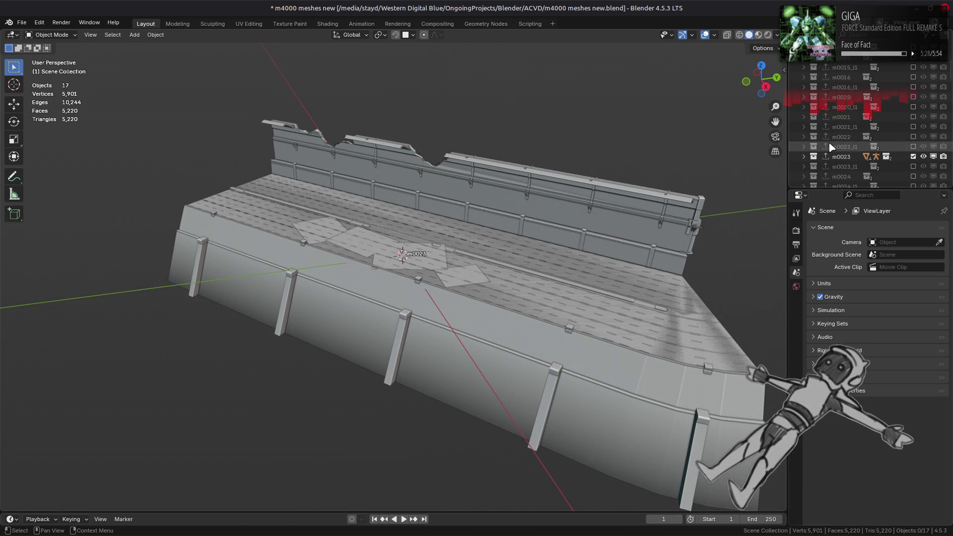
scroll(832, 147, up, 10)
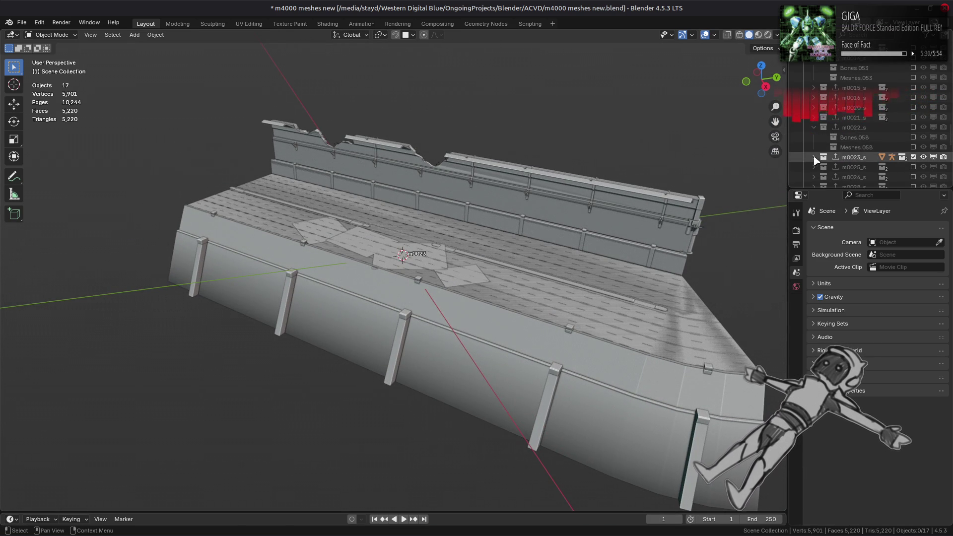
Set Mesh 0.008 under m0023_s to draw In Front with a red viewport display colour
click(823, 177)
scroll(831, 164, down, 2)
click(854, 147)
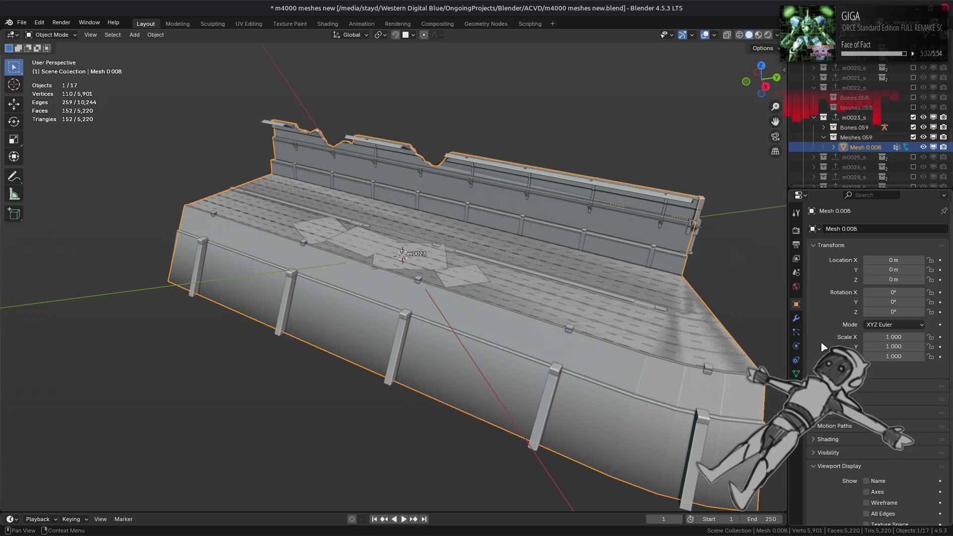
scroll(821, 341, down, 4)
click(866, 440)
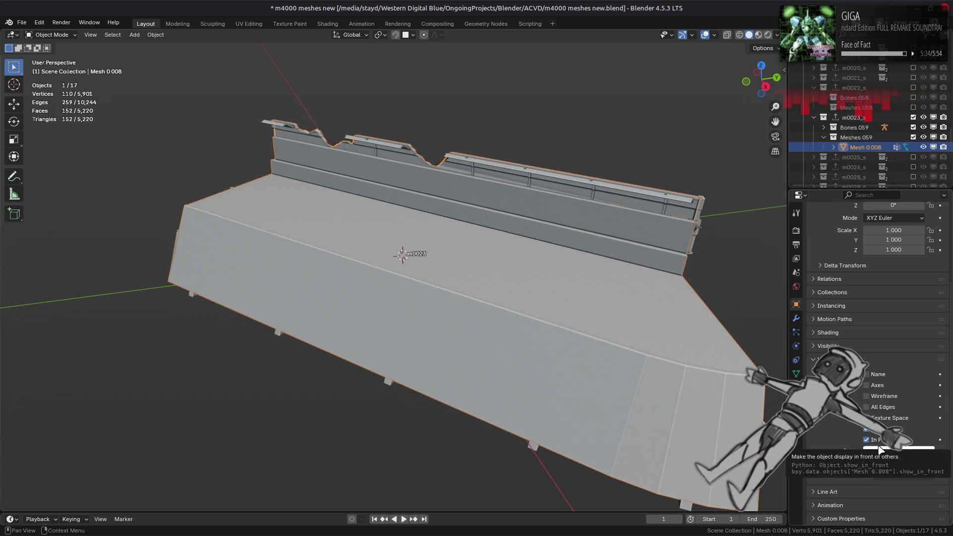
click(888, 451)
drag(869, 401, 928, 401)
middle_drag(639, 357, 590, 338)
Limited-dissolve the whole mesh in face mode with a 1° maximum angle
key(Tab)
key(3)
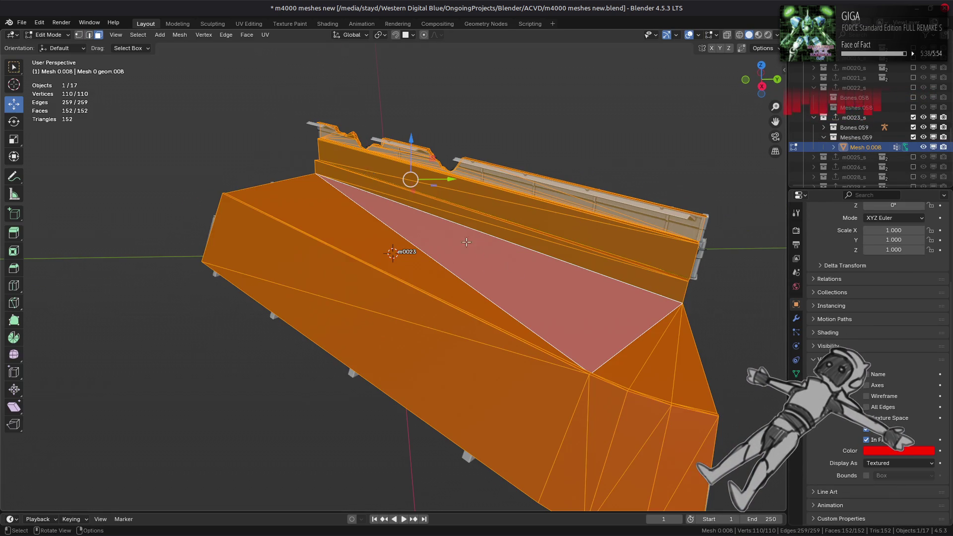
click(180, 36)
mouse_move(230, 259)
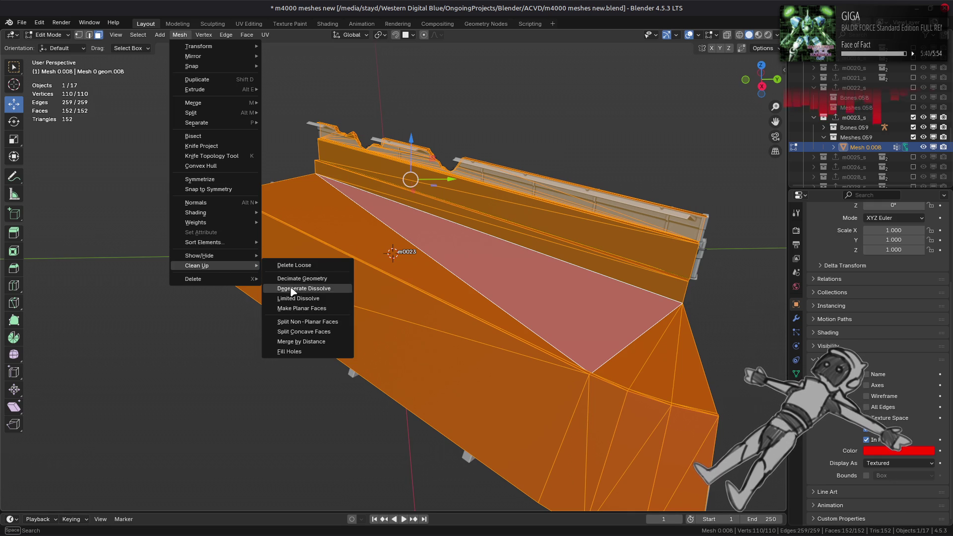
click(300, 294)
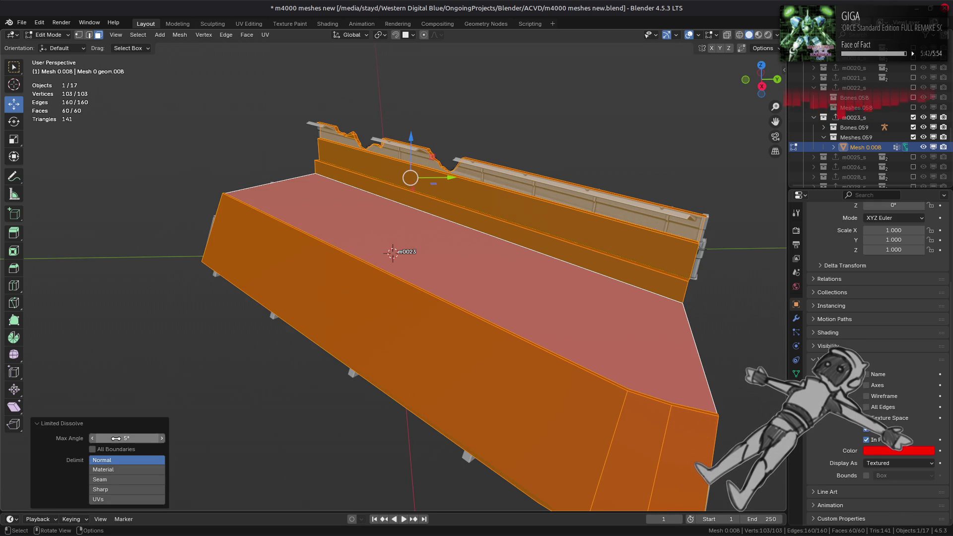
click(116, 439)
text(1)
key(Return)
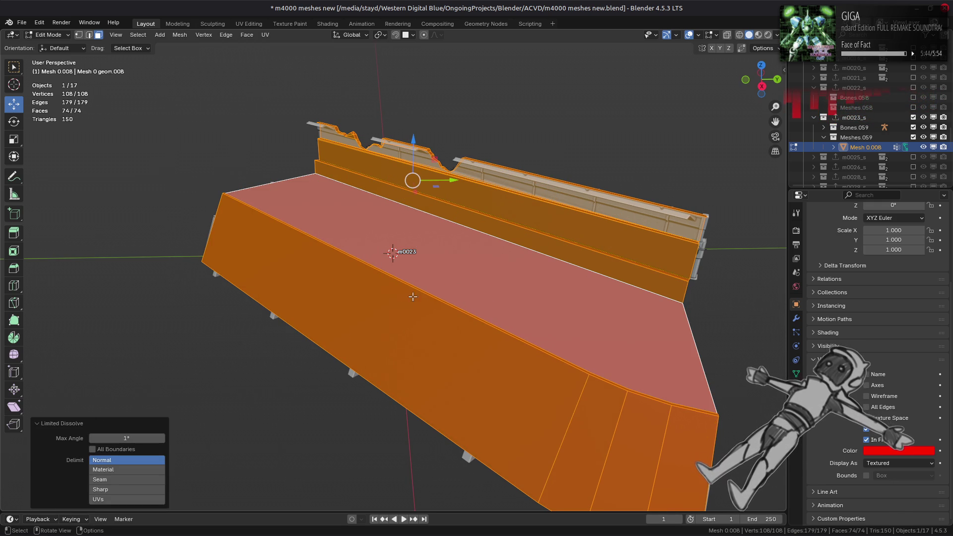
Delete the mesh's flat top face
middle_drag(457, 293, 478, 279)
click(417, 259)
key(ctrl+z)
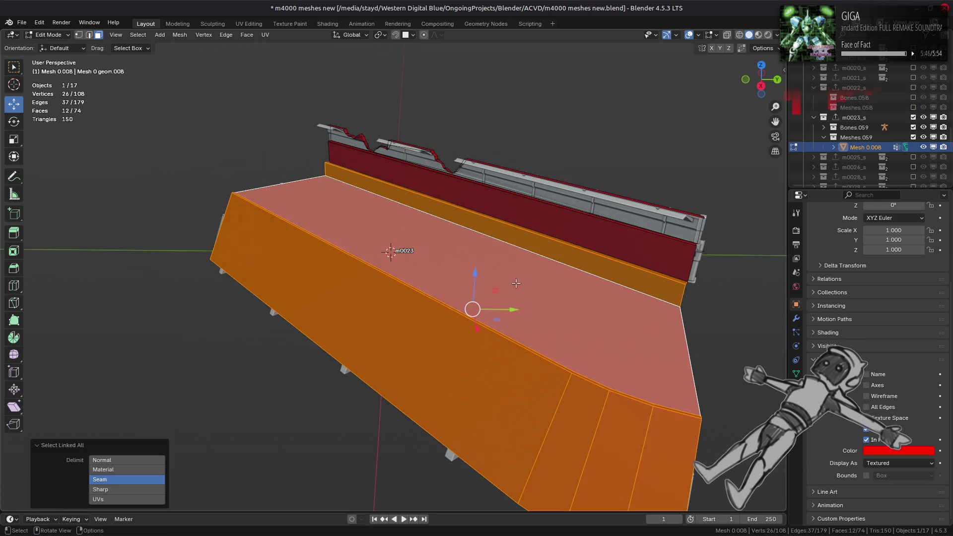
click(417, 259)
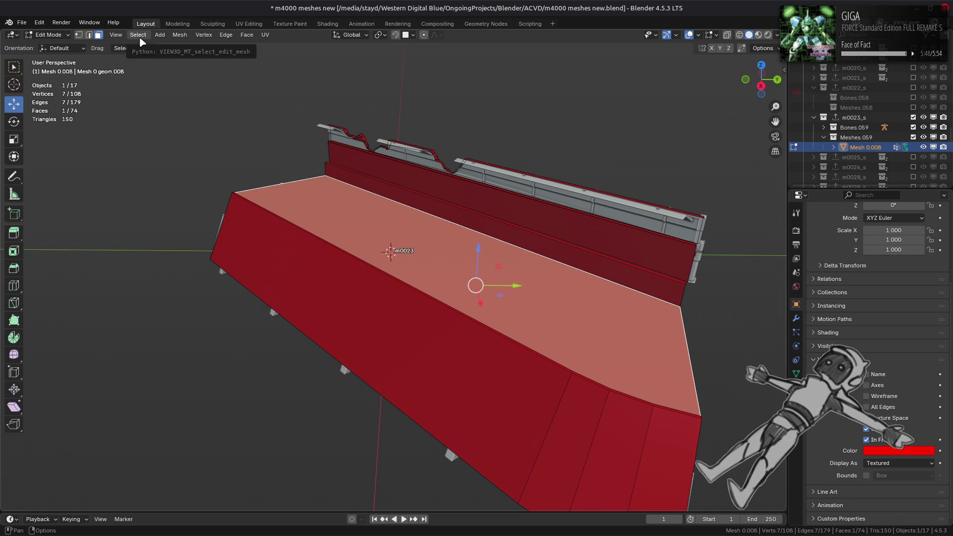
scroll(335, 287, up, 2)
middle_drag(335, 287, 278, 284)
right_click(278, 285)
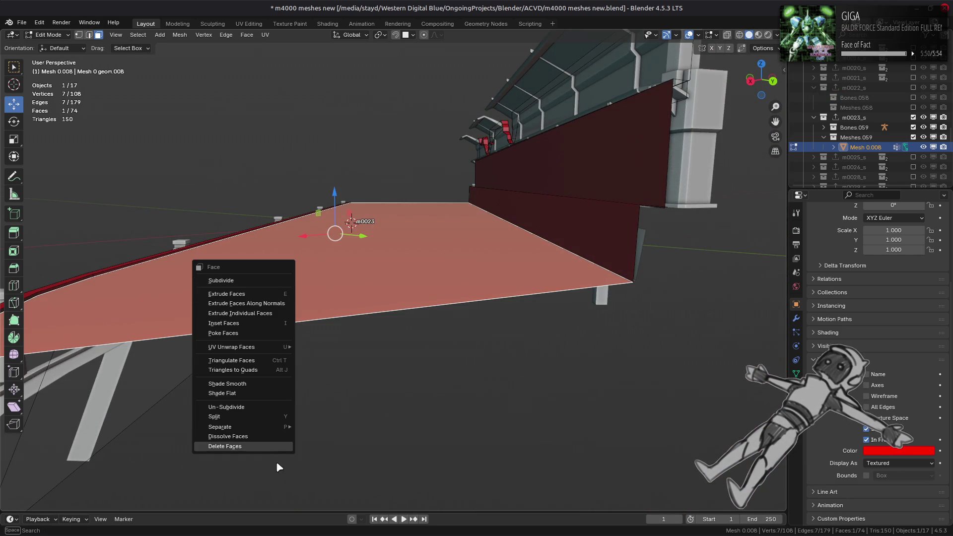
click(276, 447)
Delete the strip of side faces along the mesh's edge
mouse_move(213, 372)
middle_down()
mouse_move(319, 340)
mouse_move(266, 329)
middle_up()
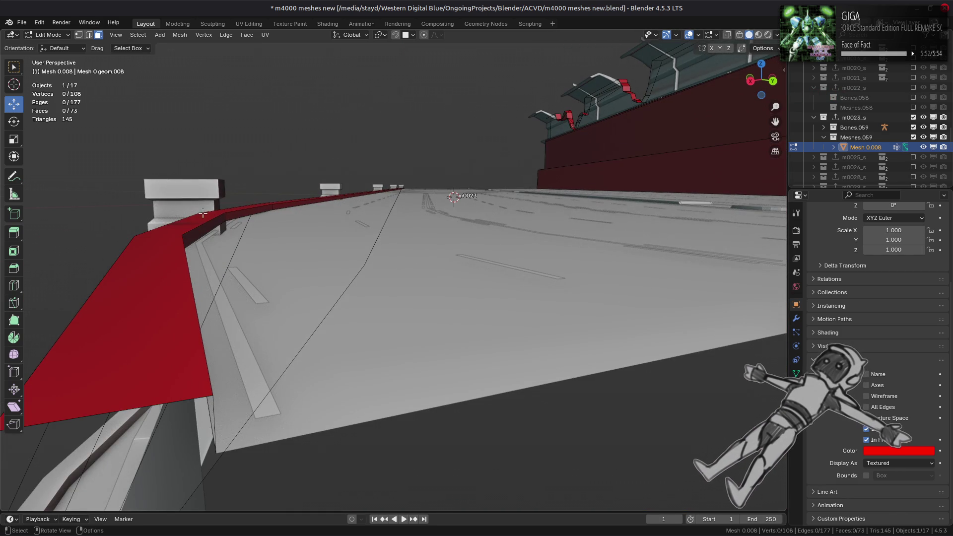
alt+click(222, 217)
right_click(430, 311)
click(430, 311)
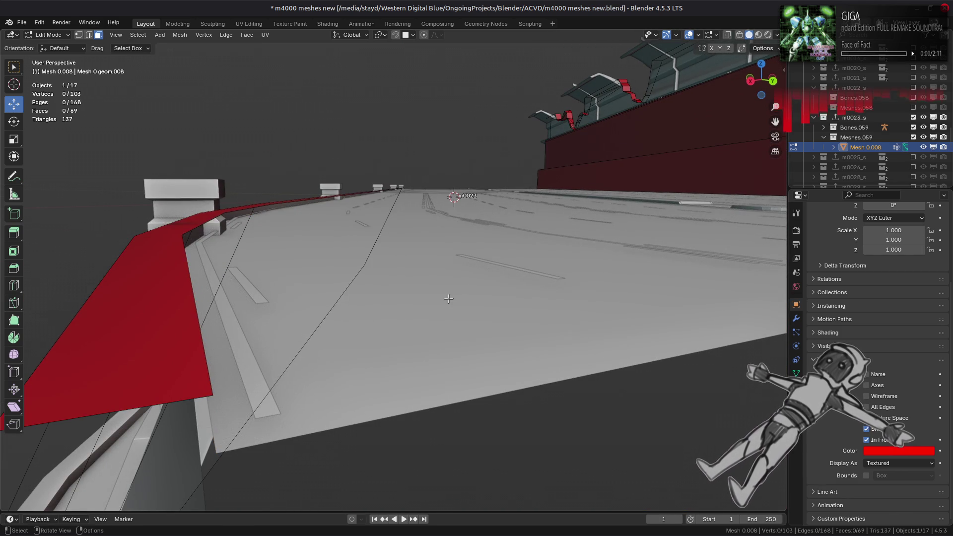
mouse_move(429, 311)
middle_down()
mouse_move(448, 294)
mouse_move(427, 306)
mouse_move(318, 304)
mouse_move(297, 315)
mouse_move(218, 307)
middle_up()
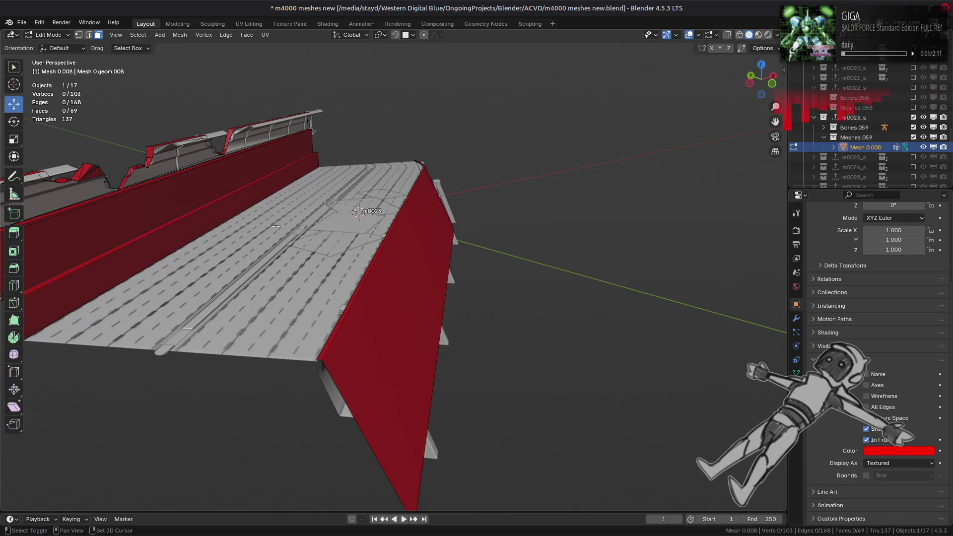
middle_drag(276, 227, 558, 261)
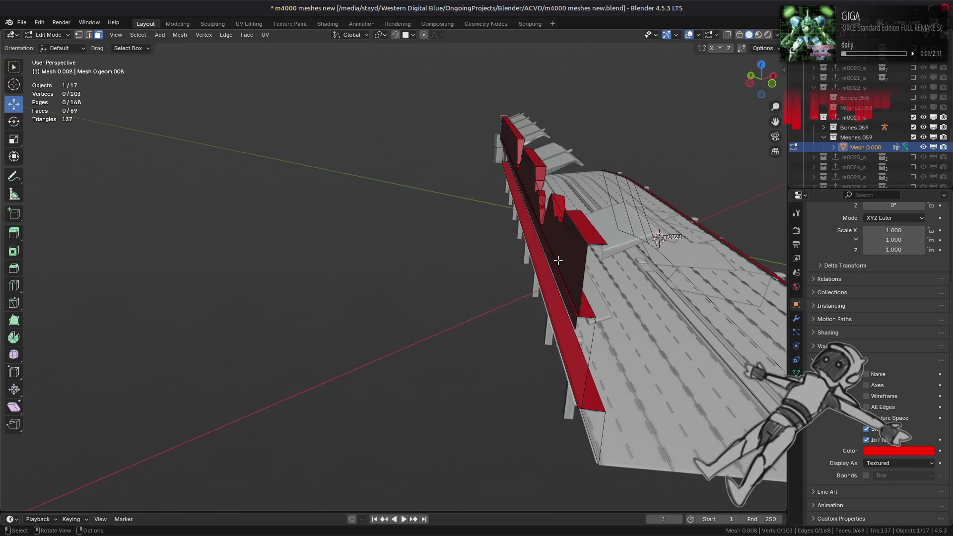
middle_drag(507, 251, 220, 199)
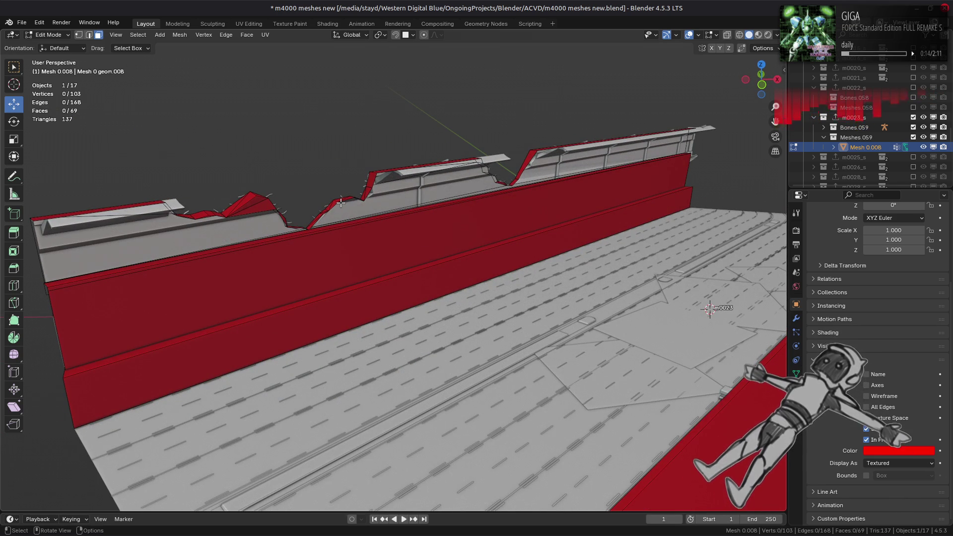
mouse_move(341, 202)
middle_down()
mouse_move(429, 202)
mouse_move(342, 243)
middle_up()
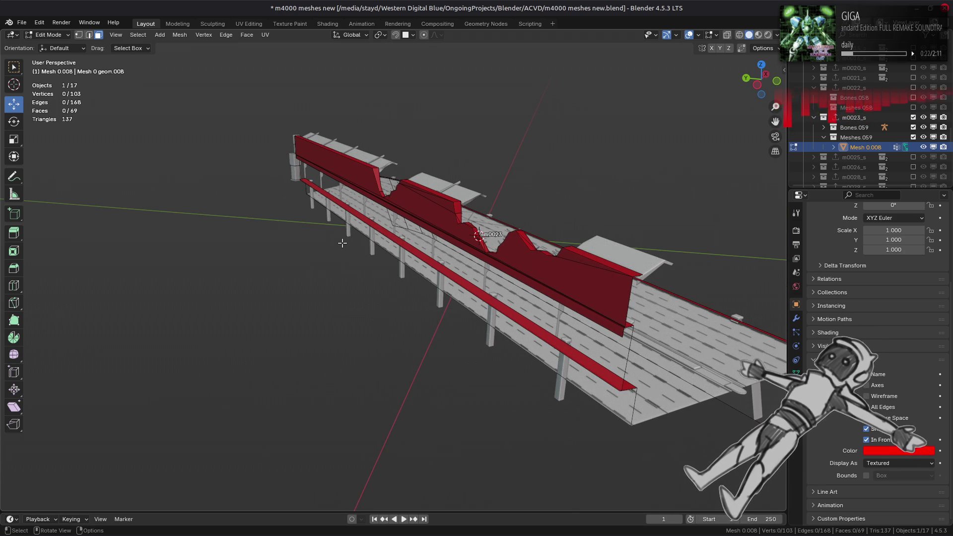
scroll(417, 268, up, 6)
mouse_move(374, 267)
middle_down()
mouse_move(165, 168)
mouse_move(329, 203)
middle_up()
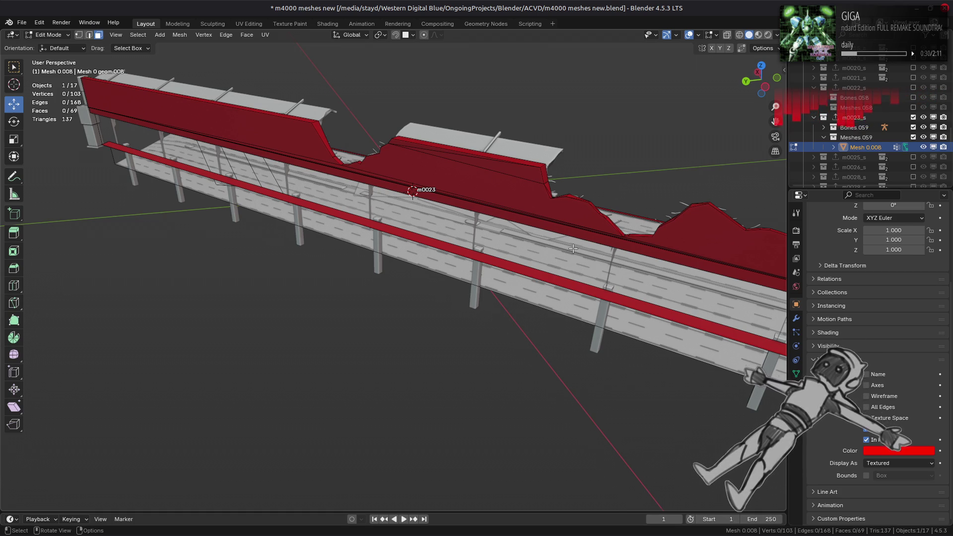
scroll(573, 249, down, 2)
middle_drag(549, 279, 506, 264)
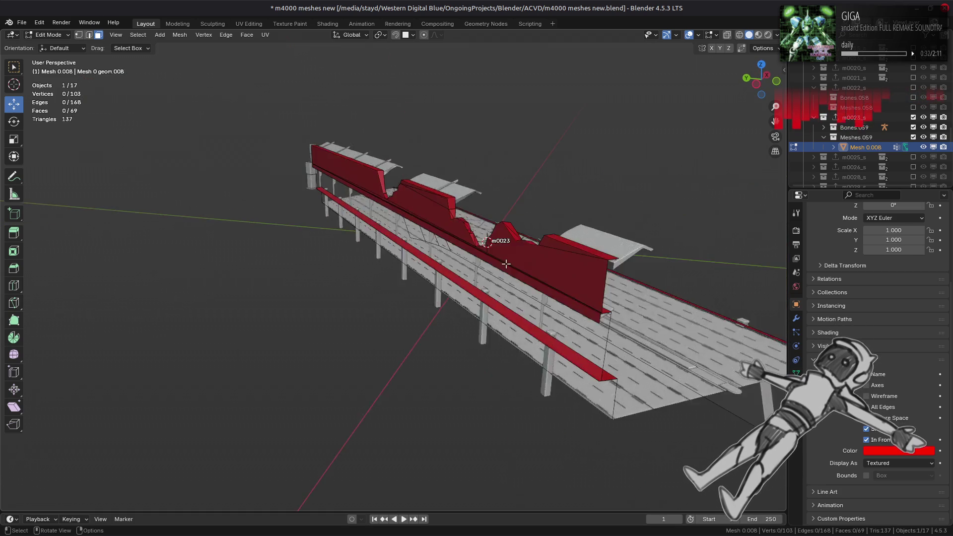
scroll(506, 264, up, 2)
key(a)
mouse_move(308, 200)
middle_down()
mouse_move(278, 206)
mouse_move(288, 196)
middle_up()
Try Triangles to Quads with an 89° shape angle and 0.5 topology influence, then undo it
key(ctrl+f)
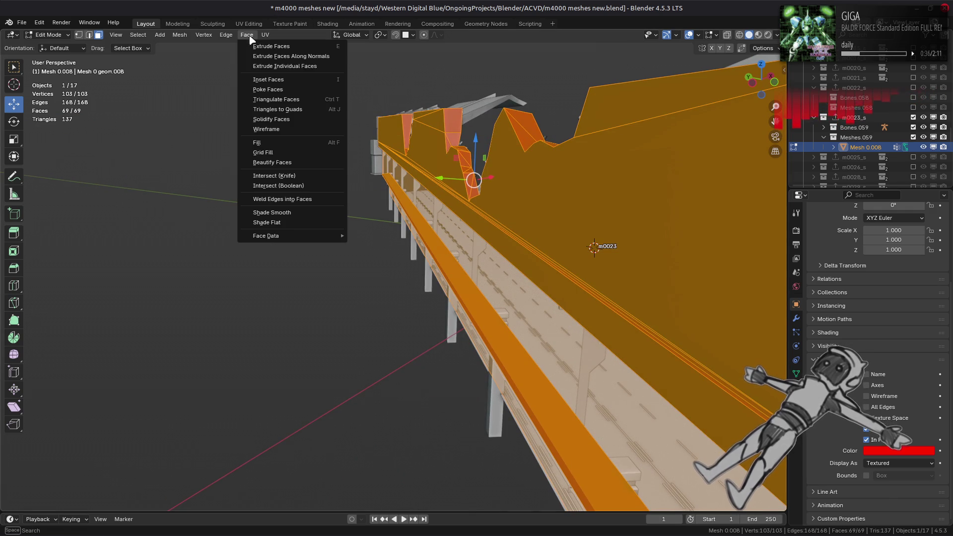
click(280, 109)
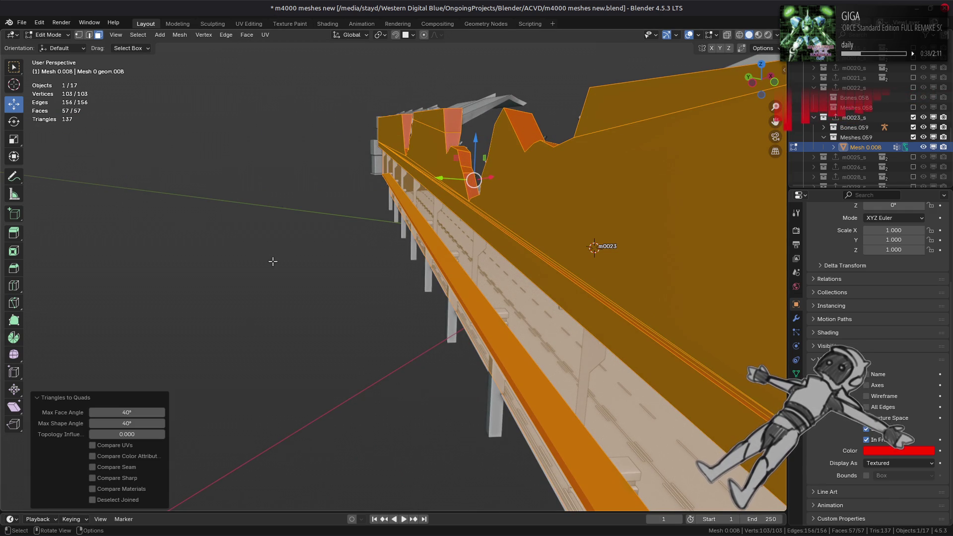
drag(124, 423, 145, 423)
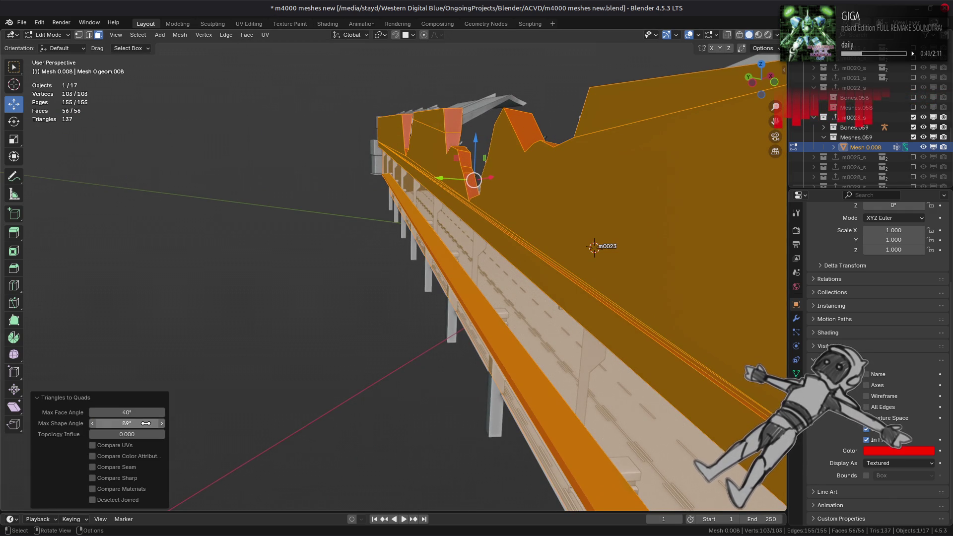
click(125, 434)
text(0.5)
key(Return)
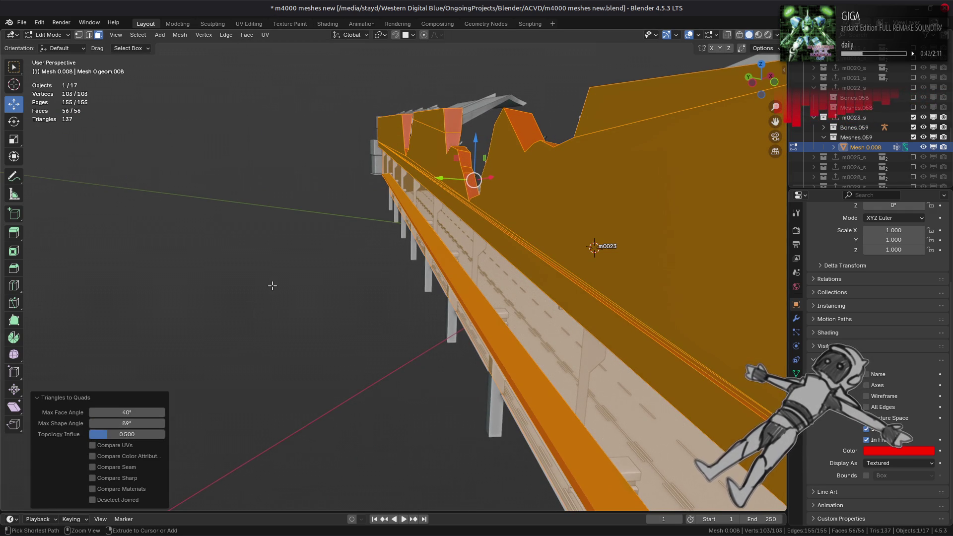
key(ctrl+z)
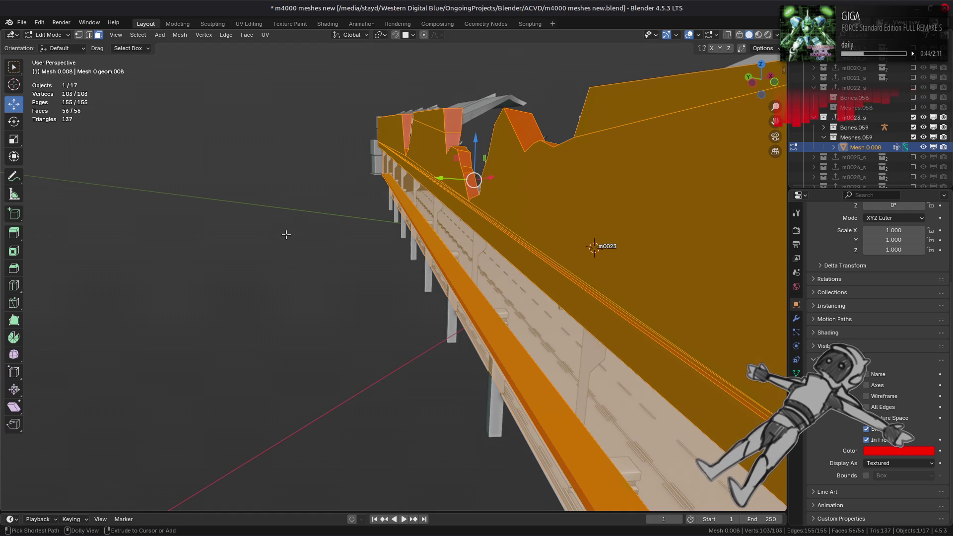
Select everything except the slanted red side face
click(179, 35)
mouse_move(237, 268)
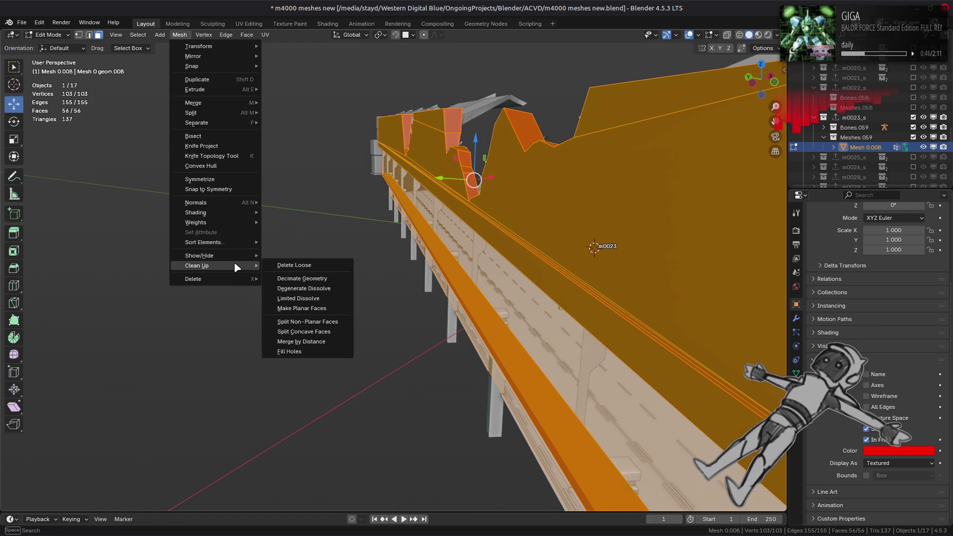
mouse_move(237, 268)
middle_down()
mouse_move(457, 191)
mouse_move(441, 252)
middle_up()
click(510, 363)
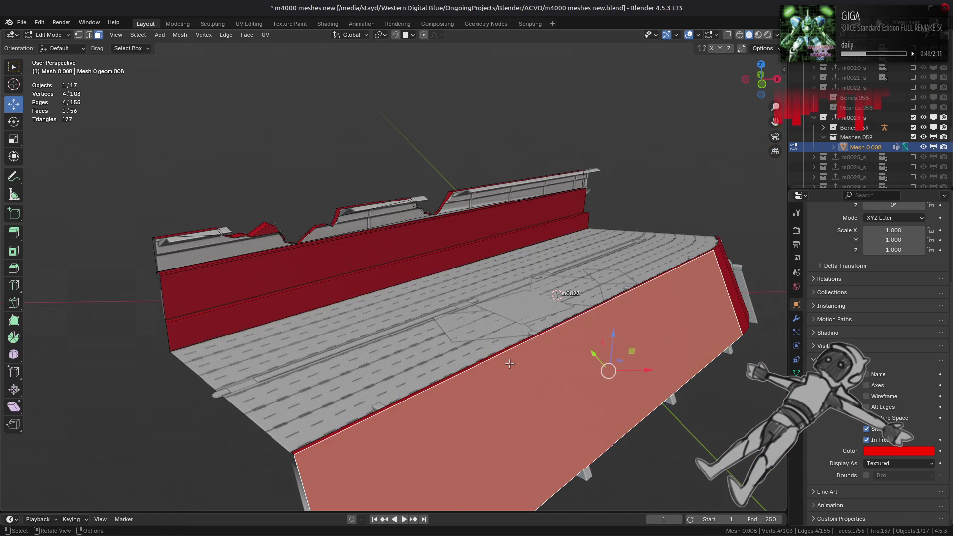
key(ctrl+i)
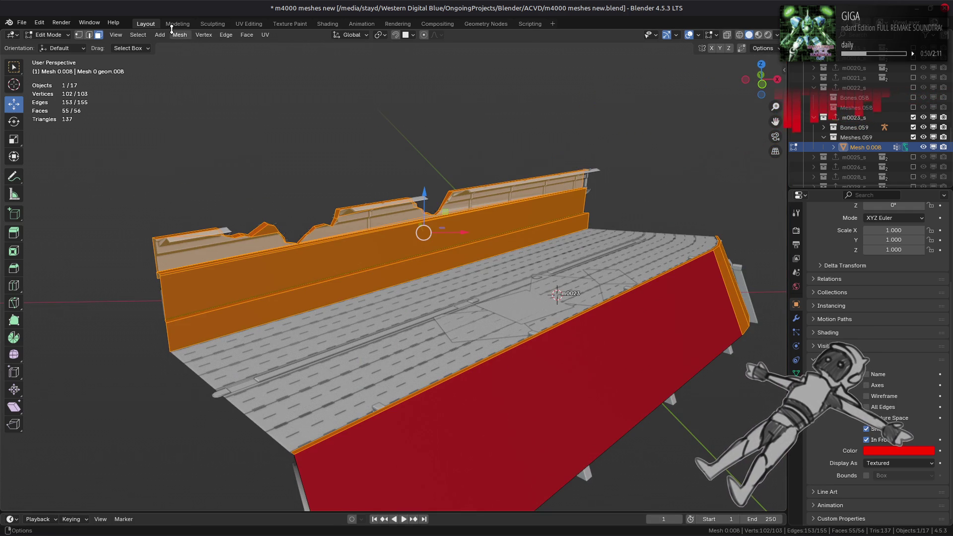
Limited-dissolve the selection with a 5° angle limit
click(184, 36)
mouse_move(244, 266)
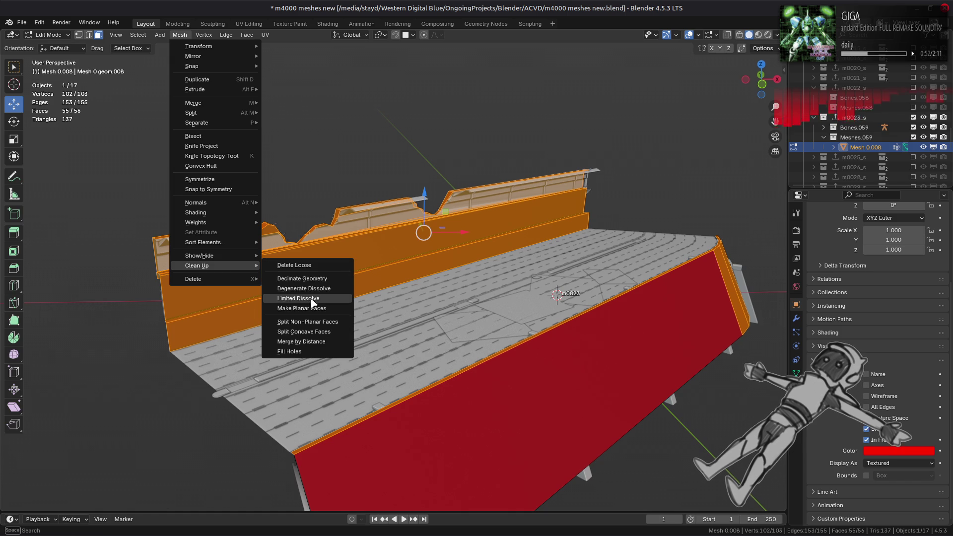
click(308, 303)
drag(133, 435, 132, 434)
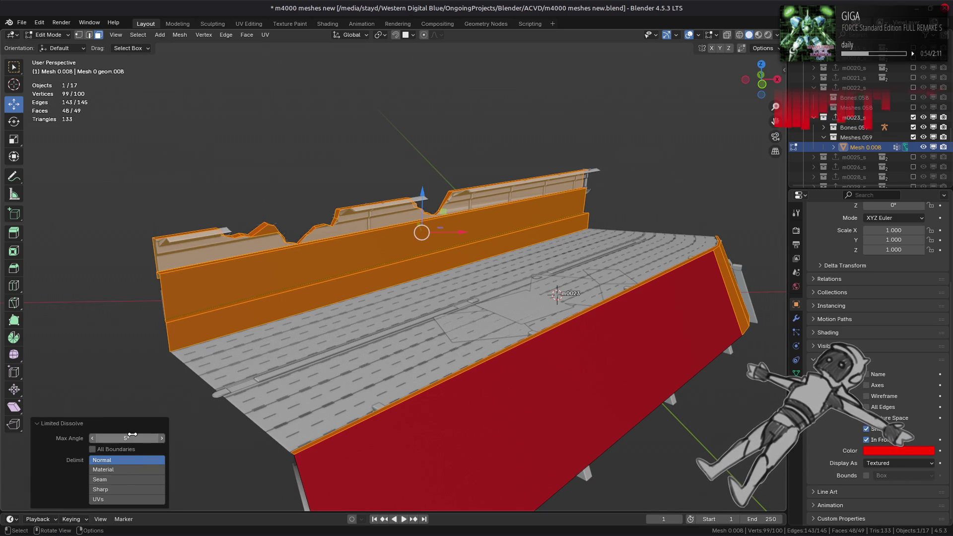
scroll(287, 317, up, 3)
middle_drag(288, 317, 403, 290)
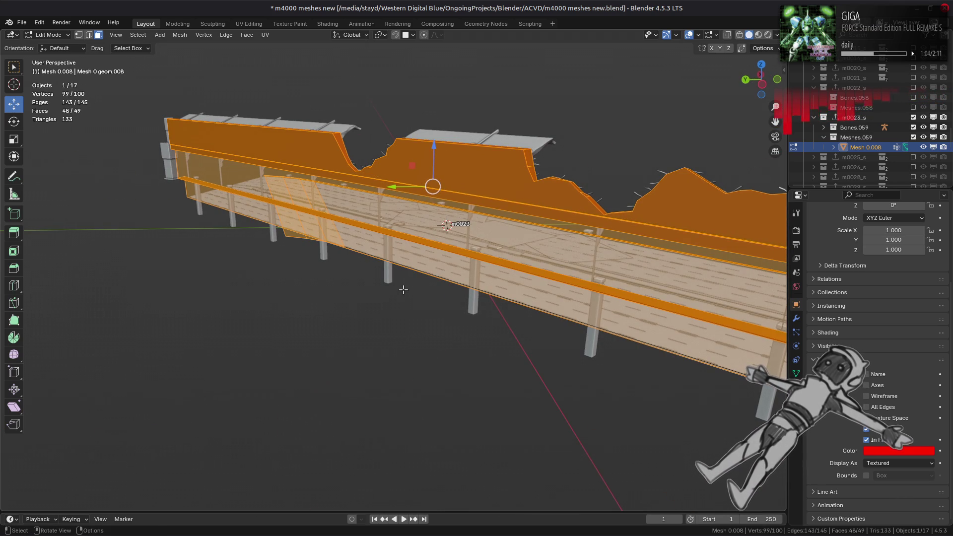
Delete the slanted side plane together with all faces connected to it
key(alt+a)
middle_drag(404, 290, 318, 268)
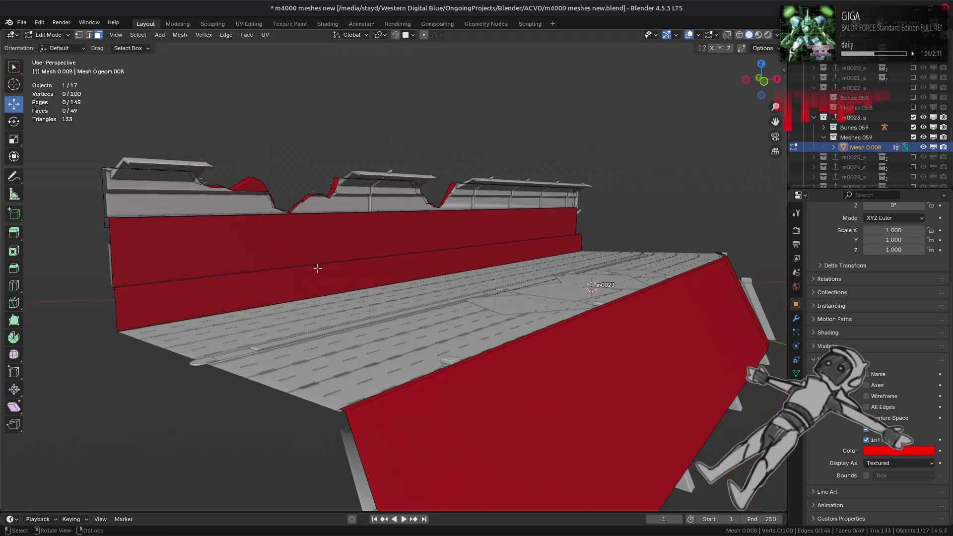
mouse_move(490, 377)
middle_down()
mouse_move(464, 334)
mouse_move(482, 340)
middle_up()
click(464, 334)
key(ctrl+l)
right_click(482, 340)
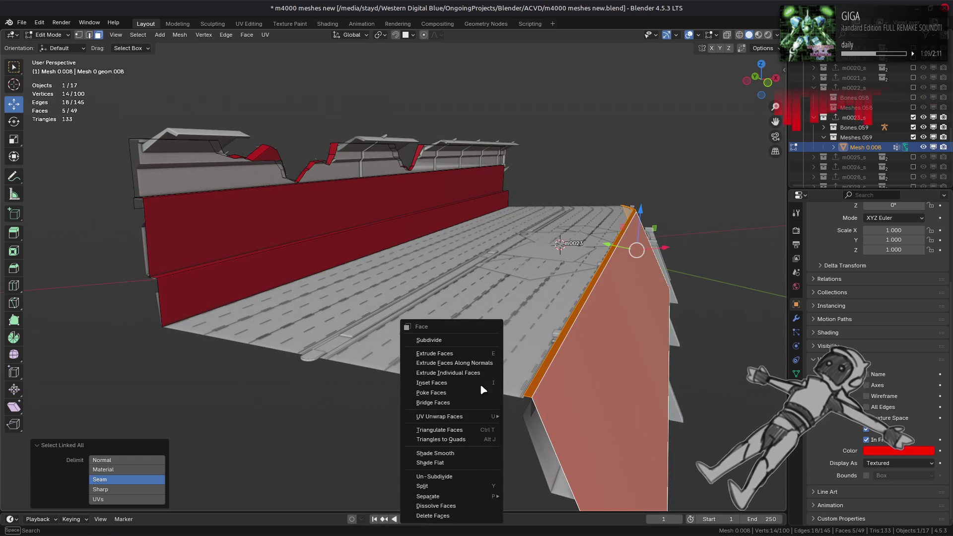
click(467, 518)
middle_drag(467, 518, 495, 376)
Delete the selected faces, then invert the selection repeatedly to compare the mesh
key(a)
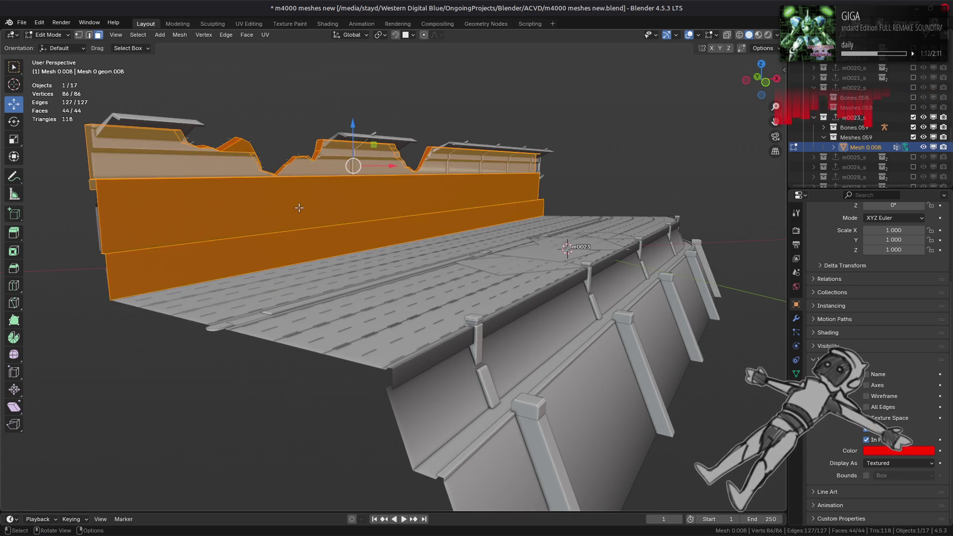
middle_drag(298, 208, 331, 214)
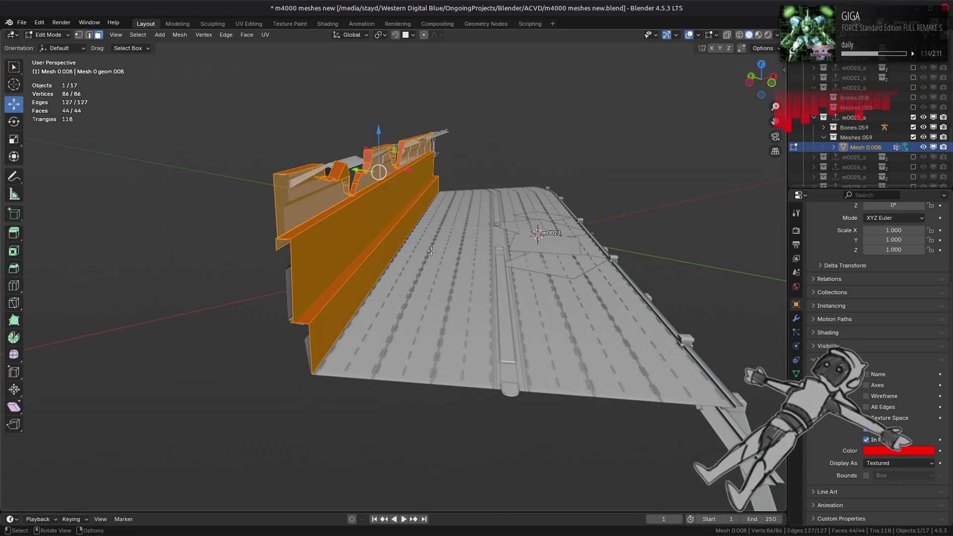
middle_drag(431, 250, 472, 267)
right_click(472, 267)
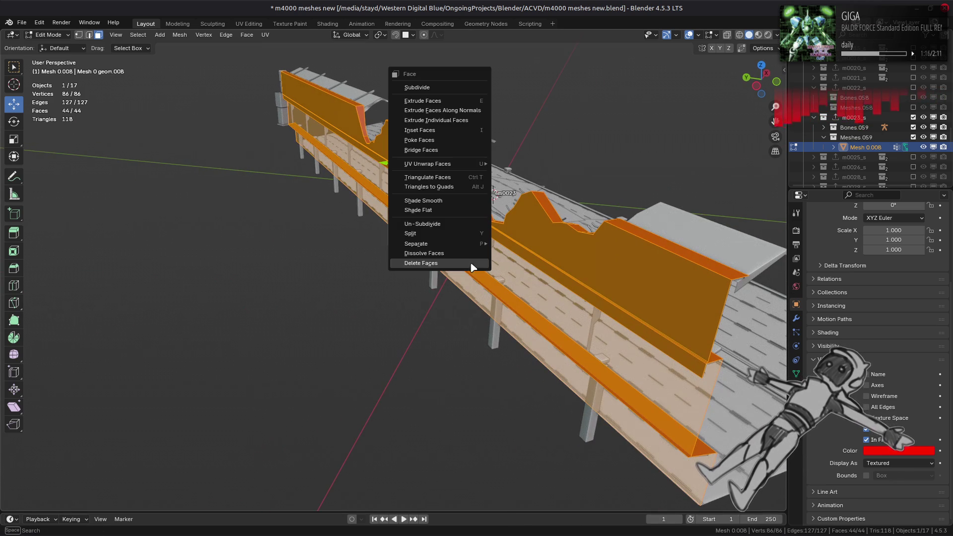
click(466, 263)
middle_drag(412, 264, 409, 263)
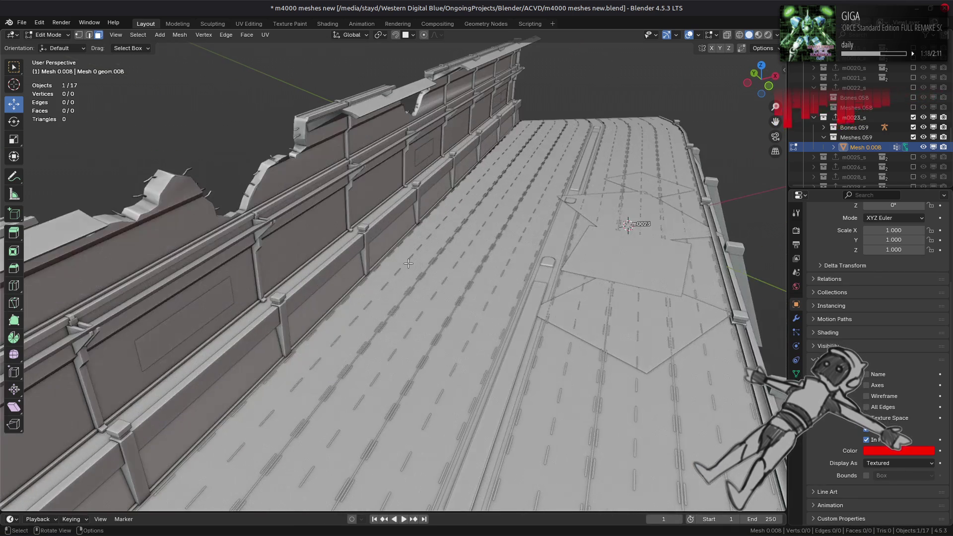
key(a)
key(ctrl+i)
key(ctrl+i)
key(ctrl+i)
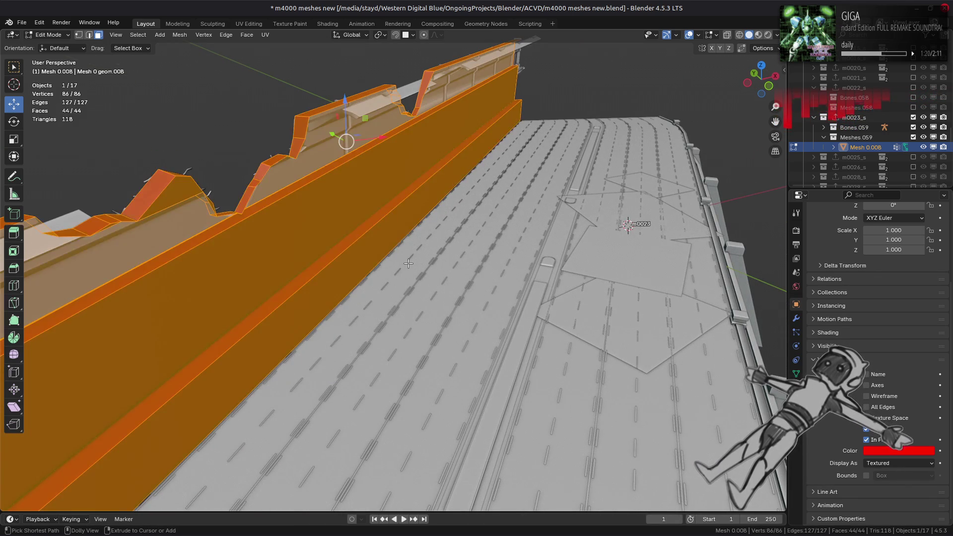
key(ctrl+i)
key(ctrl+i)
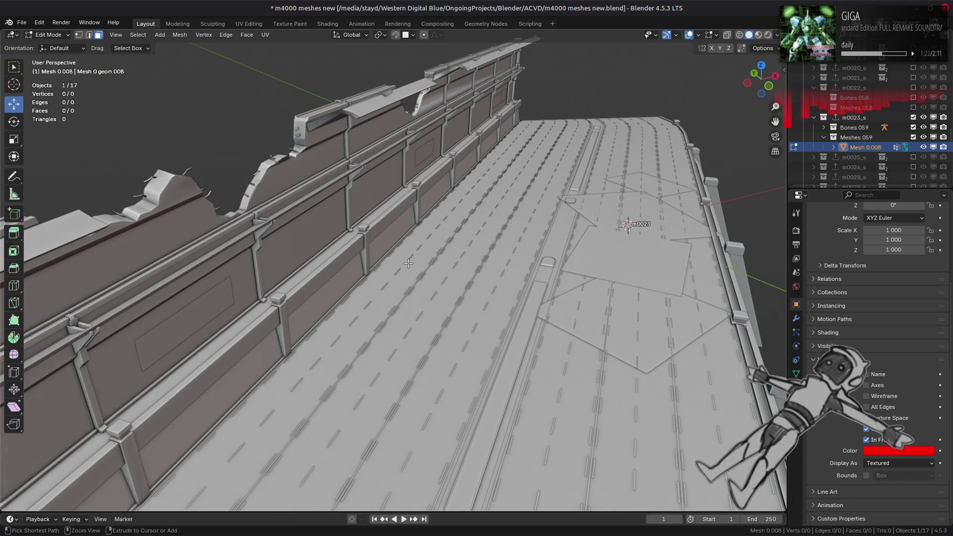
key(ctrl+i)
key(ctrl+i)
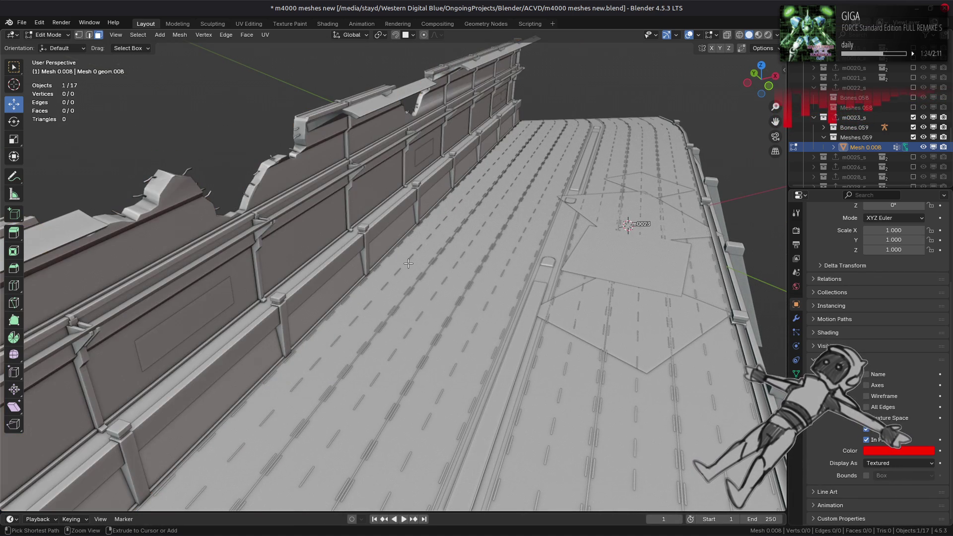
key(ctrl+i)
key(ctrl+i)
Select the tall wall by seams, invert it, and delete the lower railing faces
middle_drag(408, 264, 572, 168)
click(571, 168)
key(ctrl+l)
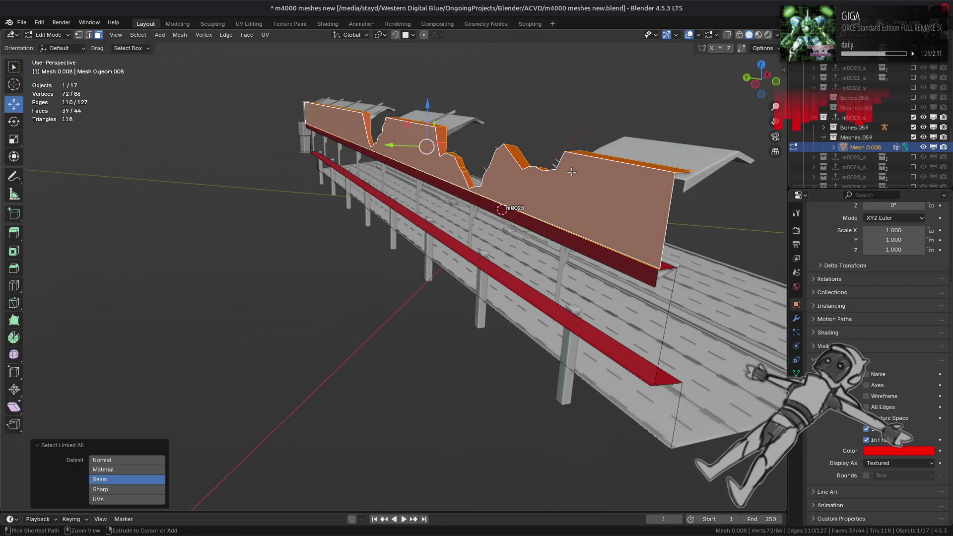
key(ctrl+i)
key(ctrl+f)
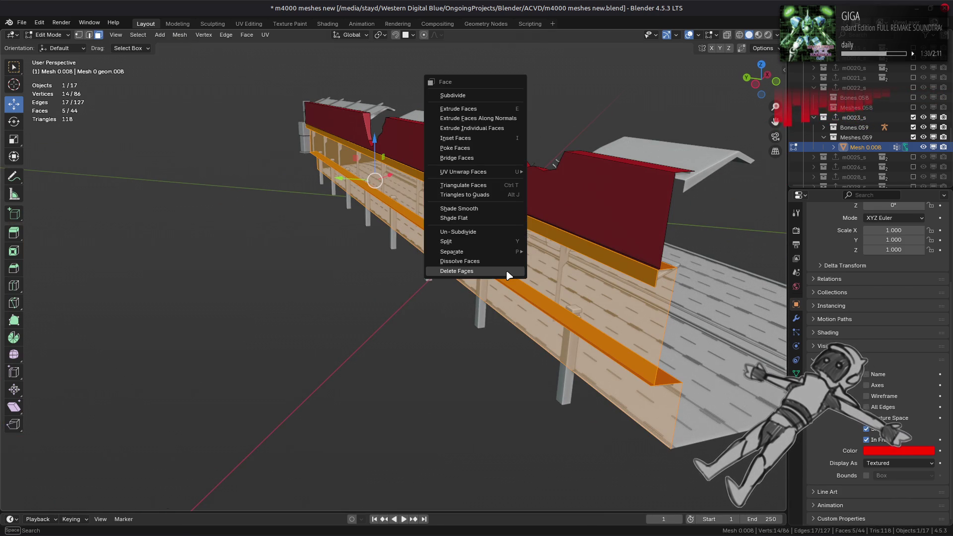
click(456, 271)
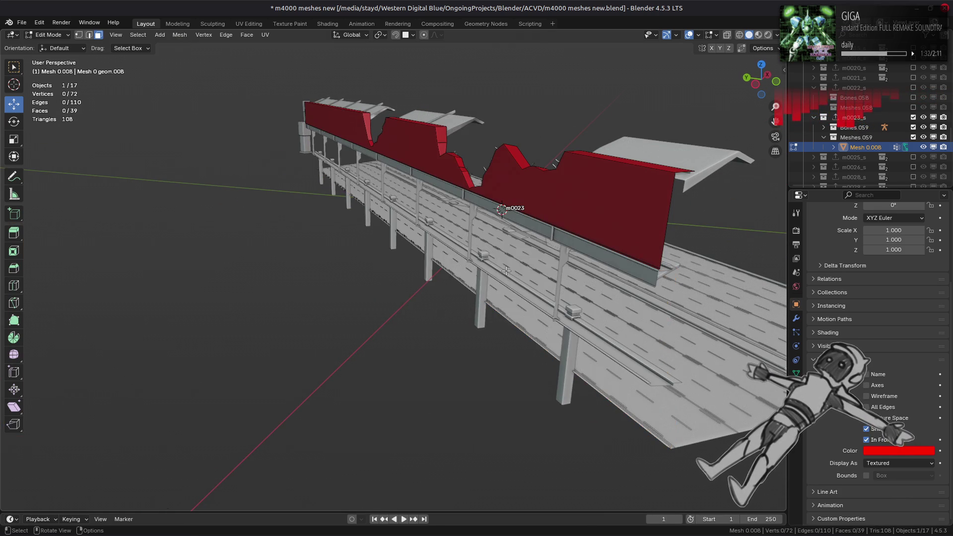
middle_drag(506, 271, 450, 272)
key(ctrl+z)
key(ctrl+shift+z)
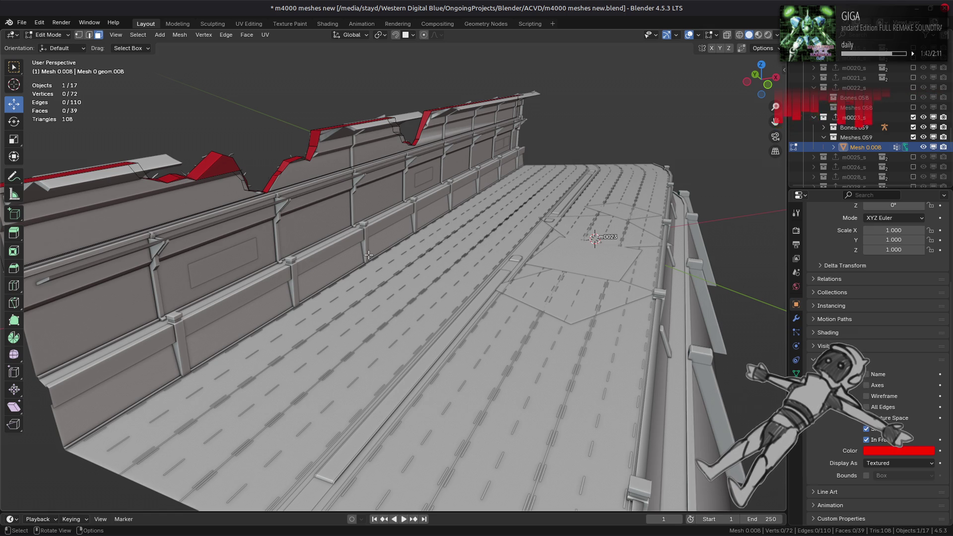
Delete the leftover broken wall faces and return to Object Mode
key(a)
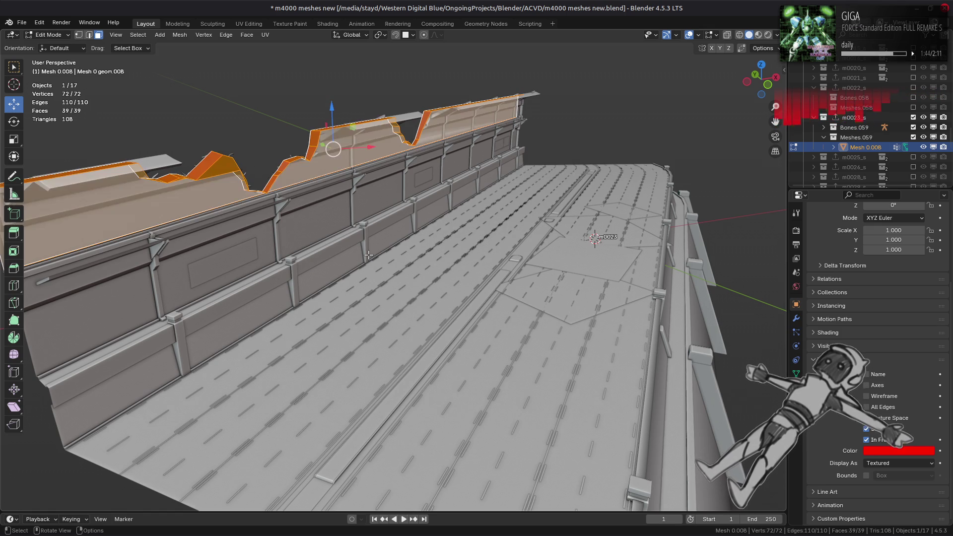
right_click(369, 258)
click(371, 259)
key(Tab)
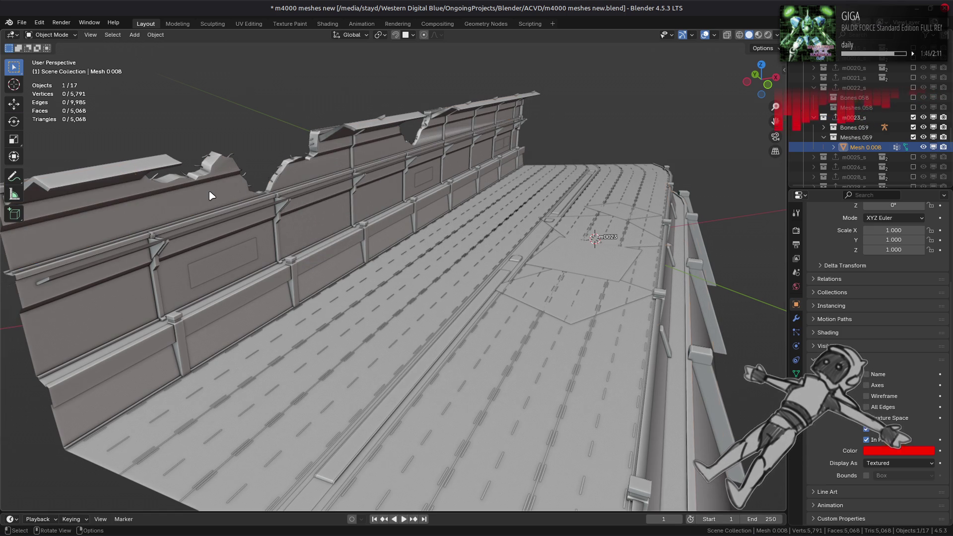
Select the four wall meshes lining the walkway
click(209, 196)
click(141, 186)
key(alt+a)
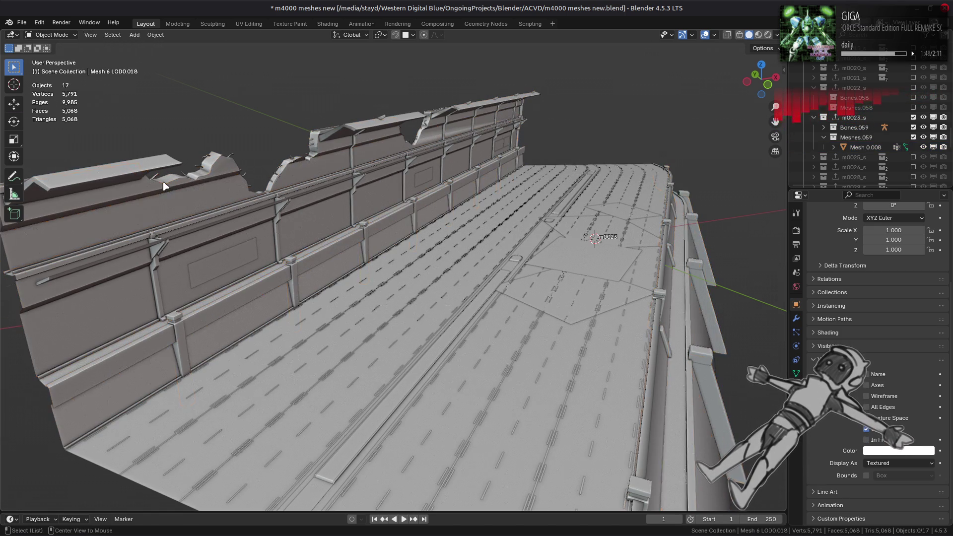
click(212, 166)
shift+click(224, 172)
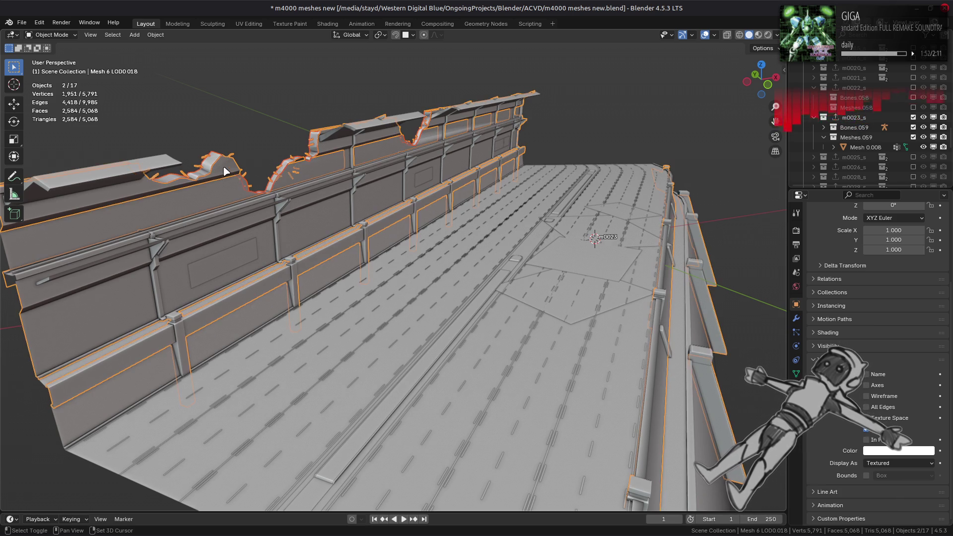
shift+click(222, 191)
shift+click(153, 163)
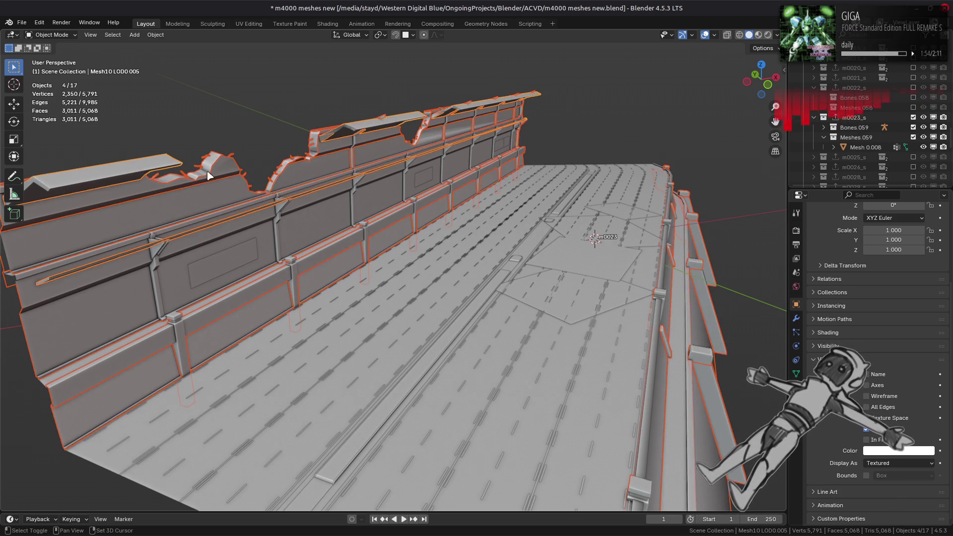
scroll(489, 270, down, 2)
Hide and reveal the four walls to check them, then duplicate them with Shift+D
key(h)
middle_drag(475, 260, 471, 271)
key(alt+h)
key(h)
key(alt+h)
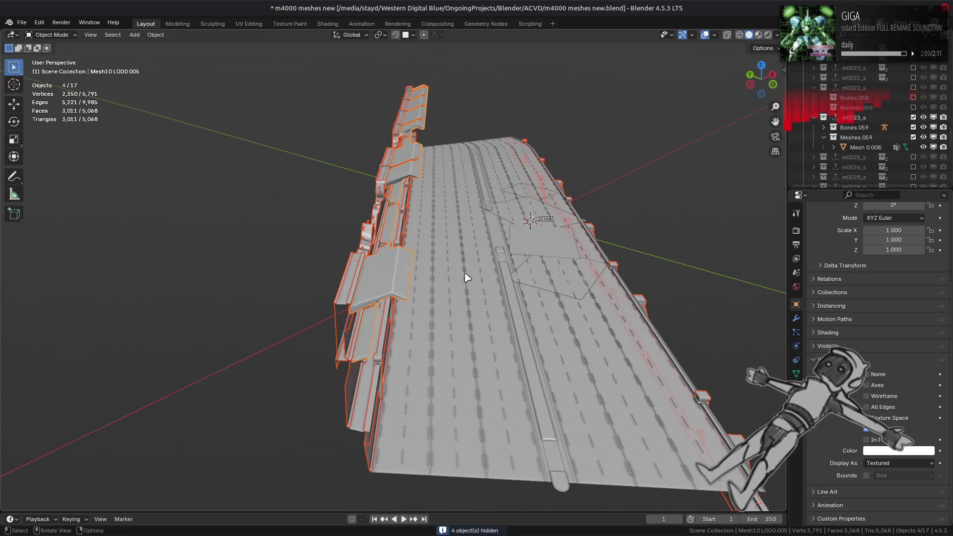
key(h)
key(alt+h)
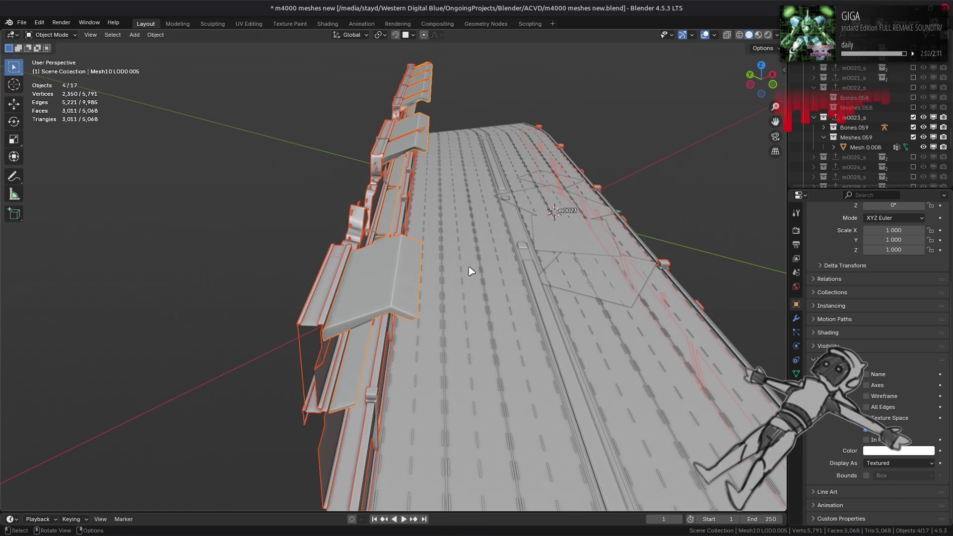
middle_drag(469, 268, 439, 264)
key(shift+d)
Keep the wall copies in place and join them into the collision mesh Mesh 0.008
right_click(462, 257)
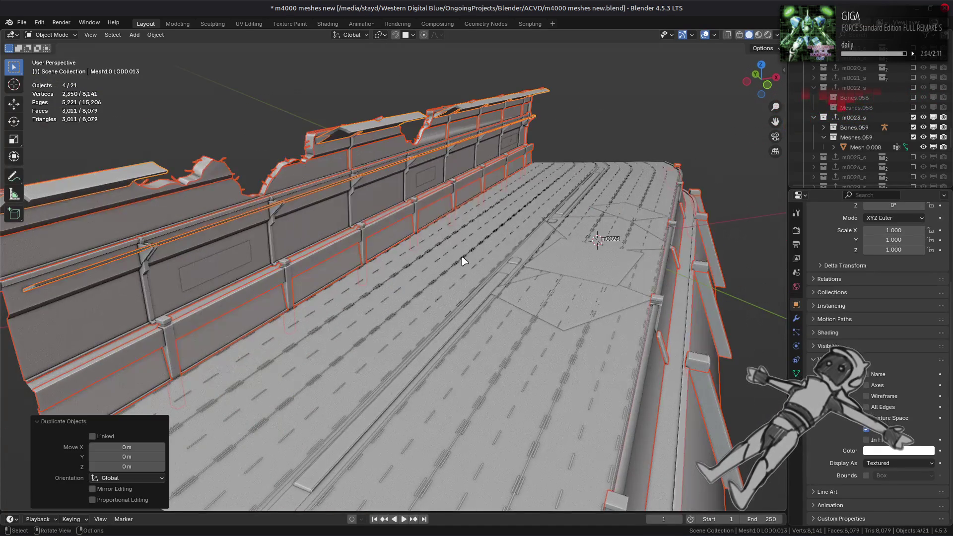
right_click(464, 260)
click(464, 261)
ctrl+click(866, 147)
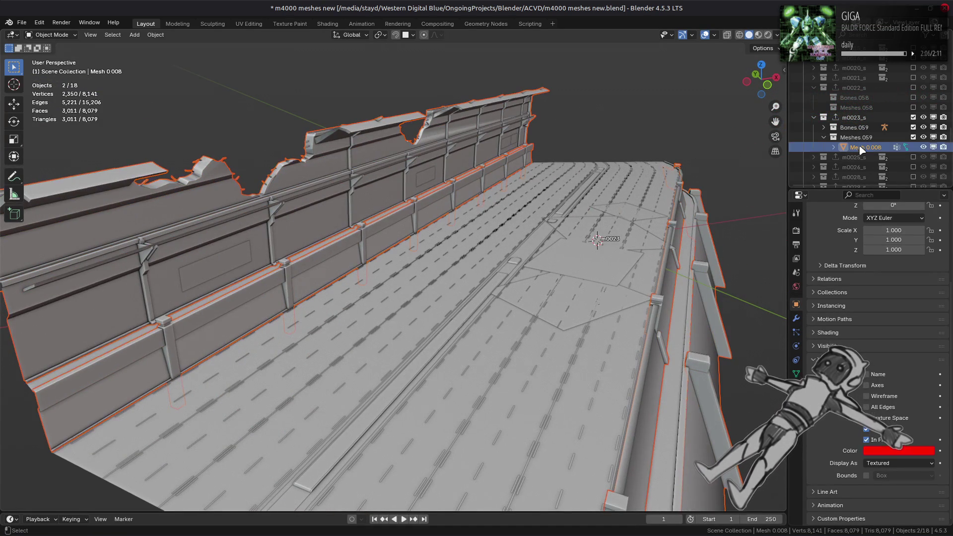
right_click(602, 250)
click(602, 250)
Strip the mesh's uv0 UV map, colour attribute and all material slots
click(796, 374)
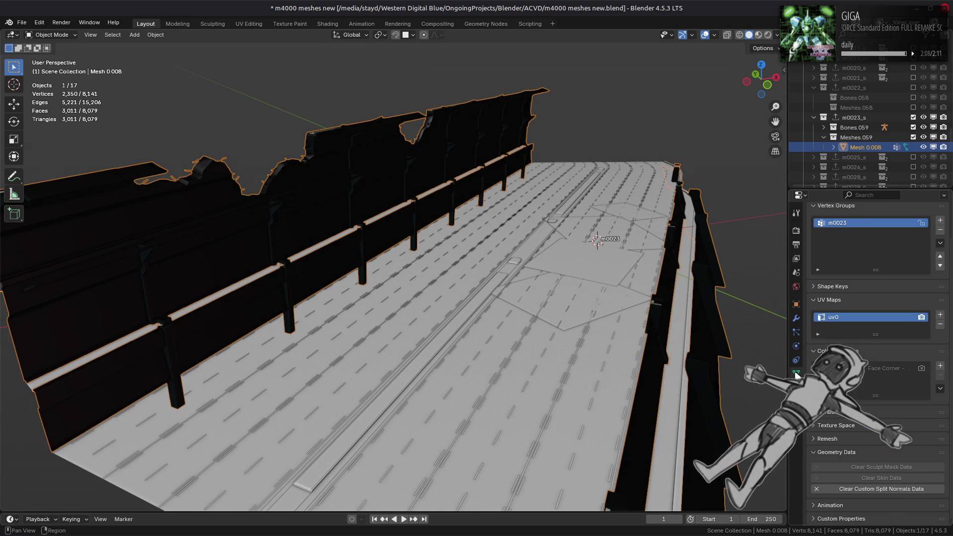
click(940, 324)
click(940, 376)
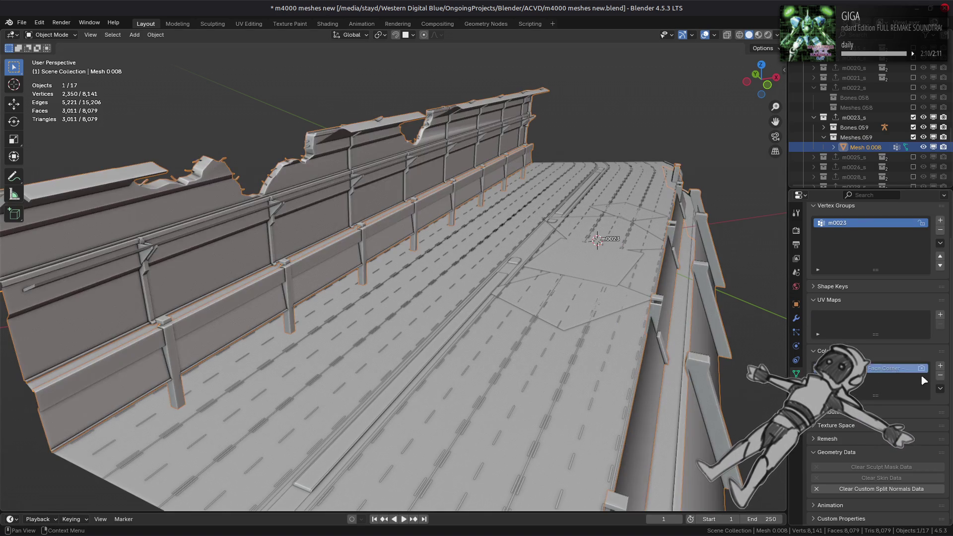
click(796, 388)
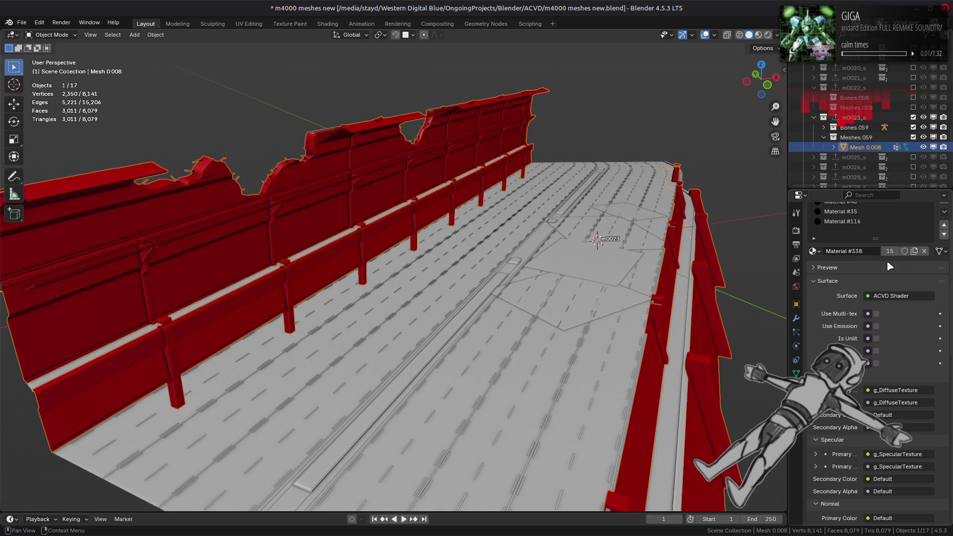
click(865, 261)
click(944, 238)
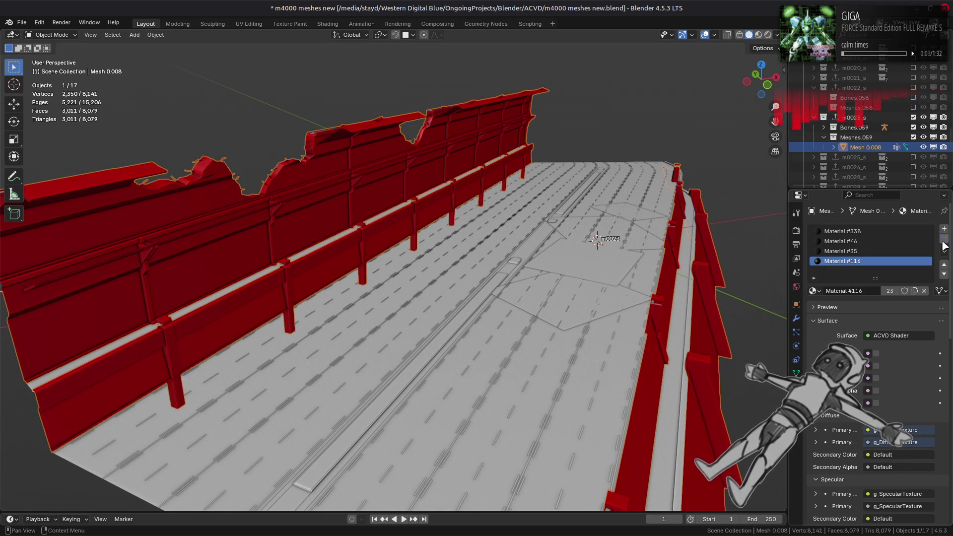
click(944, 239)
click(944, 239)
click(944, 239)
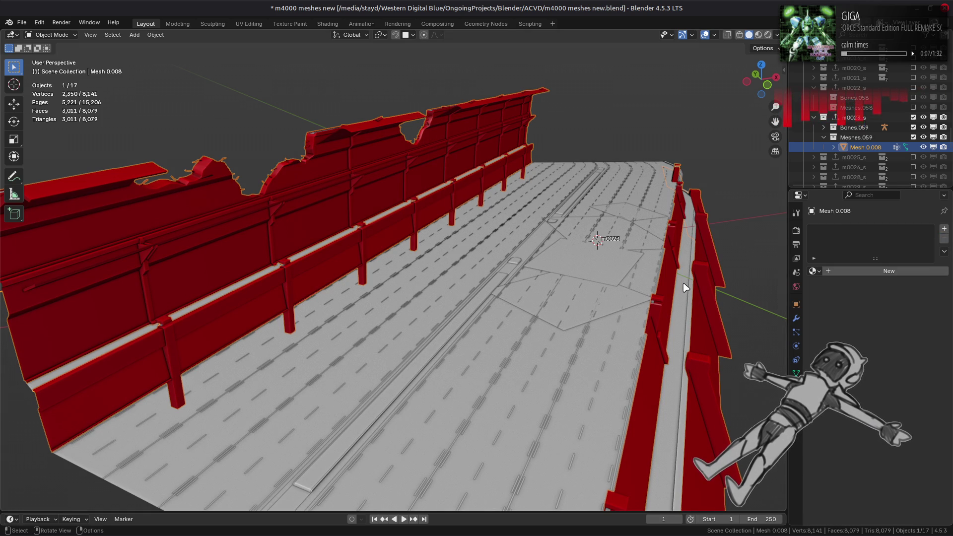
Clear sharp marks from all the wall's edges and flat-shade its faces
key(Tab)
key(a)
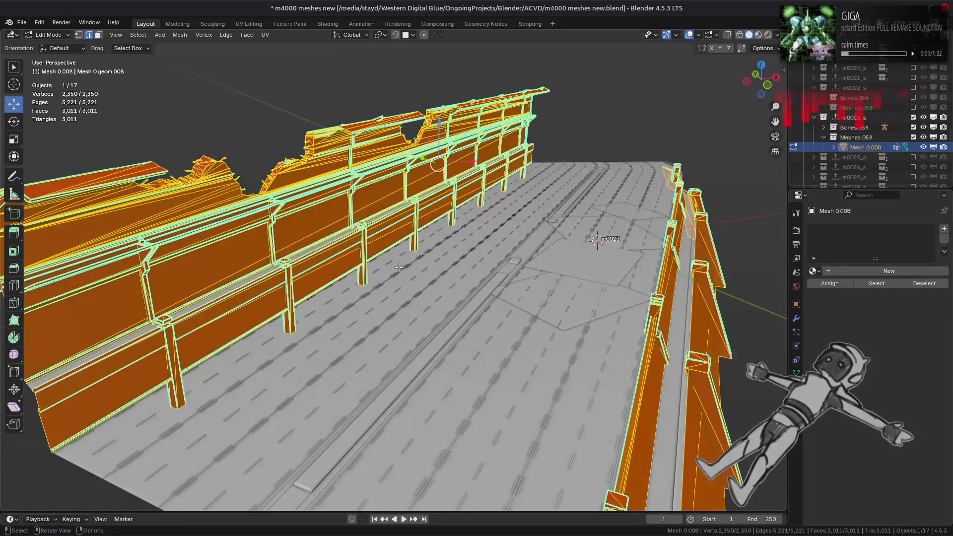
right_click(397, 271)
click(378, 448)
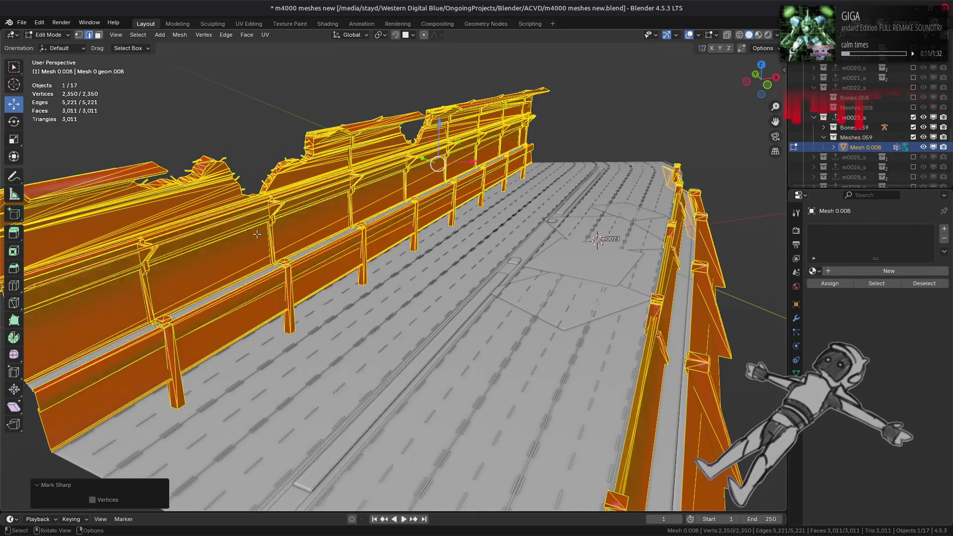
key(3)
click(180, 35)
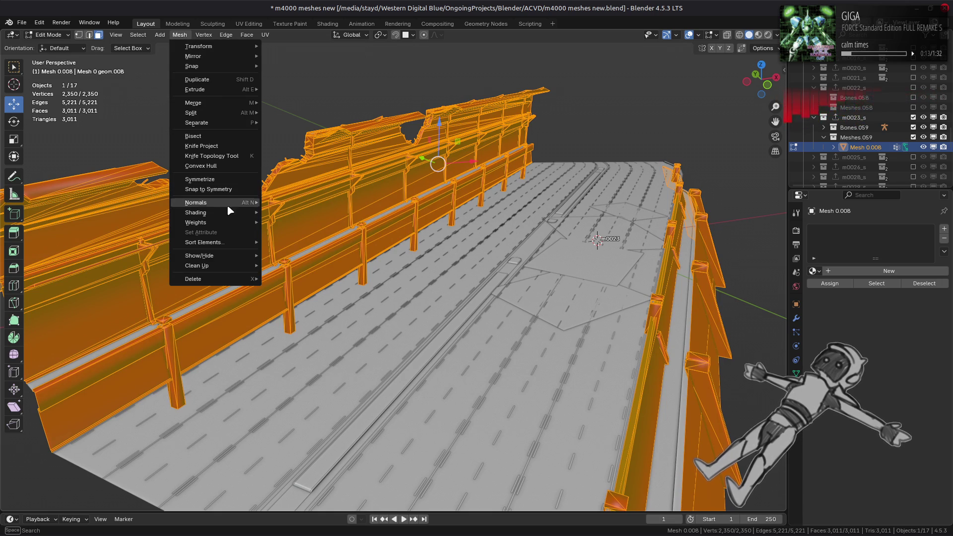
mouse_move(223, 212)
click(285, 222)
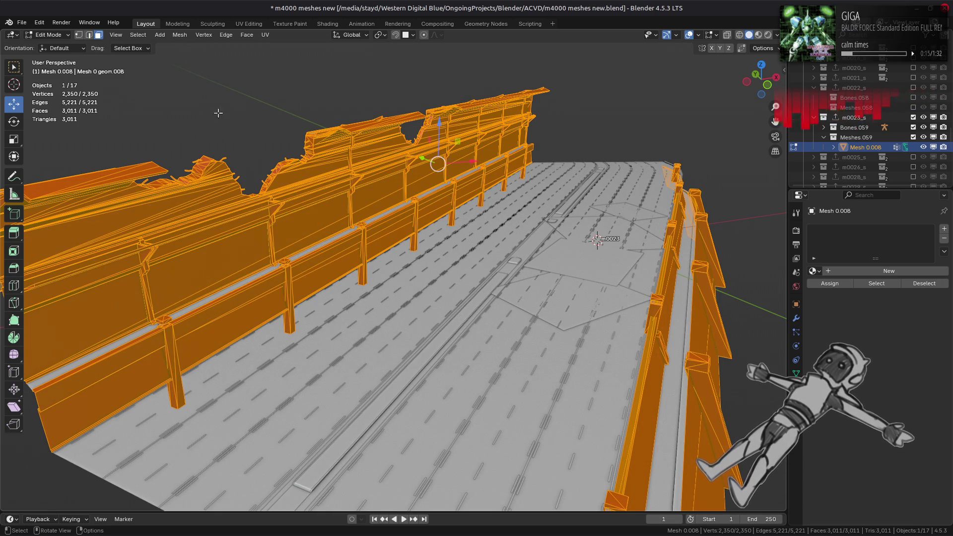
Limited-dissolve the wall at 5°, compare before and after, then enable X-ray
click(180, 39)
mouse_move(240, 266)
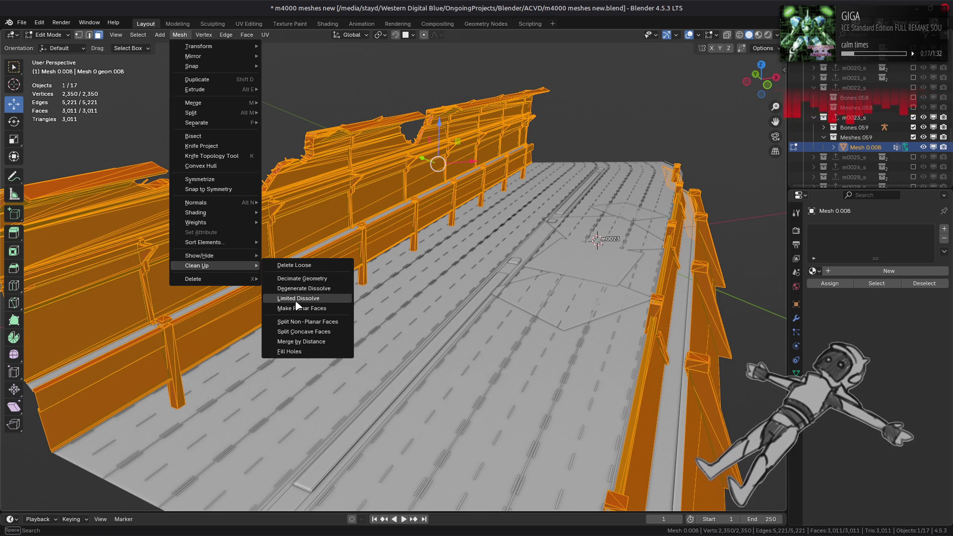
click(297, 301)
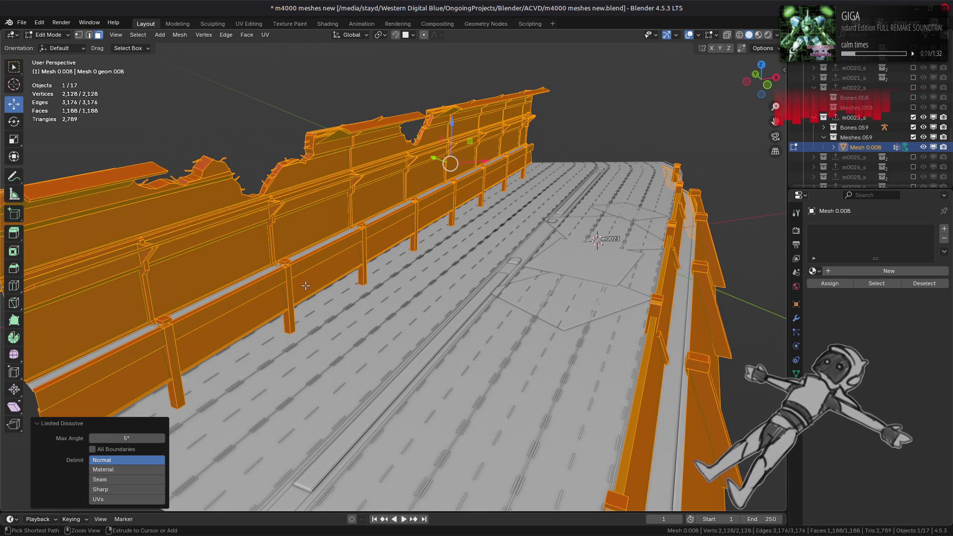
key(ctrl+z)
key(ctrl+shift+z)
key(ctrl+z)
key(ctrl+shift+z)
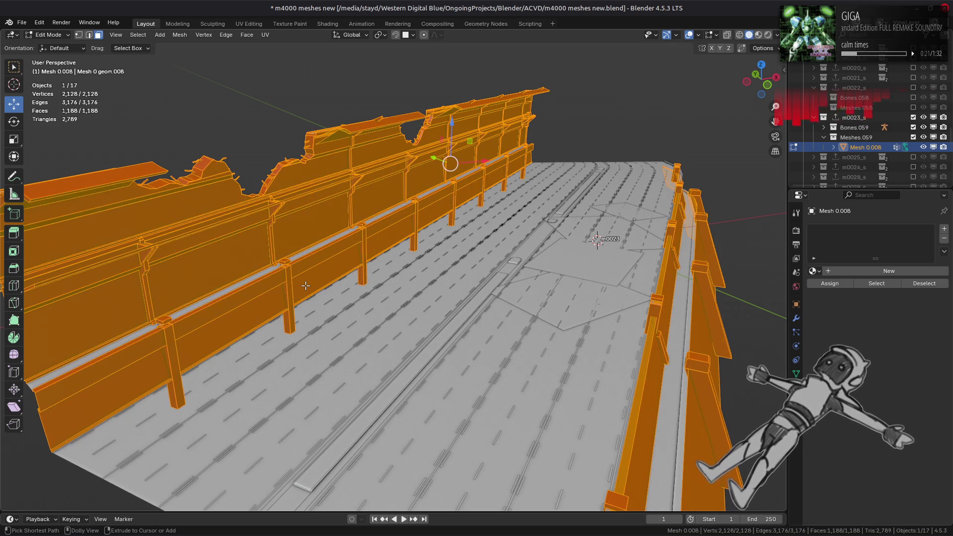
key(ctrl+z)
key(ctrl+shift+z)
key(ctrl+z)
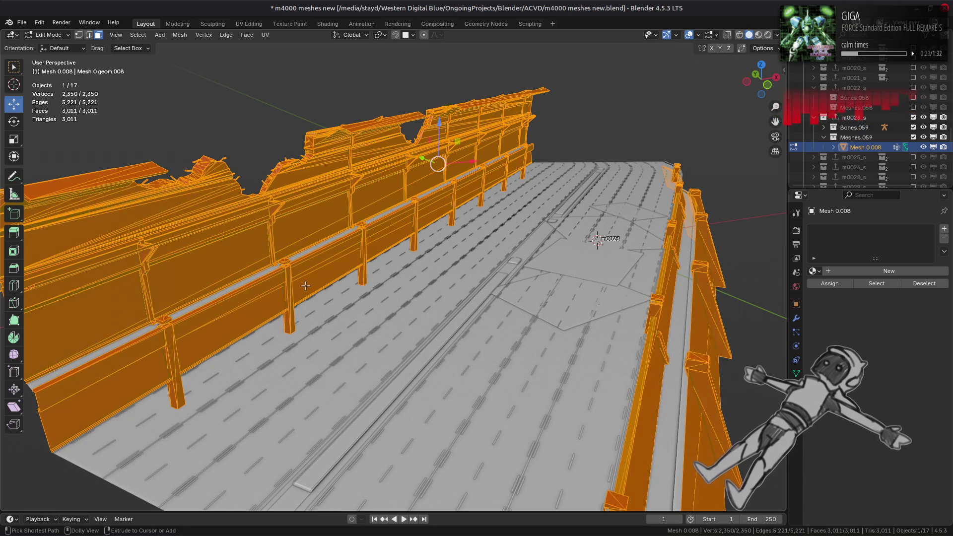
key(ctrl+shift+z)
key(alt+z)
Select the whole connected left railing and hide it
mouse_move(305, 286)
middle_down()
mouse_move(382, 356)
mouse_move(375, 331)
middle_up()
middle_drag(380, 229, 322, 47)
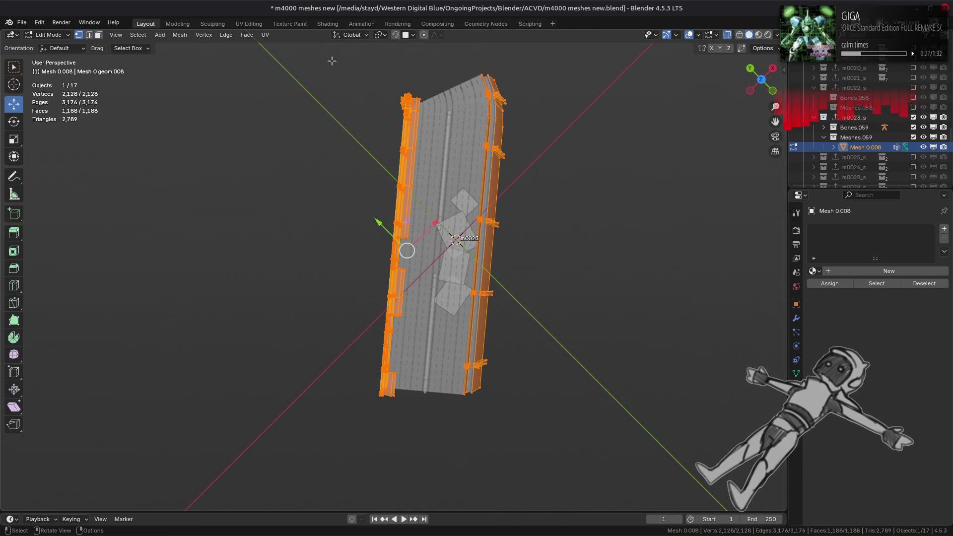
mouse_move(321, 47)
mouse_down()
mouse_move(407, 348)
mouse_move(420, 430)
mouse_up()
key(3)
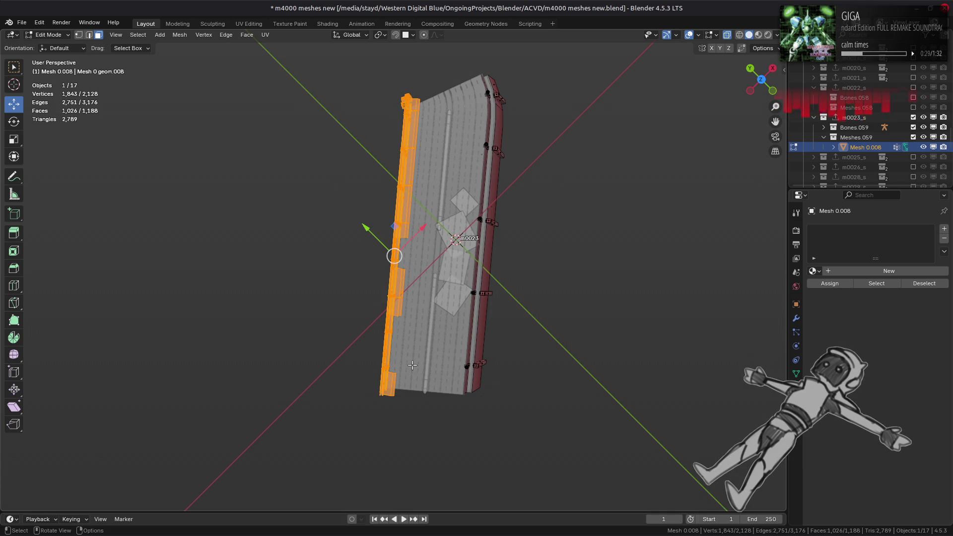
key(ctrl+l)
key(h)
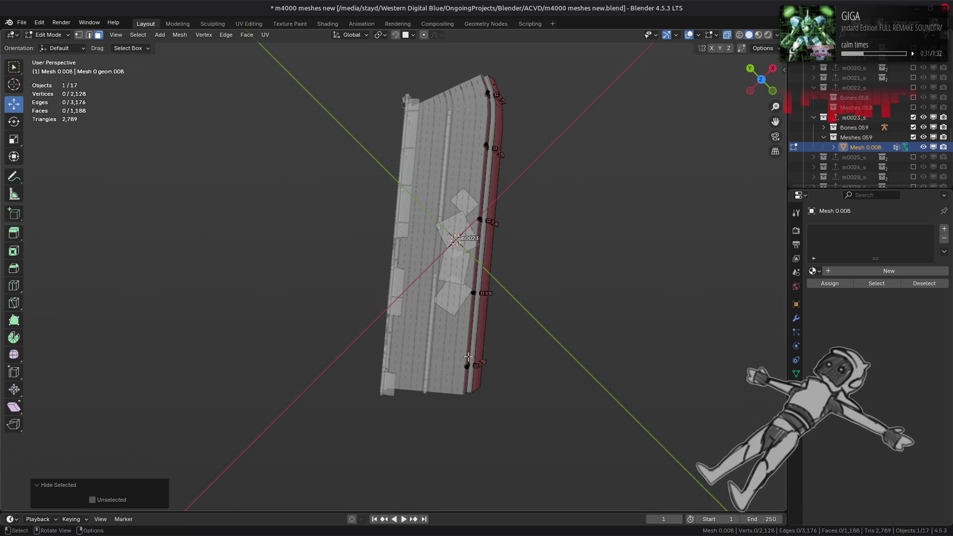
Keep the connected upper rail and delete the inverted selection of walls and posts
mouse_move(419, 349)
middle_down()
mouse_move(387, 349)
mouse_move(457, 362)
mouse_move(432, 298)
middle_up()
click(451, 305)
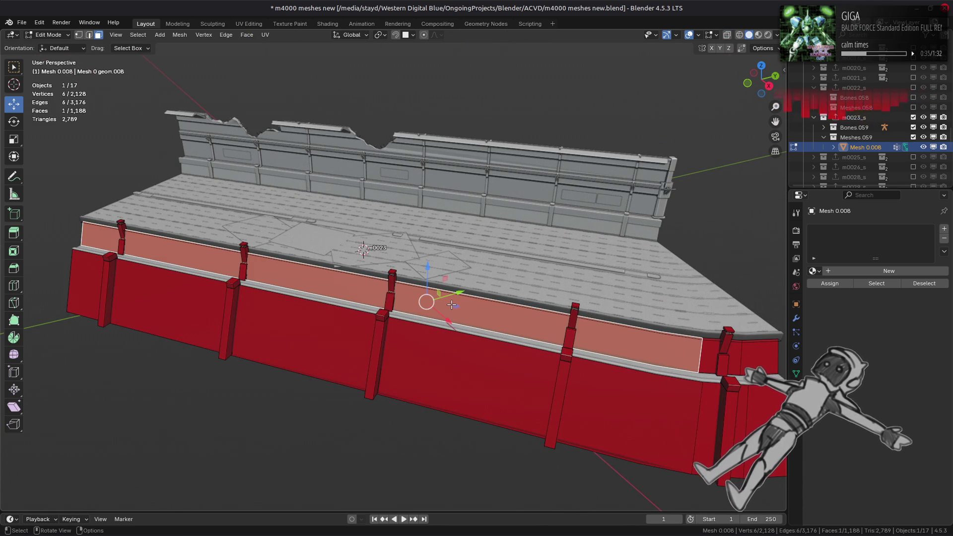
key(ctrl+l)
key(ctrl+i)
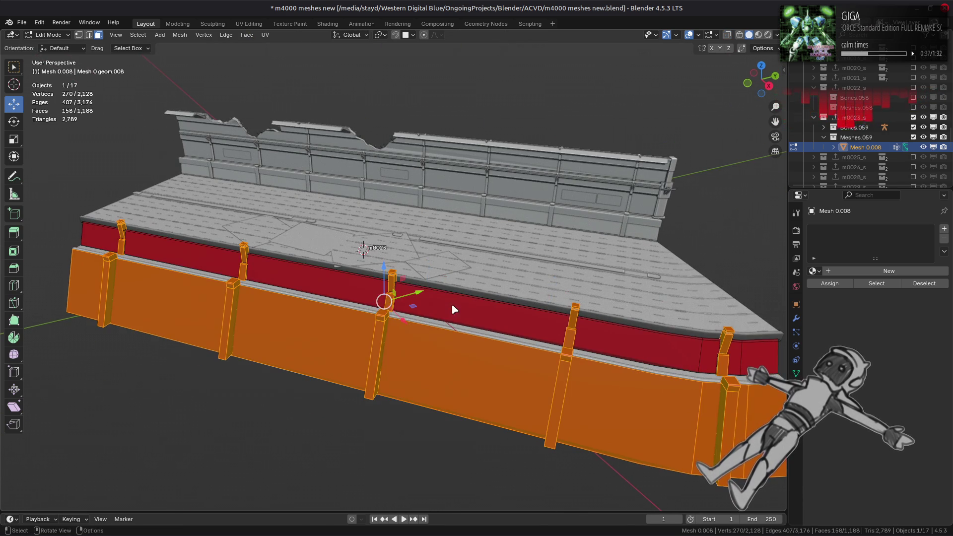
right_click(452, 303)
click(430, 482)
scroll(448, 378, up, 3)
scroll(448, 377, down, 3)
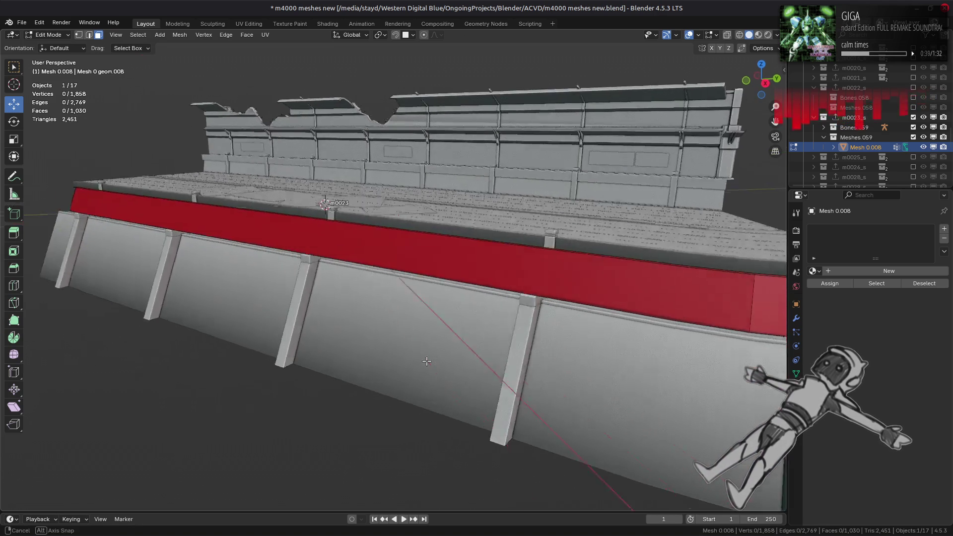
Unhide the railing geometry and delete one rail top face
mouse_move(449, 378)
middle_down()
mouse_move(381, 341)
mouse_move(442, 323)
mouse_move(432, 325)
middle_up()
key(alt+h)
key(a)
mouse_move(345, 318)
middle_down()
mouse_move(321, 316)
mouse_move(326, 307)
middle_up()
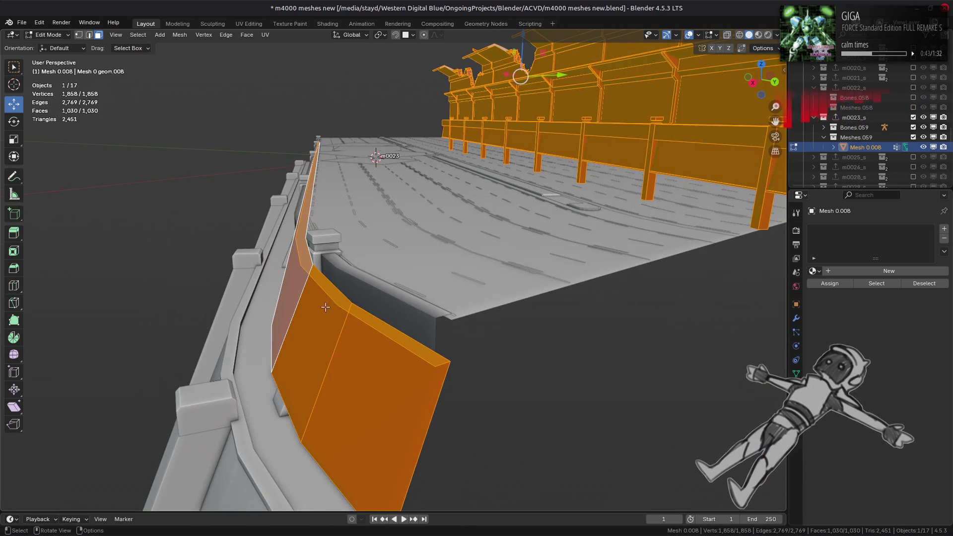
click(338, 302)
right_click(392, 331)
click(423, 333)
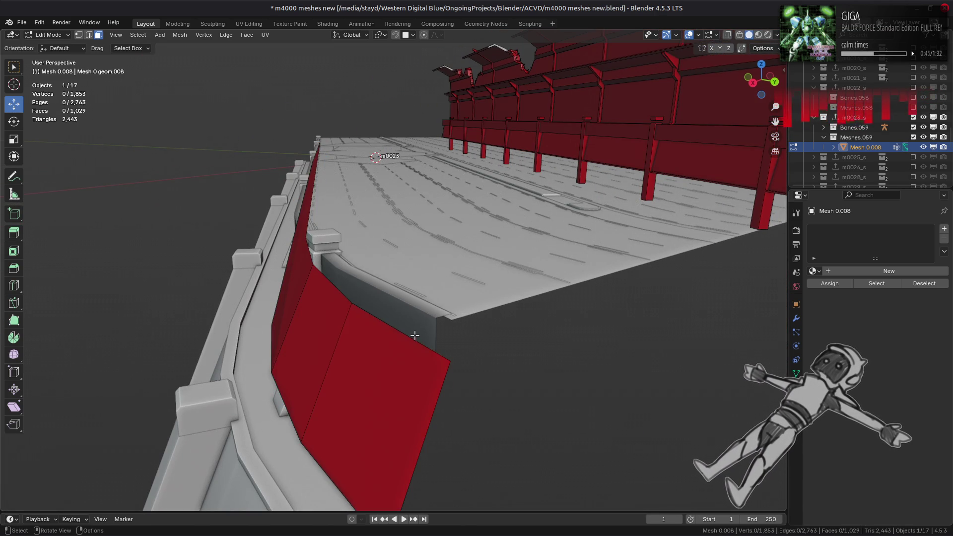
Join a bottom-edge vertex and a top vertex of the wall with a new edge
key(2)
click(370, 226)
mouse_move(370, 226)
middle_down()
mouse_move(398, 204)
mouse_move(455, 193)
middle_up()
key(1)
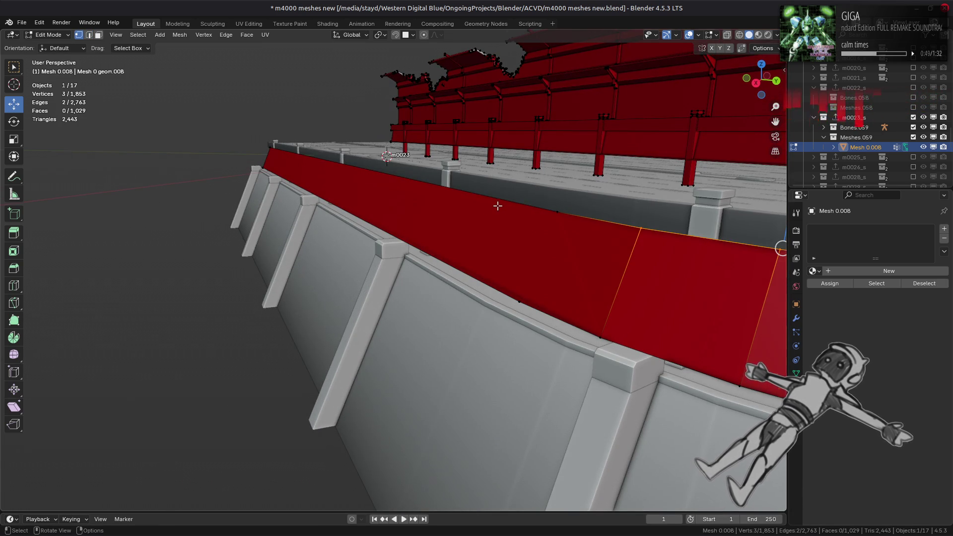
key(a)
click(518, 299)
shift+click(542, 217)
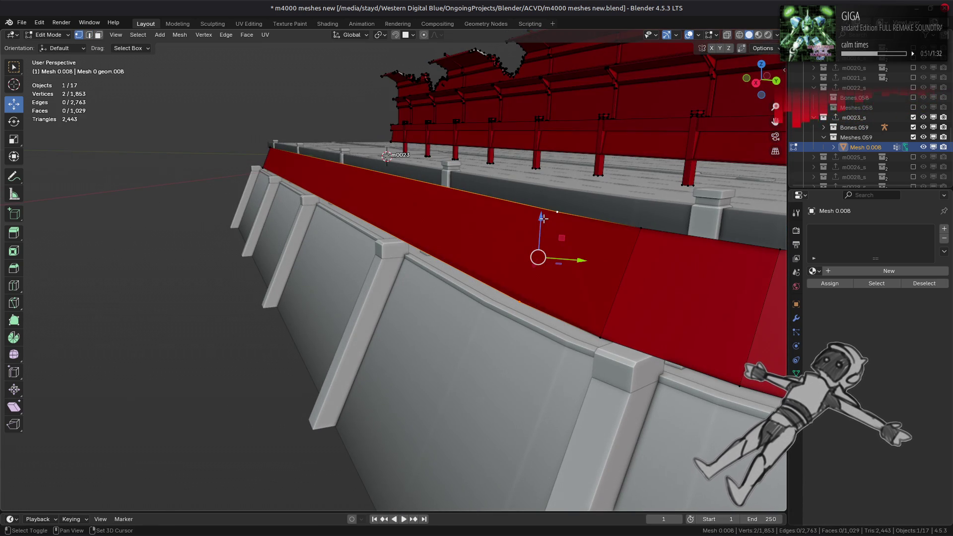
key(j)
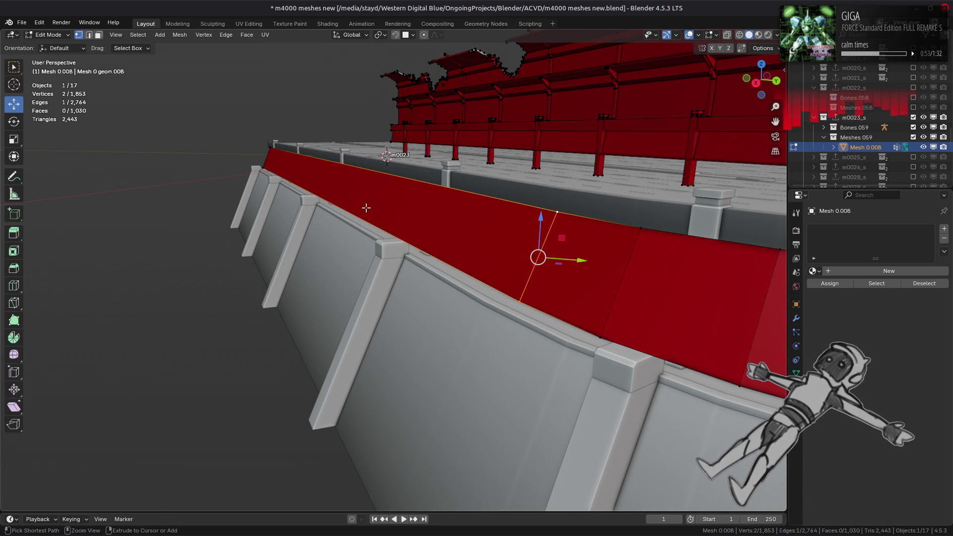
Slide the edge loop along the wall top to a new position
key(a)
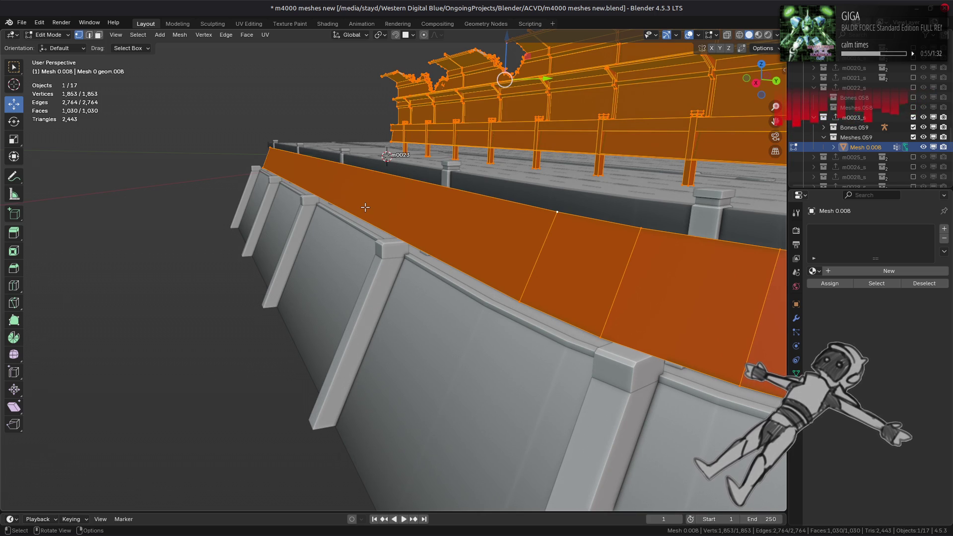
key(2)
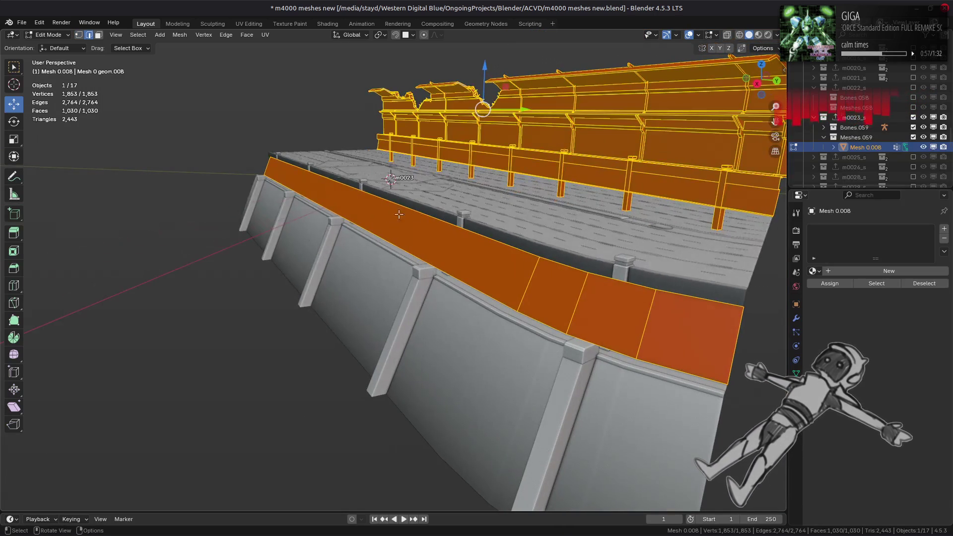
alt+click(498, 233)
middle_drag(482, 229, 427, 219)
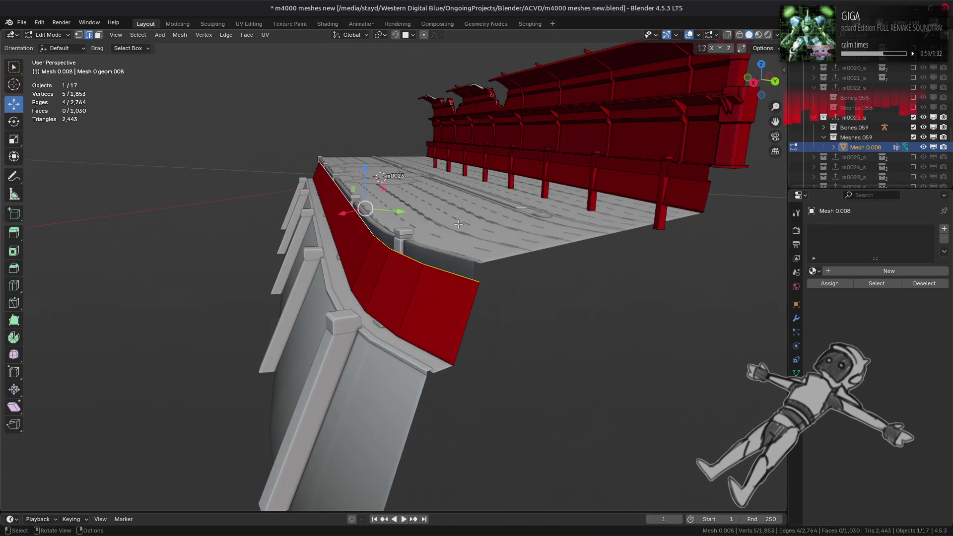
key(ctrl+e)
click(436, 347)
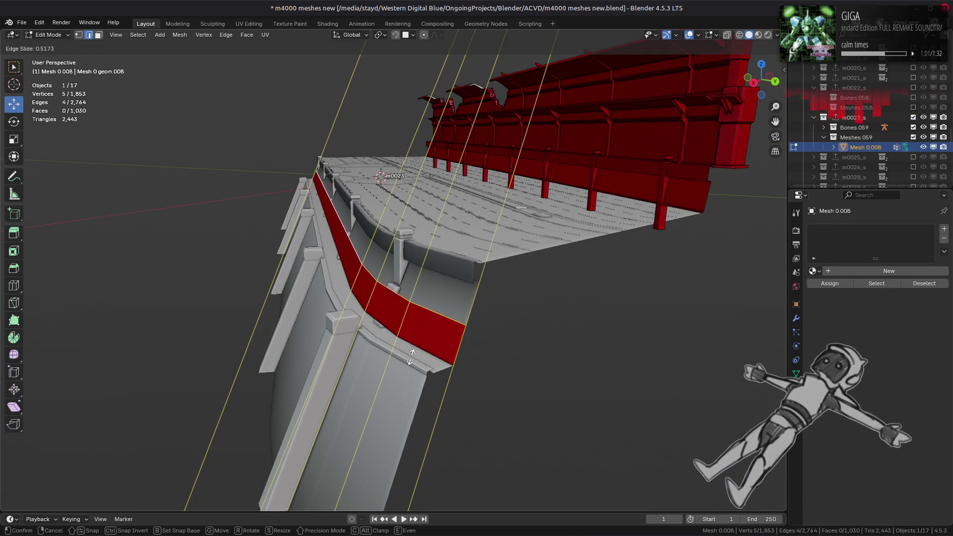
click(458, 238)
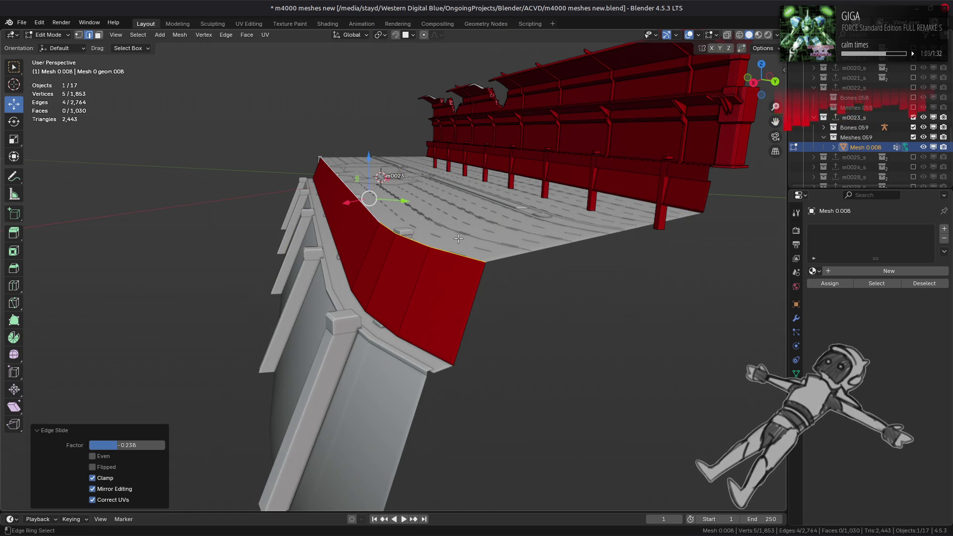
With X-ray on, box-select the vertices along the rail line from the side view
click(384, 302)
key(KP_3)
key(alt+z)
mouse_move(643, 279)
mouse_down()
mouse_move(504, 271)
mouse_move(563, 210)
mouse_up()
key(1)
key(ctrl+KP_1)
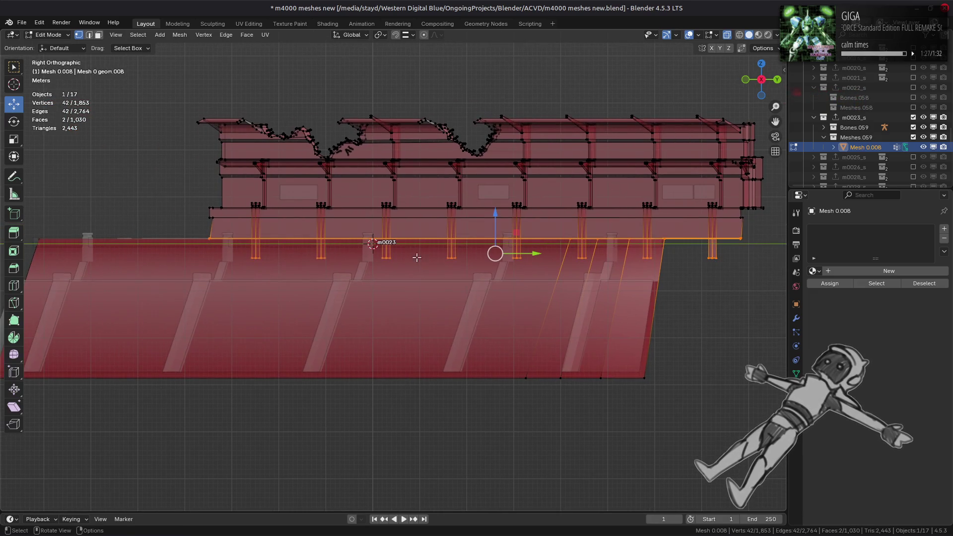
mouse_move(283, 235)
middle_down()
mouse_move(308, 209)
mouse_move(243, 174)
middle_up()
Select the connected wall geometry and delete its faces
drag(243, 174, 376, 412)
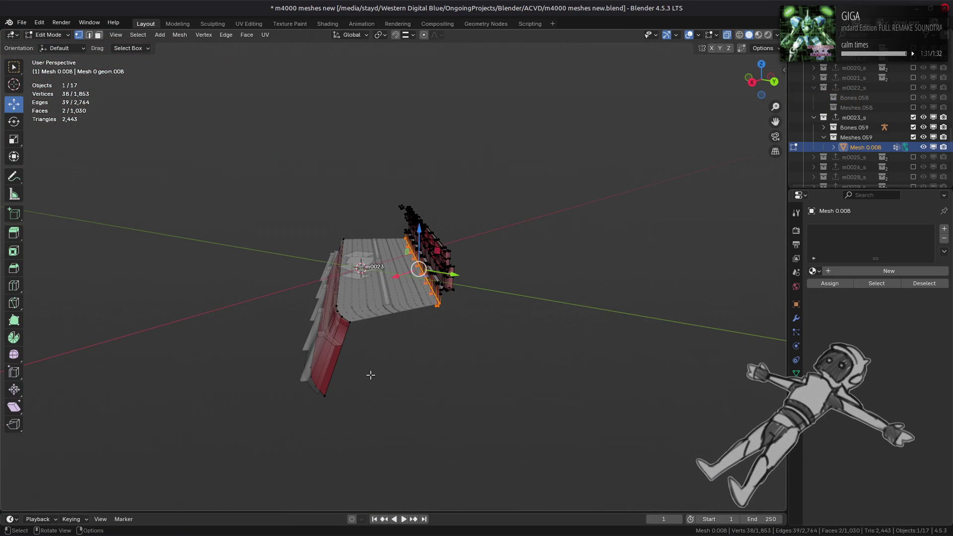
key(ctrl+l)
key(KP_Decimal)
key(3)
right_click(447, 298)
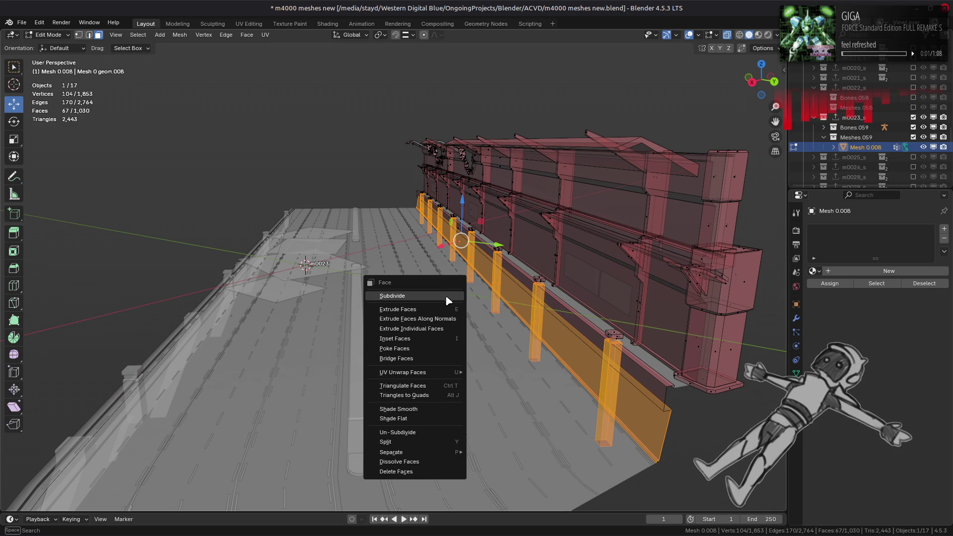
click(440, 472)
Select the long rail strip and several small box-top faces along the wall
mouse_move(607, 349)
middle_down()
mouse_move(586, 357)
mouse_move(606, 386)
mouse_move(587, 379)
middle_up()
shift+click(518, 367)
mouse_move(472, 319)
middle_down()
mouse_move(424, 206)
mouse_move(463, 214)
mouse_move(491, 288)
middle_up()
alt+click(485, 219)
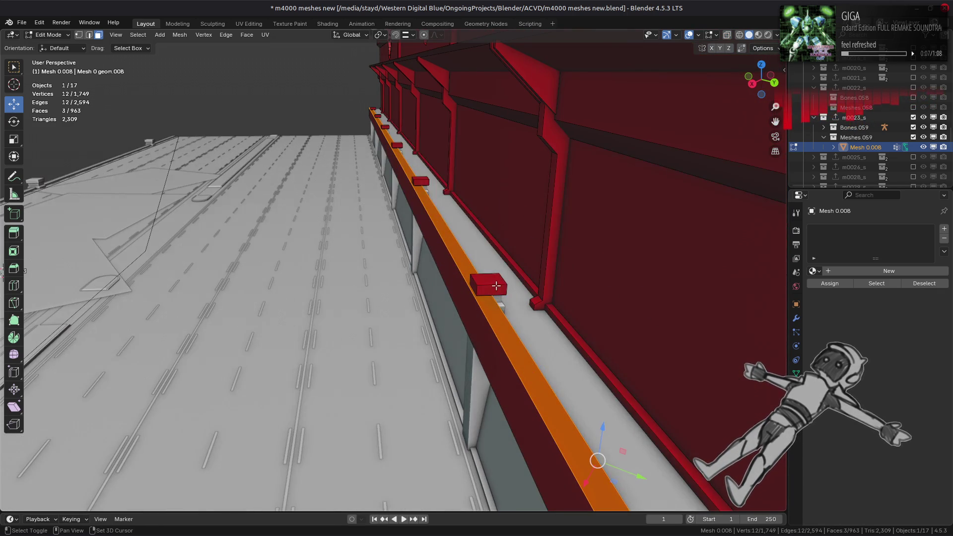
shift+click(491, 287)
shift+click(417, 181)
mouse_move(417, 181)
middle_down()
mouse_move(432, 231)
mouse_move(594, 309)
middle_up()
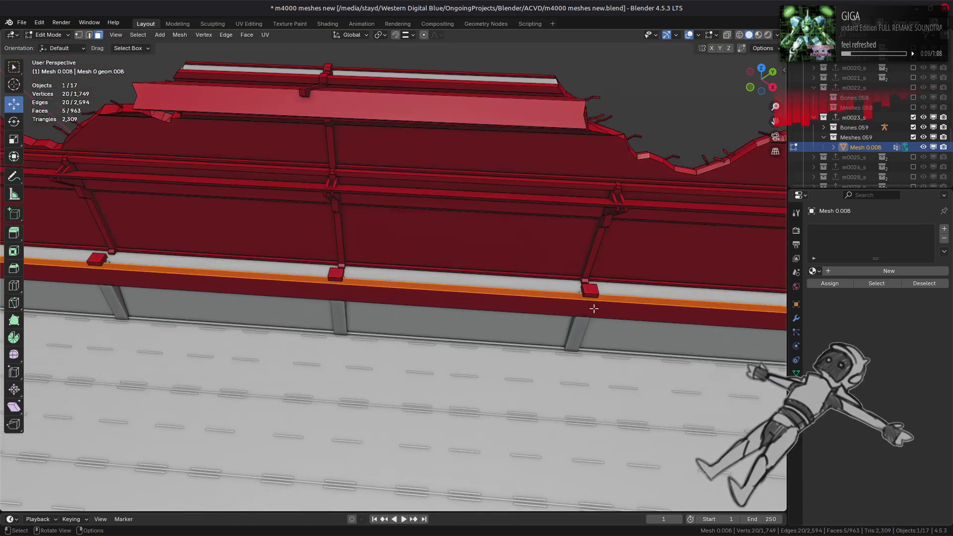
shift+click(340, 272)
middle_drag(340, 272, 417, 273)
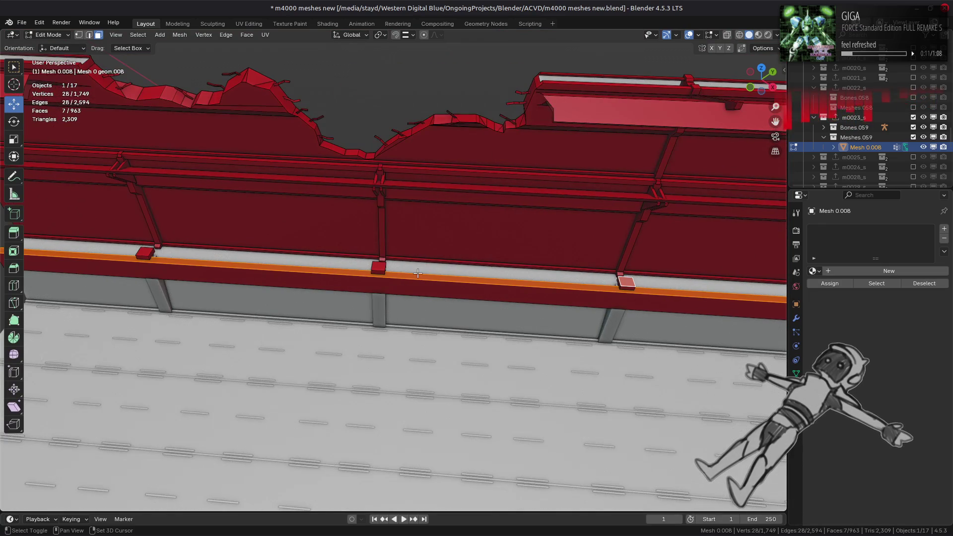
Narrow the linked selection to the orange strip and delete its faces
middle_drag(336, 268, 578, 269)
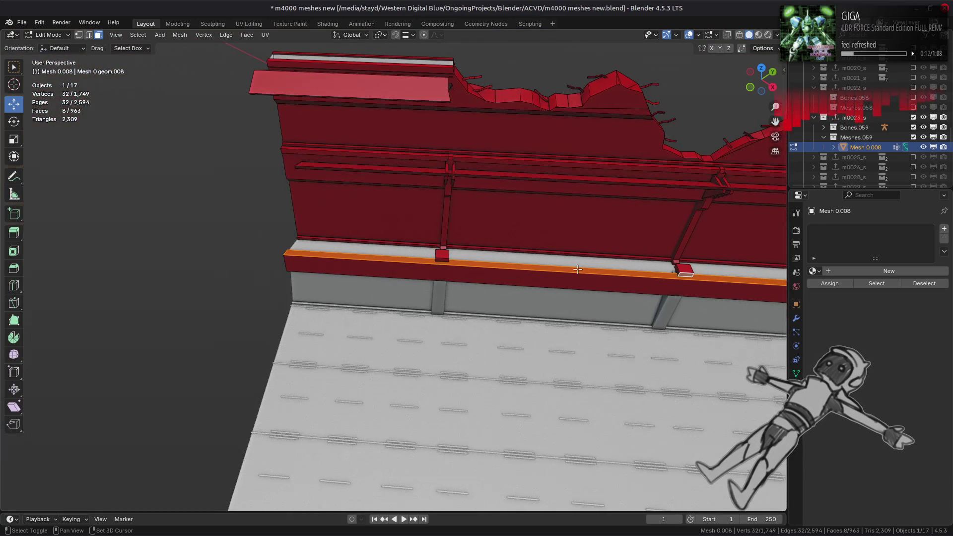
key(l)
key(l)
key(shift+l)
right_click(443, 258)
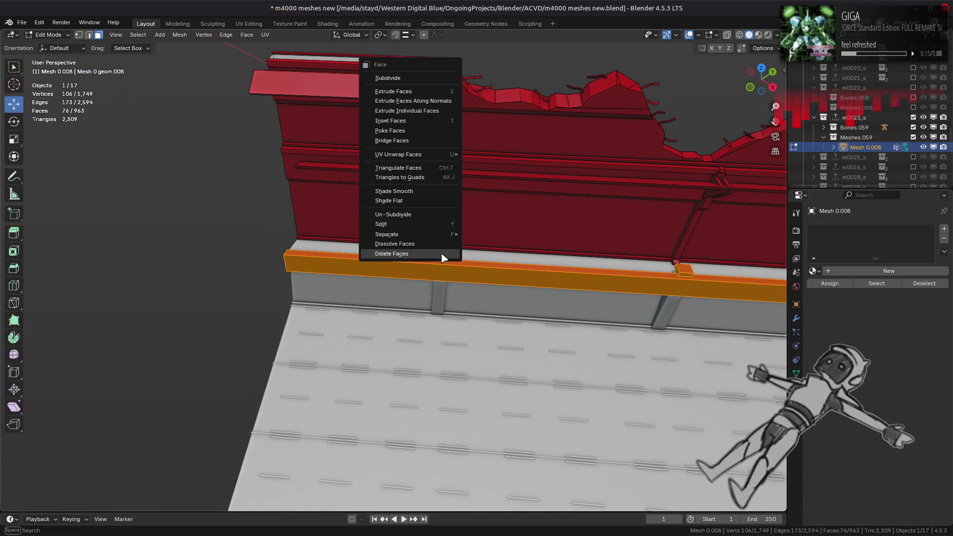
click(441, 254)
Select the large front face of the red wall
scroll(442, 254, down, 1)
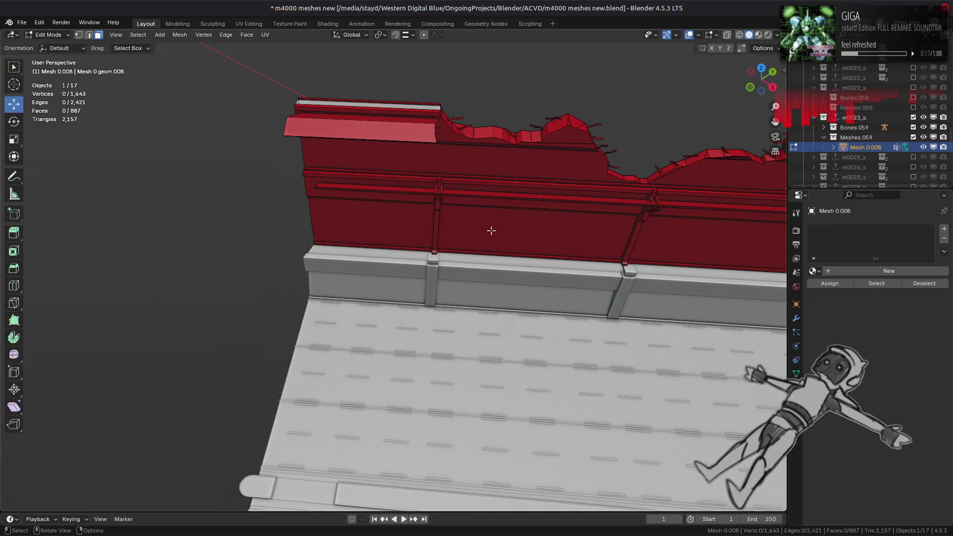
click(491, 231)
scroll(492, 231, down, 2)
middle_drag(374, 164, 471, 299)
click(495, 383)
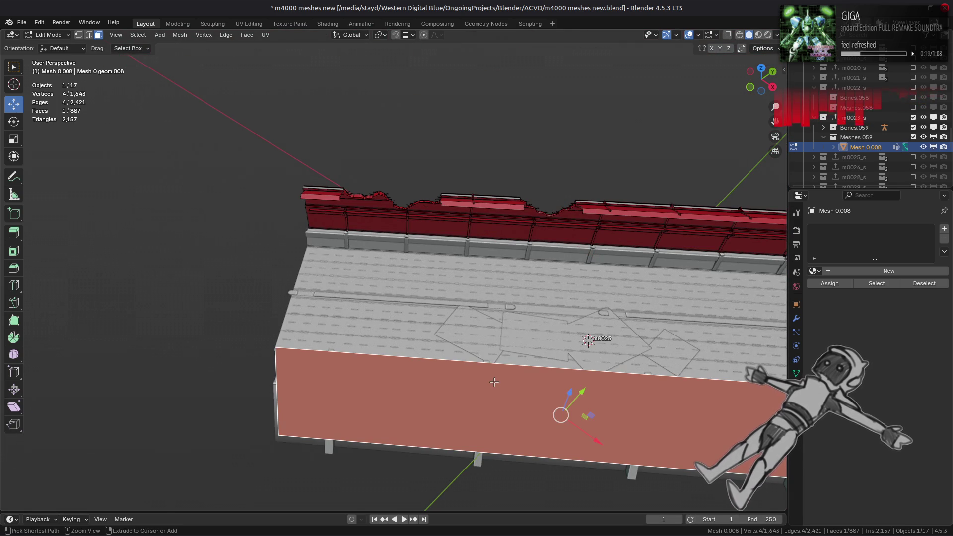
Add the remaining large front faces to the selection and hide them
ctrl+click(494, 382)
drag(494, 382, 476, 257)
key(ctrl+z)
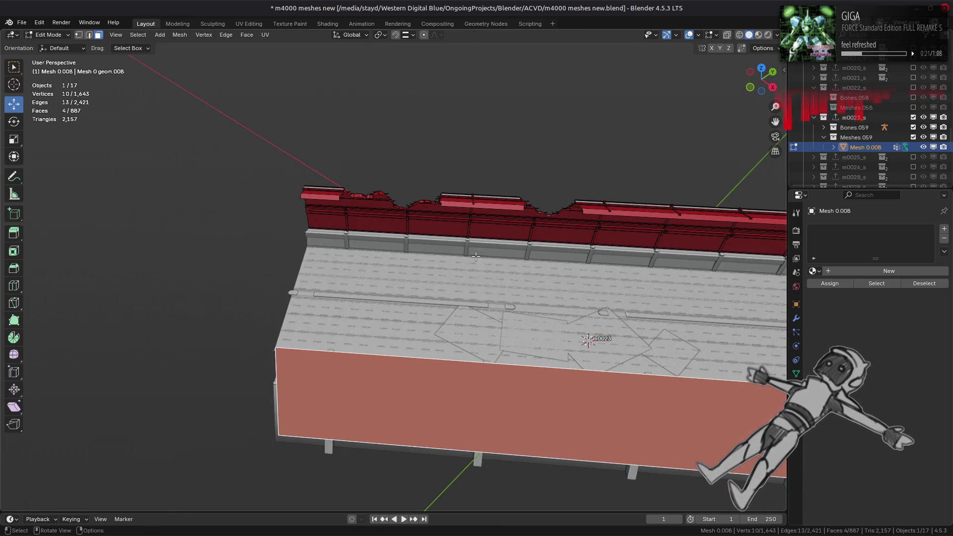
key(h)
Select the entire wall mesh and run Merge Vertices by Distance
mouse_move(476, 256)
middle_down()
mouse_move(427, 351)
mouse_move(436, 313)
middle_up()
scroll(428, 351, down, 2)
click(419, 319)
scroll(440, 313, up, 1)
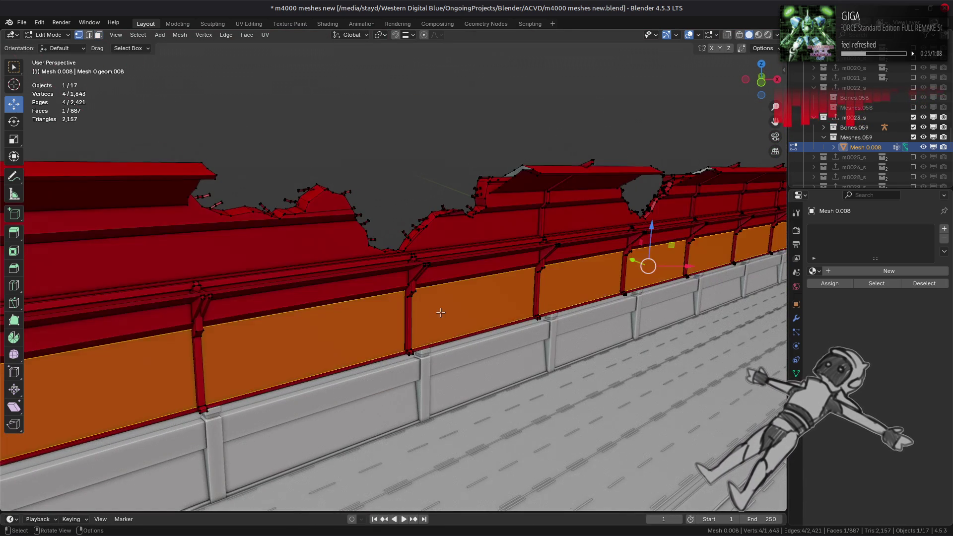
key(a)
right_click(441, 312)
mouse_move(446, 484)
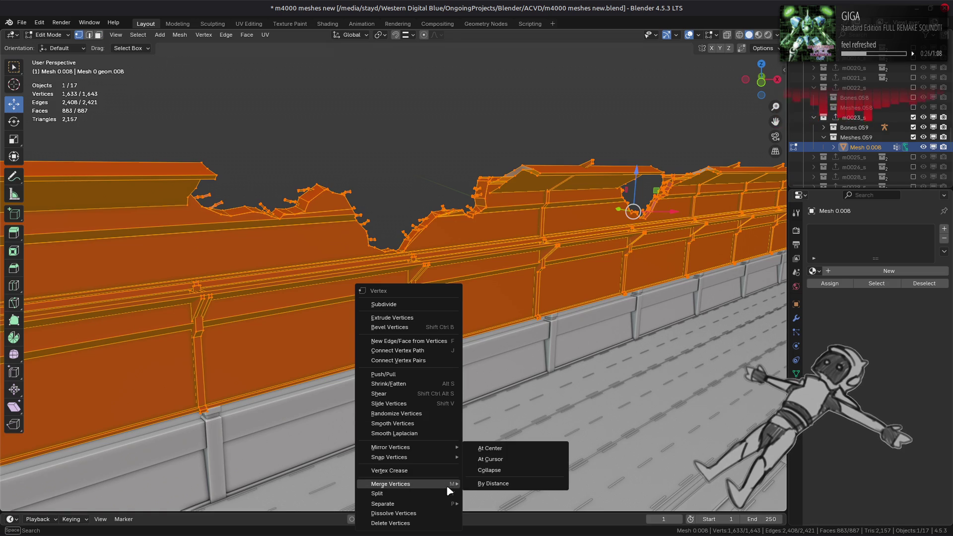
click(476, 485)
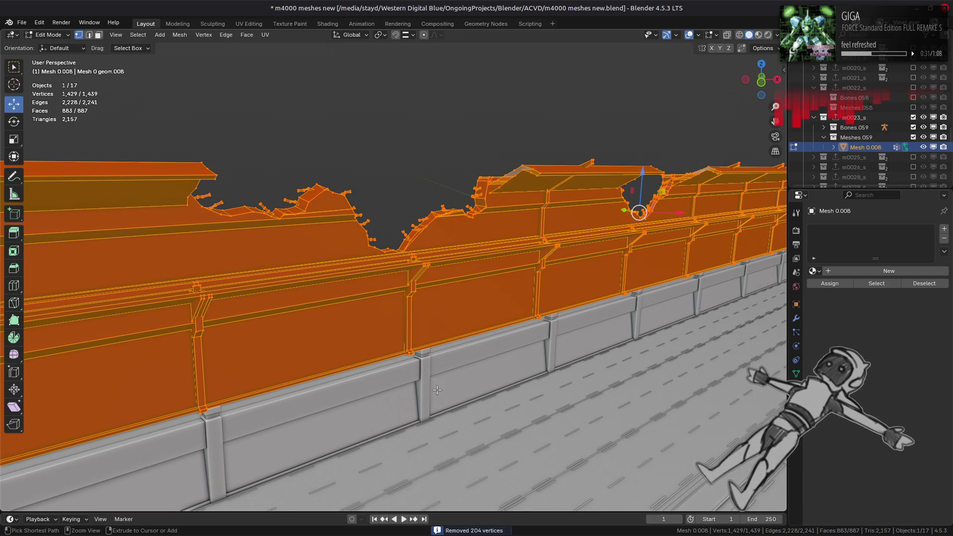
Set the merge distance to 0.0001 m, removing 204 duplicate vertices
right_click(417, 334)
mouse_move(427, 334)
click(471, 372)
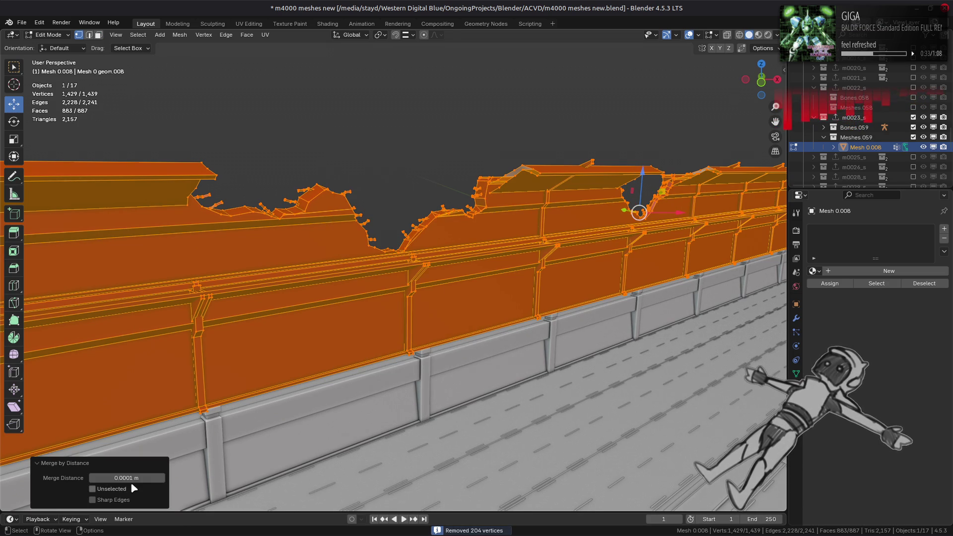
click(117, 478)
key(Return)
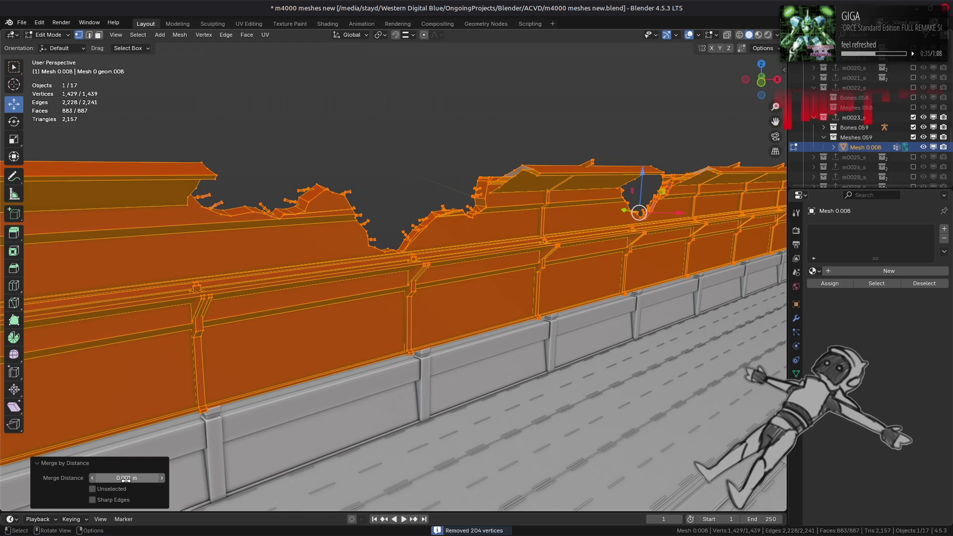
click(125, 479)
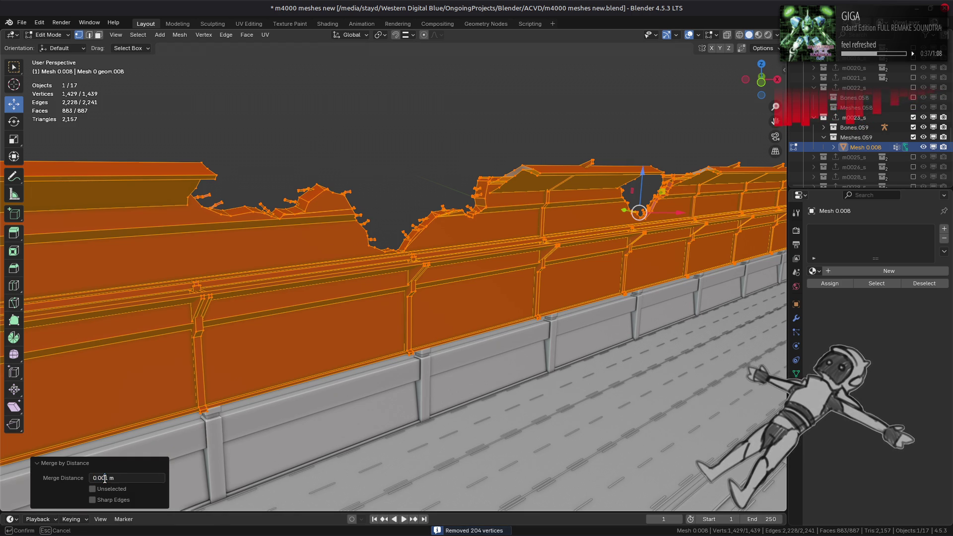
text(0)
key(Return)
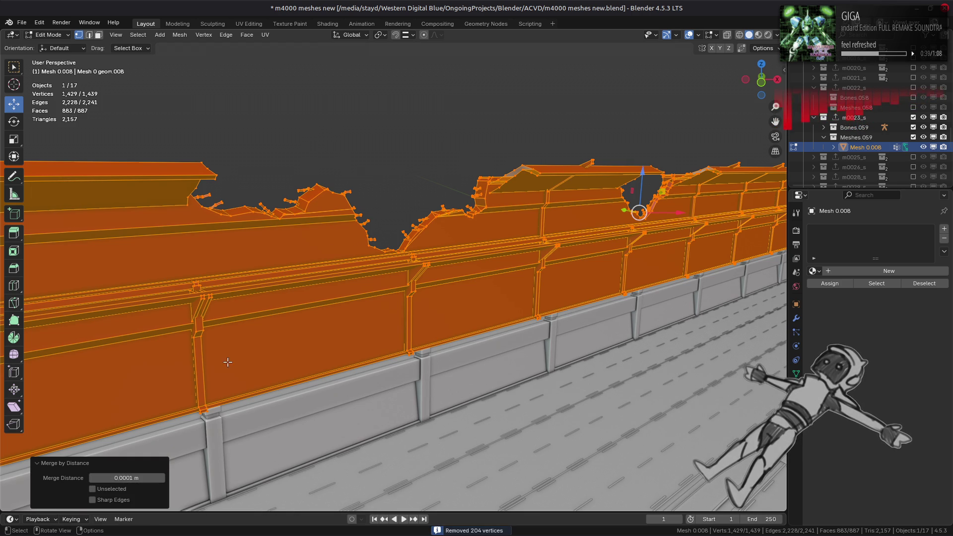
In face mode, select the connected upper and lower wall sections
key(3)
middle_drag(274, 300, 362, 226)
click(375, 259)
key(ctrl+l)
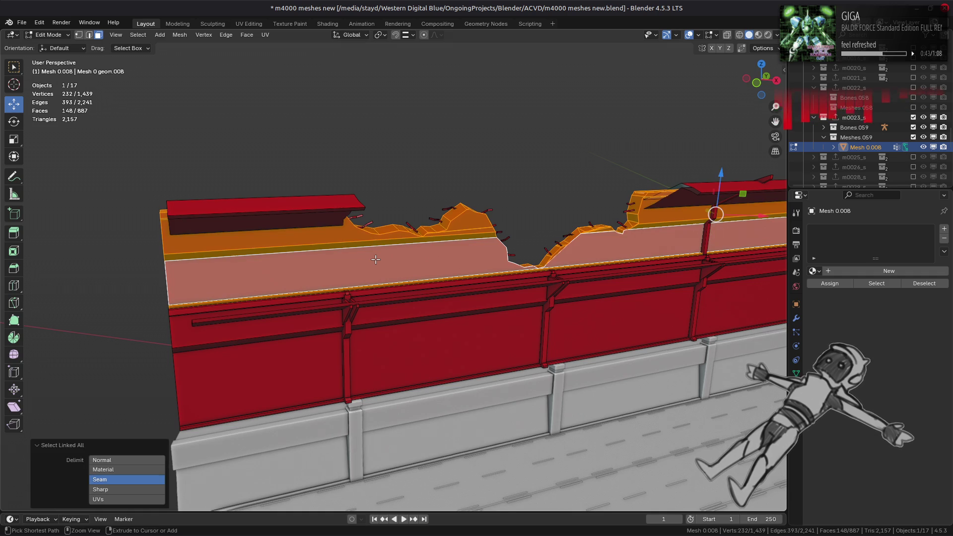
shift+middle_drag(509, 312, 412, 303)
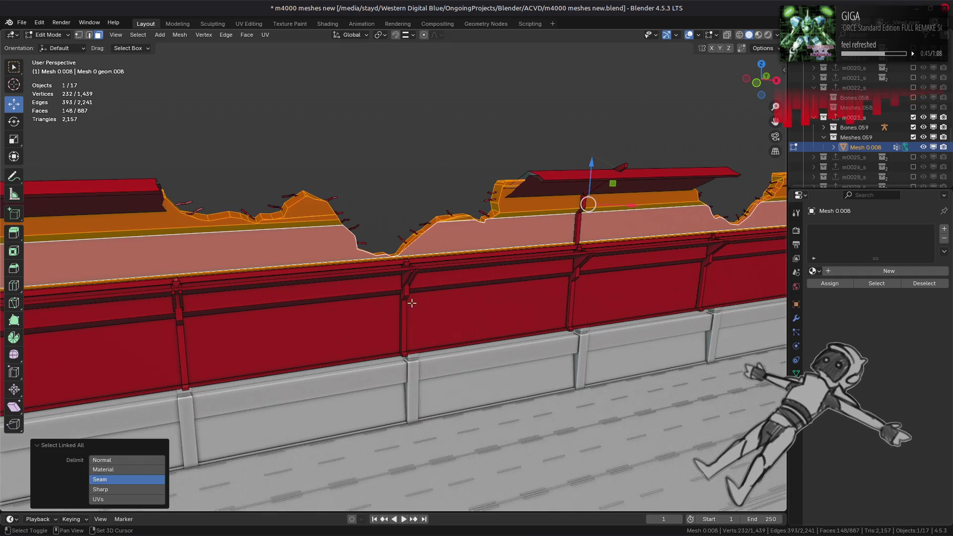
shift+click(456, 303)
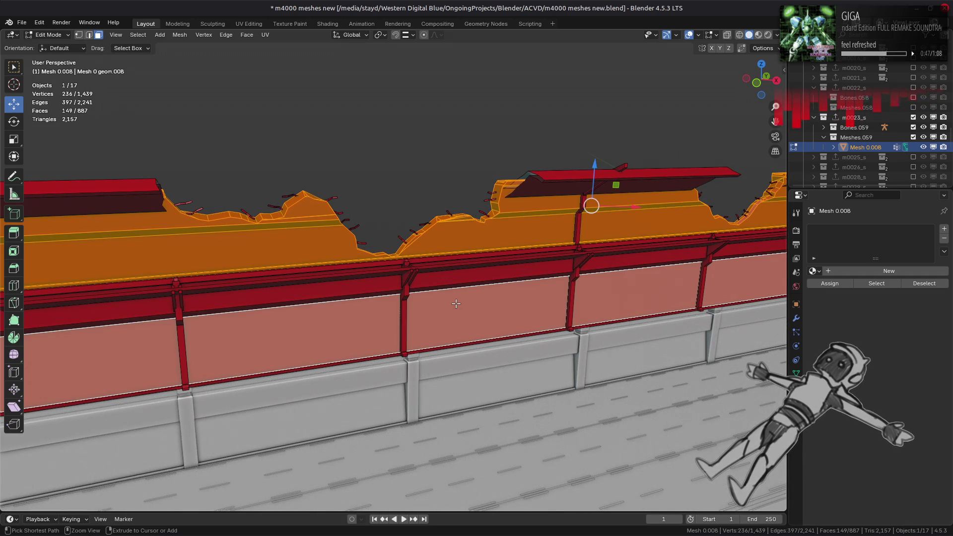
key(ctrl+l)
Add the connected top rail faces along the wall to the selection
shift+click(212, 214)
shift+click(613, 169)
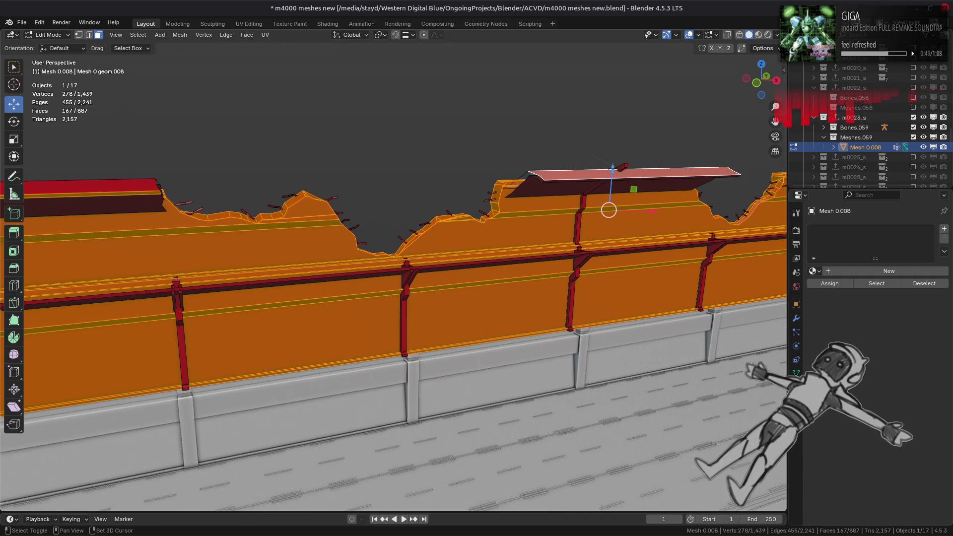
shift+middle_drag(651, 200, 248, 235)
shift+click(588, 211)
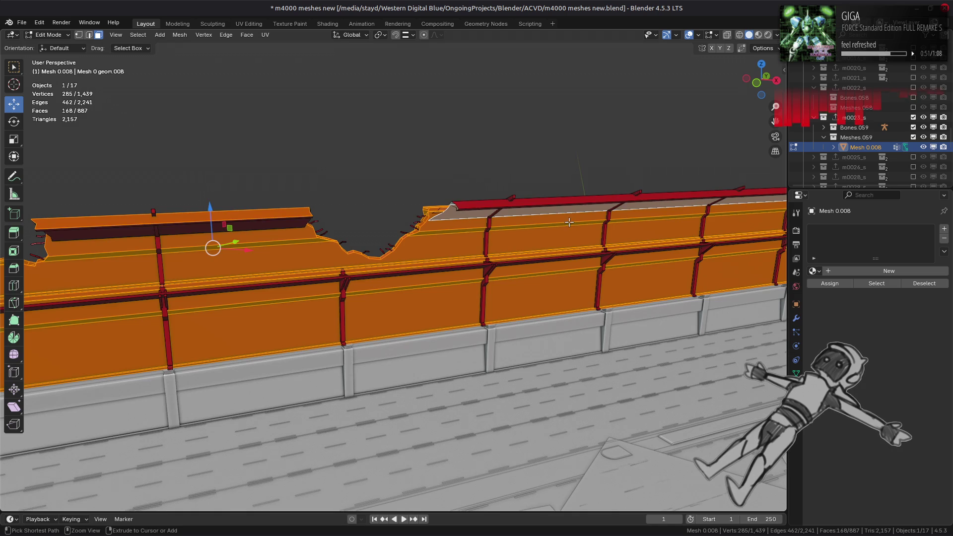
key(ctrl+l)
mouse_move(559, 226)
middle_down()
mouse_move(452, 253)
mouse_move(244, 247)
middle_up()
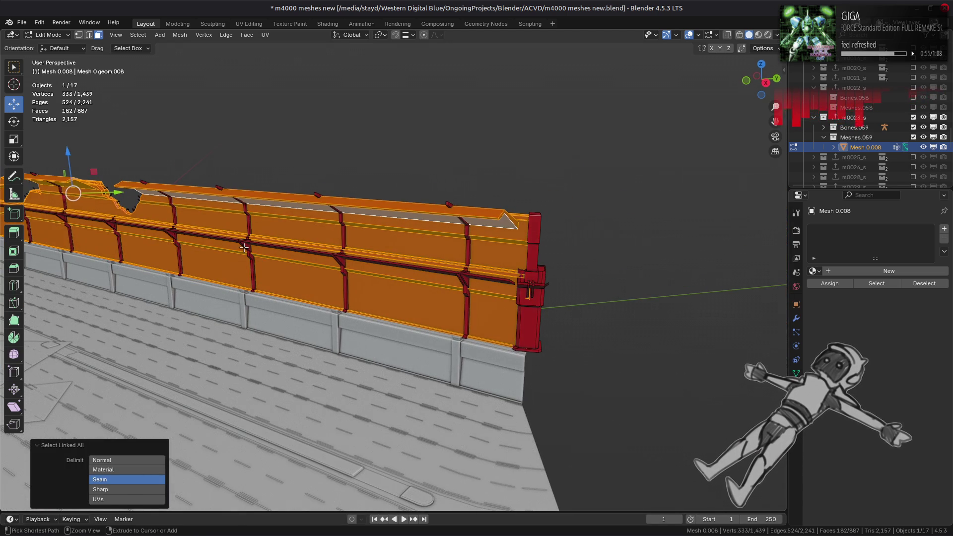
Invert to the struts and posts, delete them, and compare the result with undo and redo
key(ctrl+i)
key(ctrl+f)
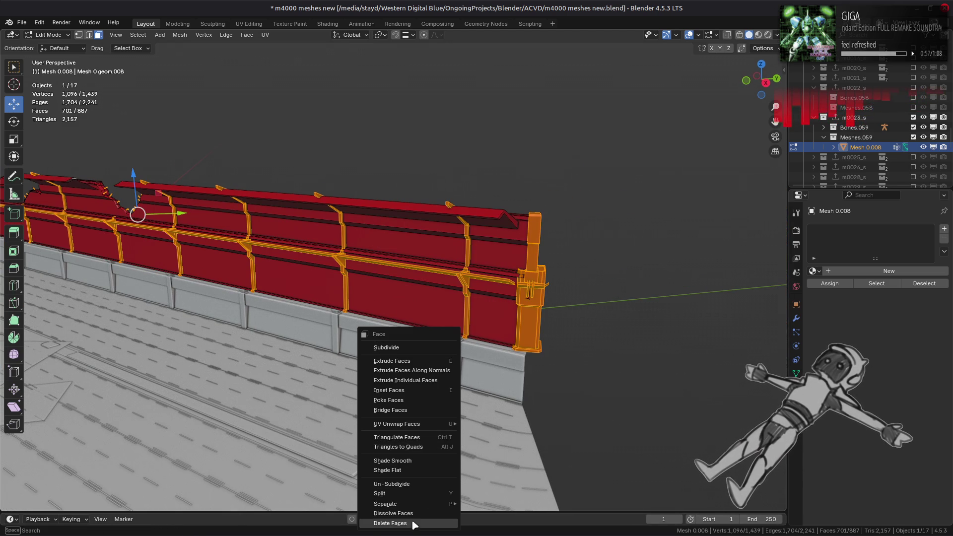
click(412, 523)
key(ctrl+z)
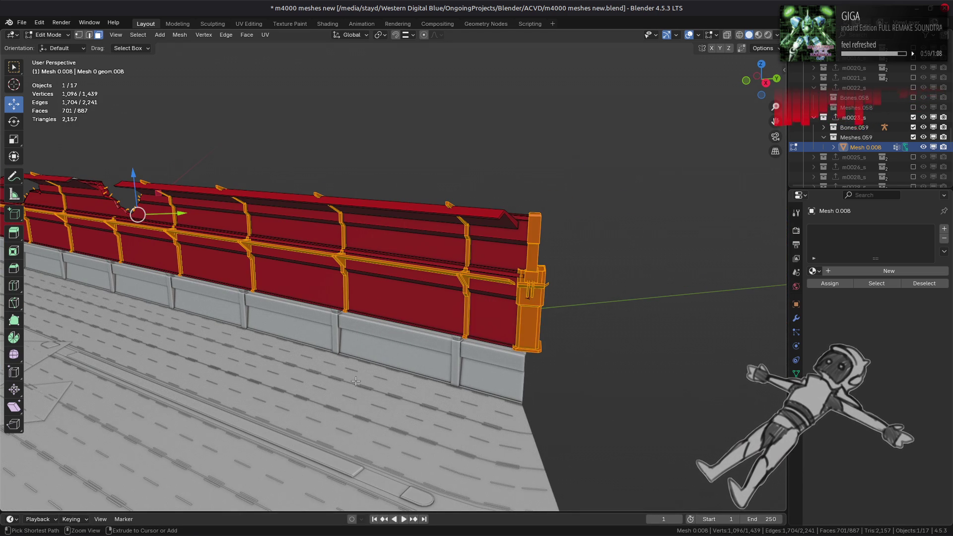
key(ctrl+shift+z)
key(ctrl+z)
key(ctrl+shift+z)
key(ctrl+z)
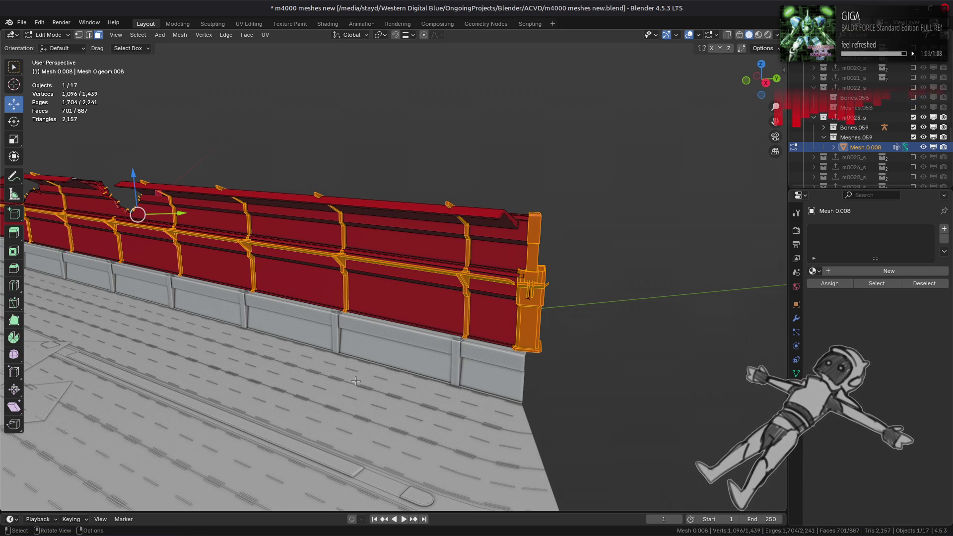
mouse_move(337, 370)
middle_down()
mouse_move(317, 278)
mouse_move(343, 155)
middle_up()
mouse_move(233, 267)
middle_down()
mouse_move(409, 299)
mouse_move(463, 268)
middle_up()
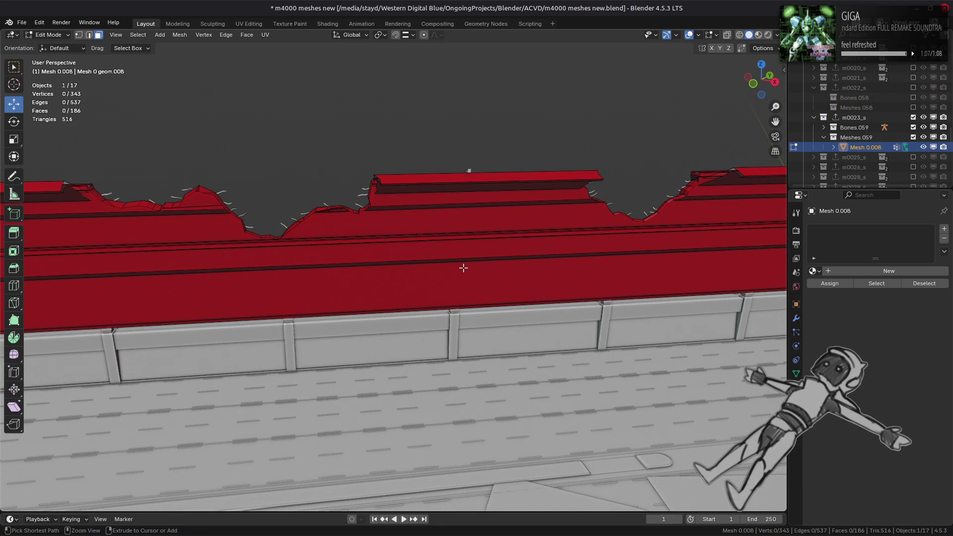
Hide the struts and reveal the previously hidden front faces
key(h)
key(alt+h)
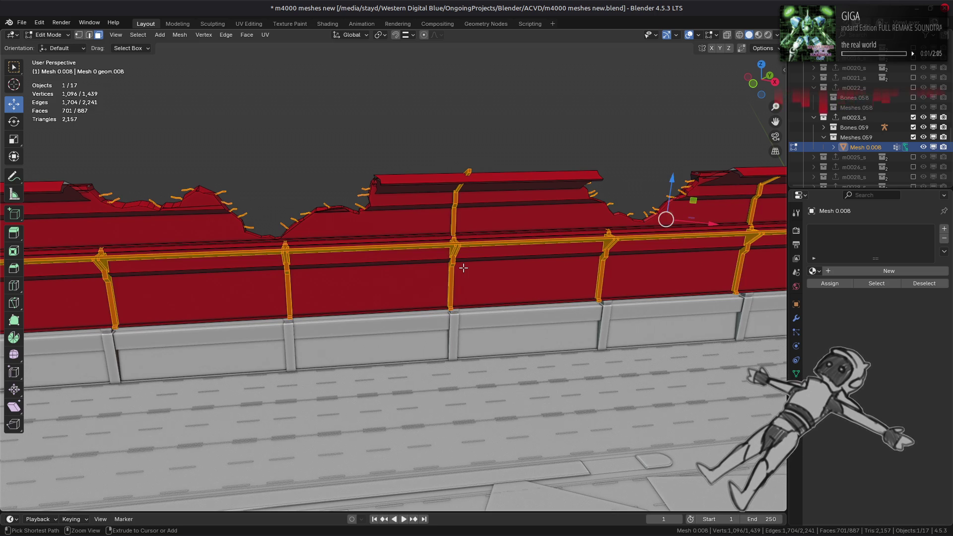
key(h)
key(alt+h)
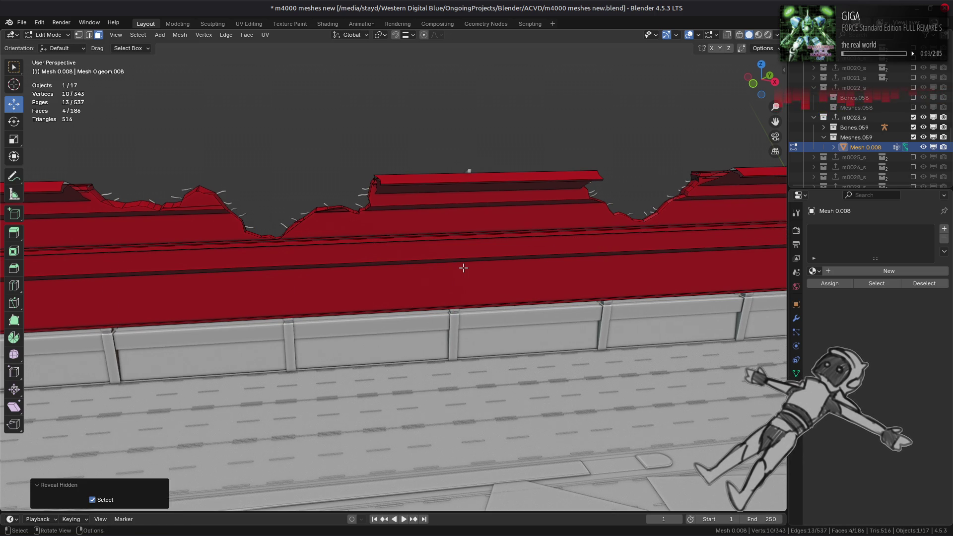
scroll(463, 268, down, 4)
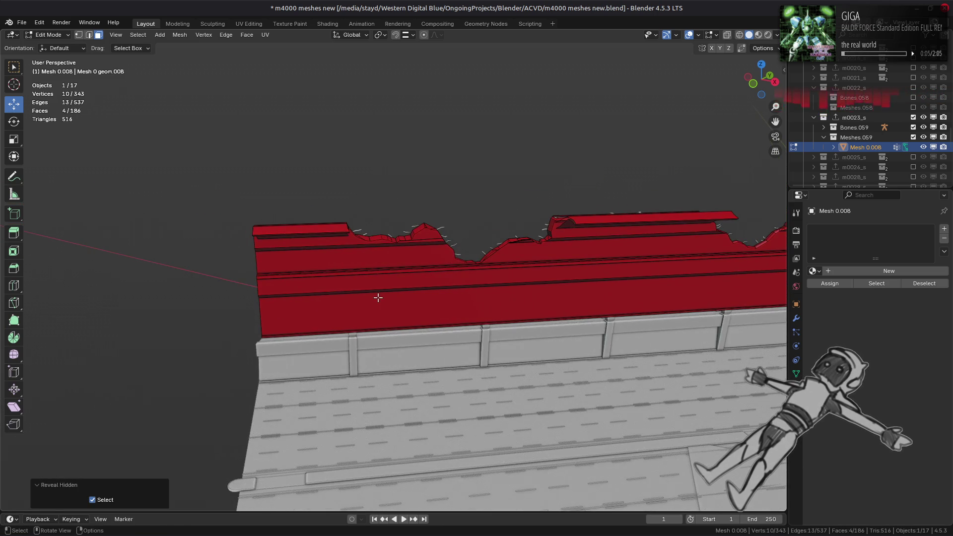
middle_drag(378, 295, 452, 283)
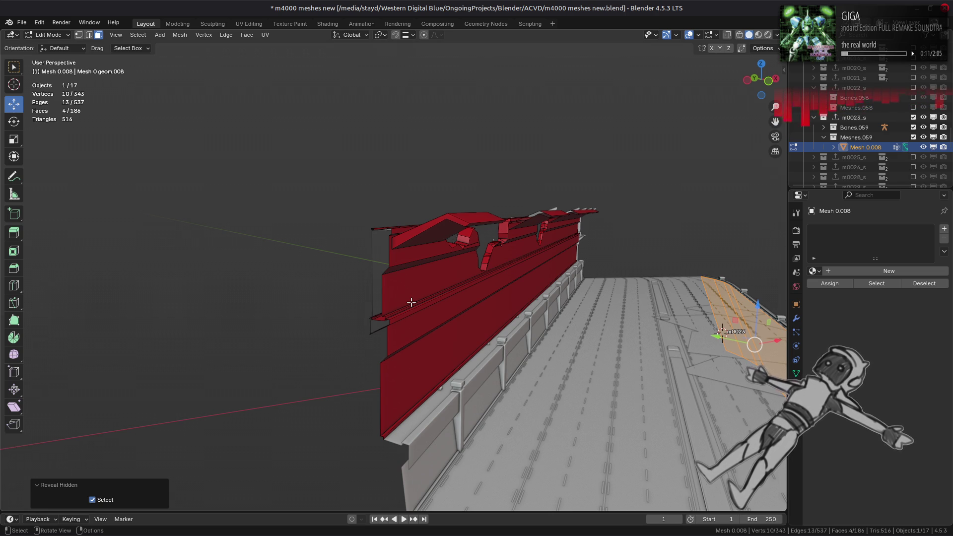
scroll(411, 302, up, 4)
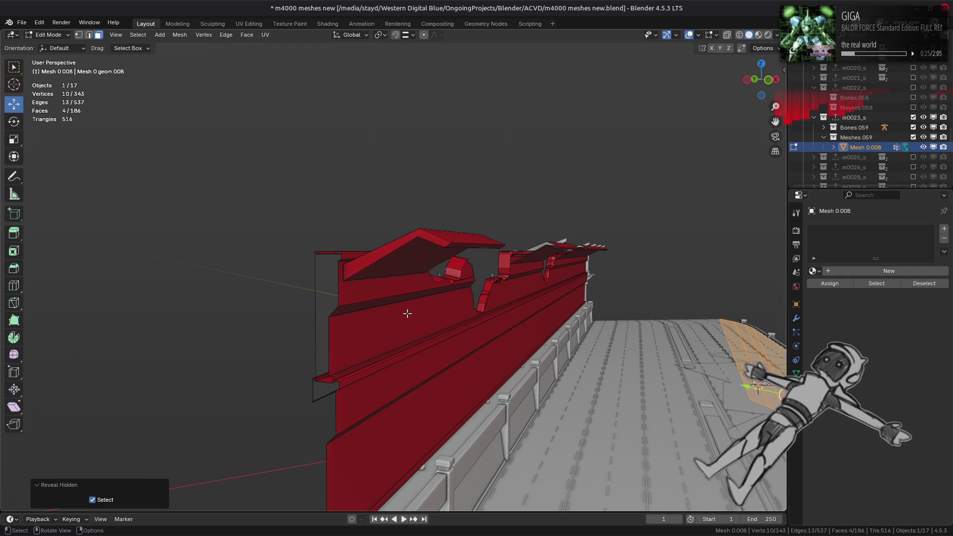
Select the two sloping cap faces at the wall's far end and inspect them
click(422, 259)
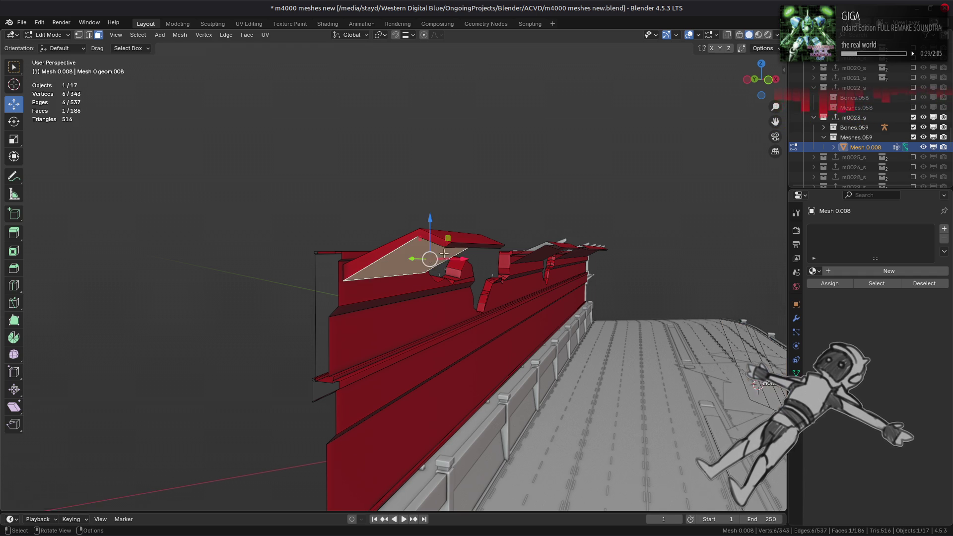
middle_drag(444, 254, 445, 246)
shift+click(464, 186)
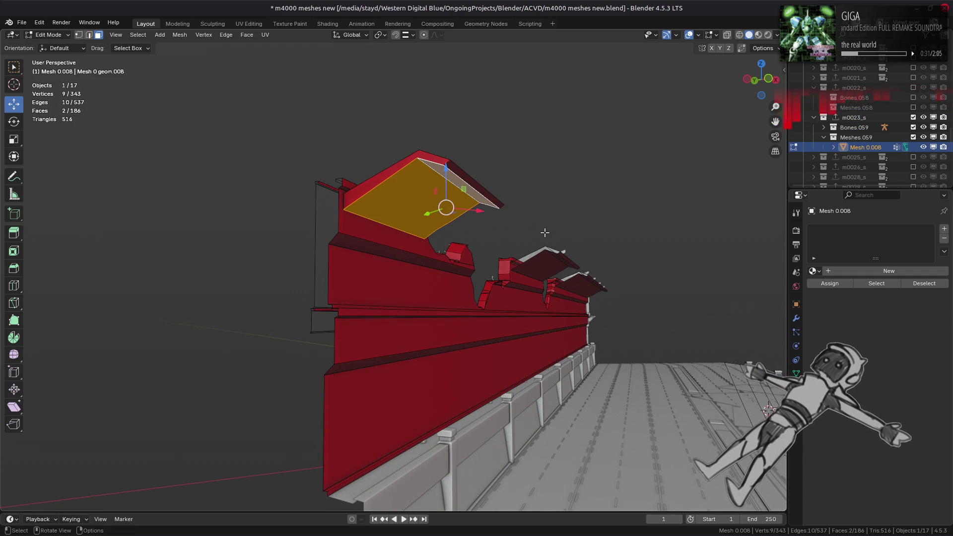
mouse_move(465, 186)
middle_down()
mouse_move(498, 225)
mouse_move(510, 225)
mouse_move(246, 249)
mouse_move(323, 279)
mouse_move(290, 279)
middle_up()
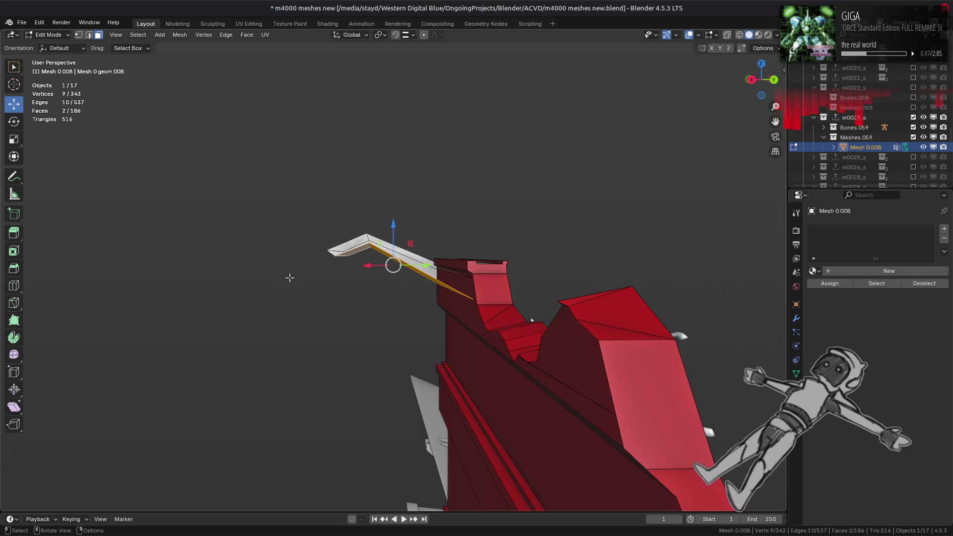
middle_drag(295, 272, 338, 233)
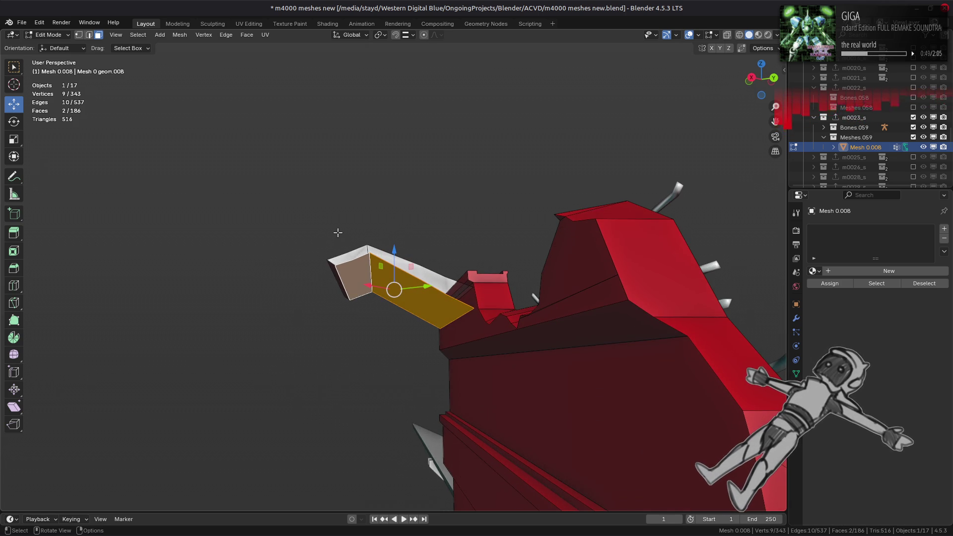
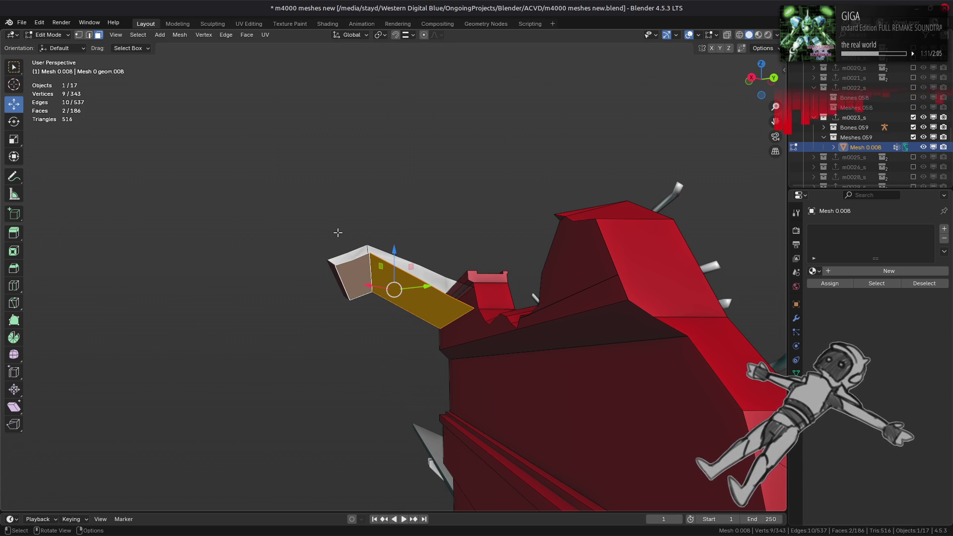
Select the angled flap faces at the rim's end, grow the selection, and delete them
mouse_move(337, 233)
middle_down()
mouse_move(331, 252)
mouse_move(332, 214)
middle_up()
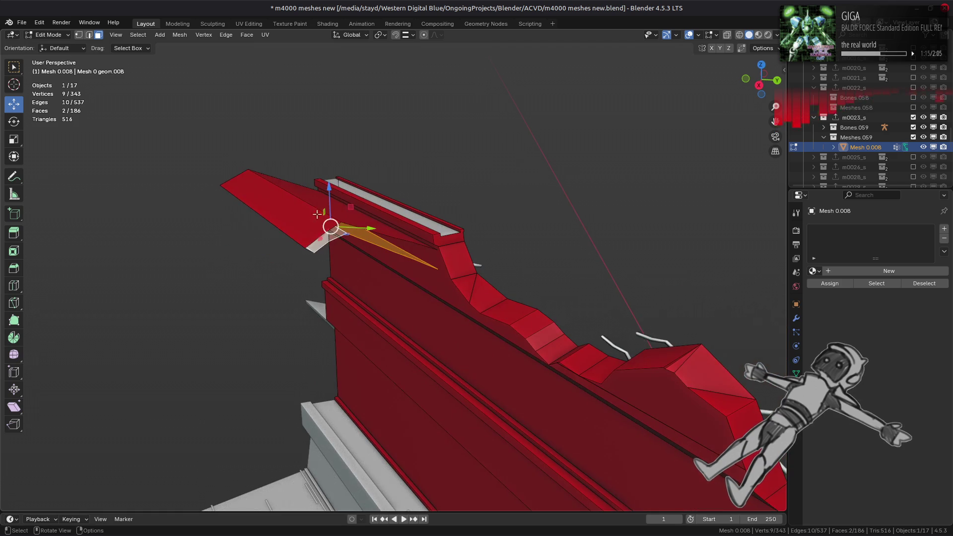
shift+click(332, 203)
shift+click(332, 203)
key(ctrl+KP_Add)
key(ctrl+f)
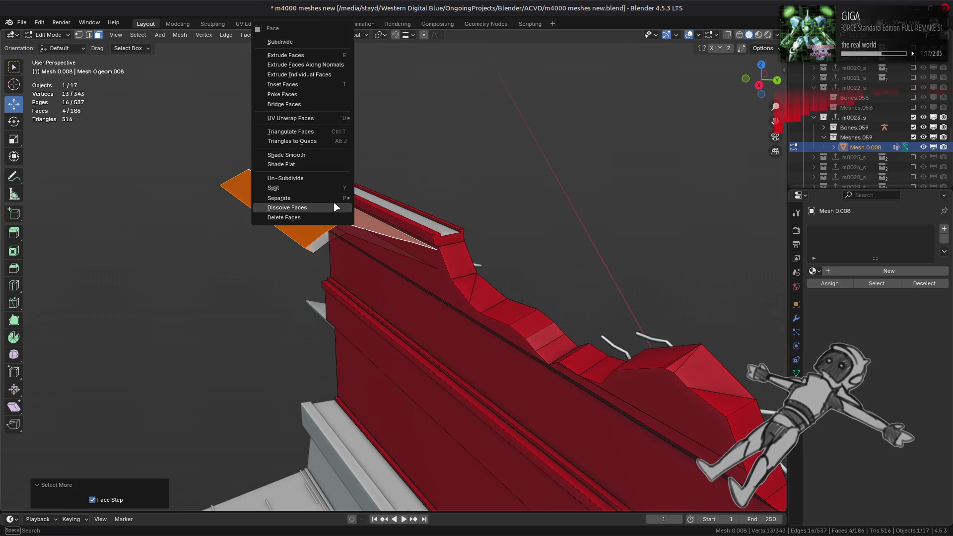
click(333, 219)
Raise the remaining flap faces 0.1 m along Z
click(343, 222)
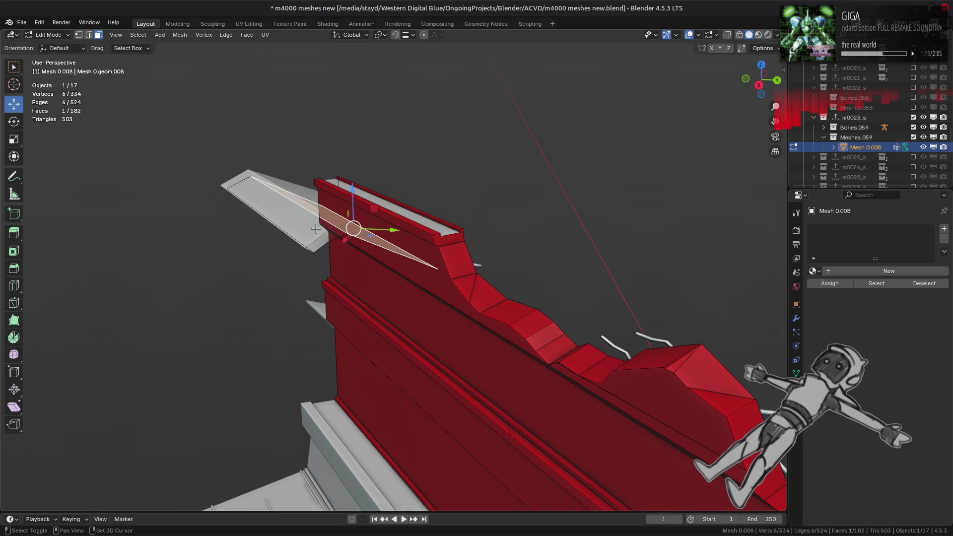
shift+click(347, 221)
mouse_move(348, 221)
middle_down()
mouse_move(337, 213)
mouse_move(461, 215)
middle_up()
click(385, 237)
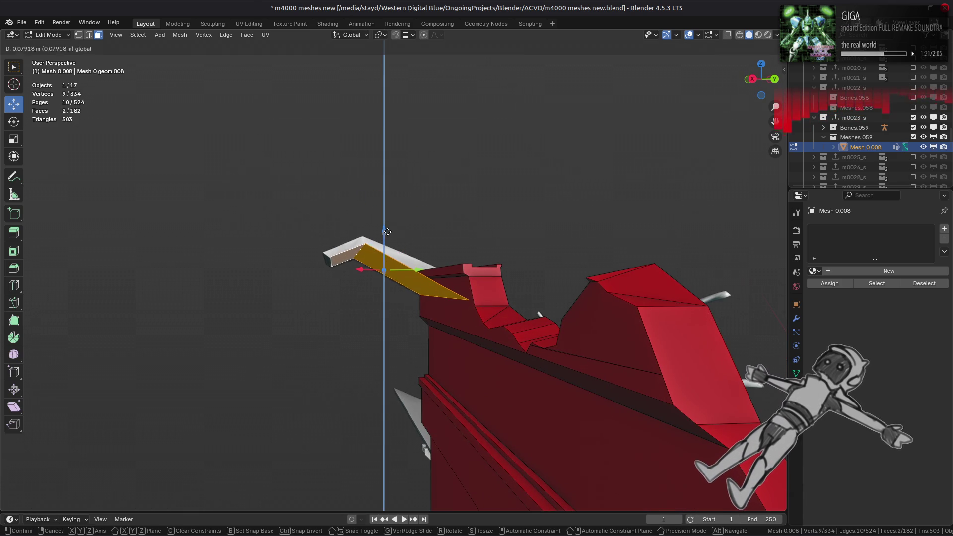
text(1)
key(Return)
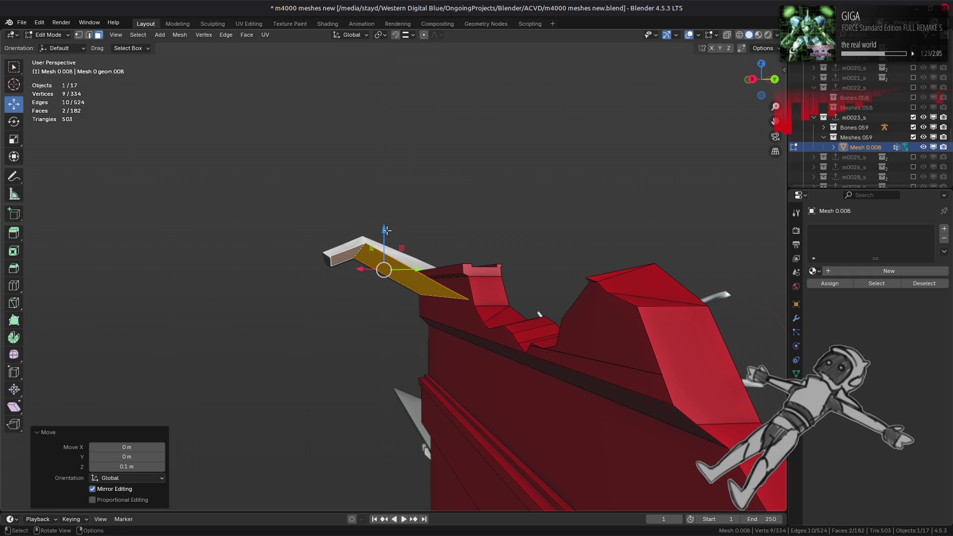
click(472, 251)
Try selecting a band of rim faces, then undo that selection
mouse_move(472, 251)
middle_down()
mouse_move(320, 303)
mouse_move(526, 241)
mouse_move(248, 277)
mouse_move(489, 268)
mouse_move(517, 283)
mouse_move(527, 231)
mouse_move(476, 275)
mouse_move(525, 266)
middle_up()
click(491, 267)
shift+click(521, 287)
key(ctrl+KP_Add)
key(ctrl+KP_Add)
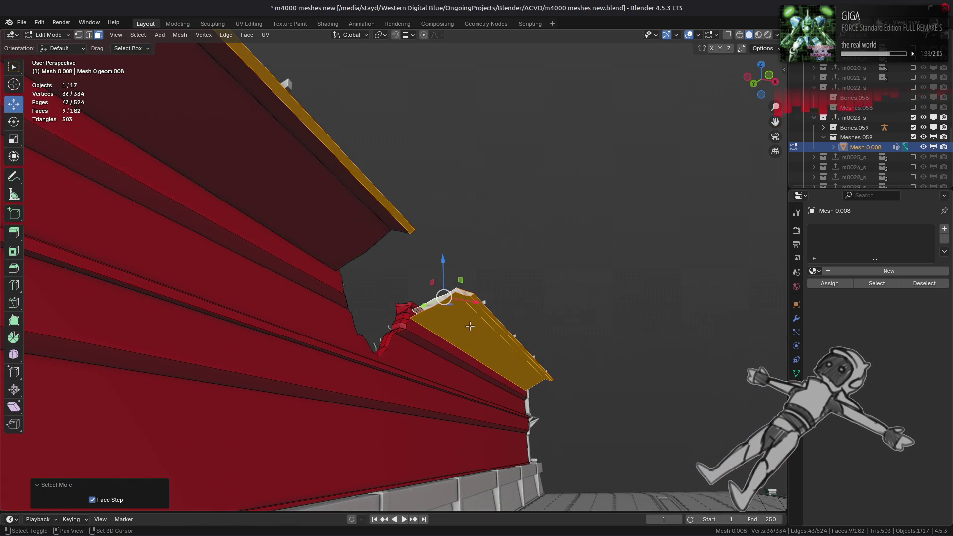
shift+click(470, 326)
shift+click(477, 314)
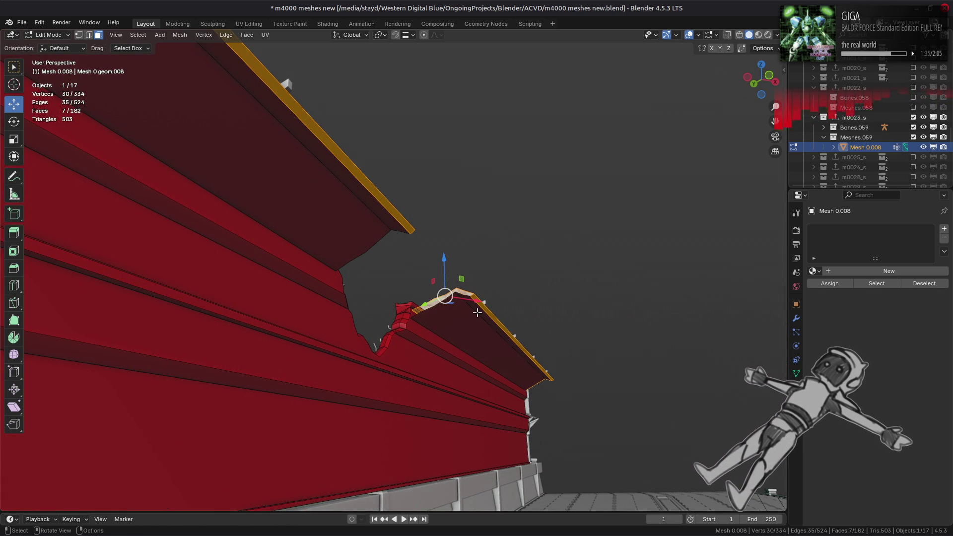
middle_drag(477, 313, 497, 332)
scroll(497, 332, up, 3)
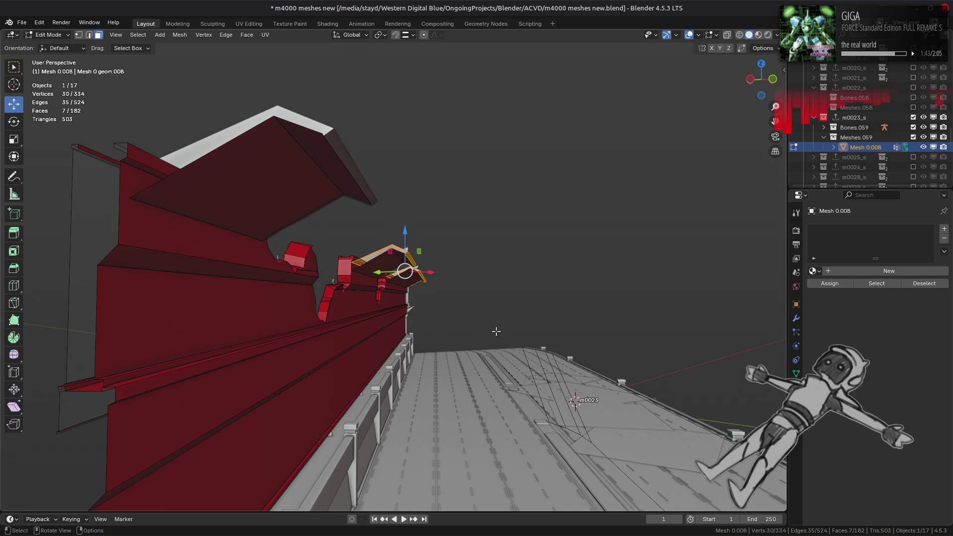
key(ctrl+z)
key(ctrl+z)
key(ctrl+z)
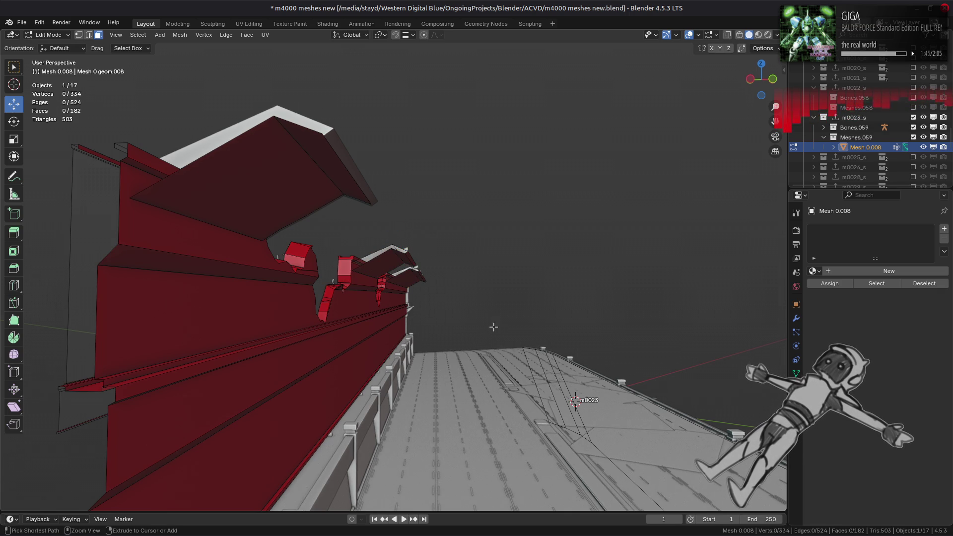
Delete the top cap faces of the cornice
click(300, 198)
click(274, 209)
click(374, 247)
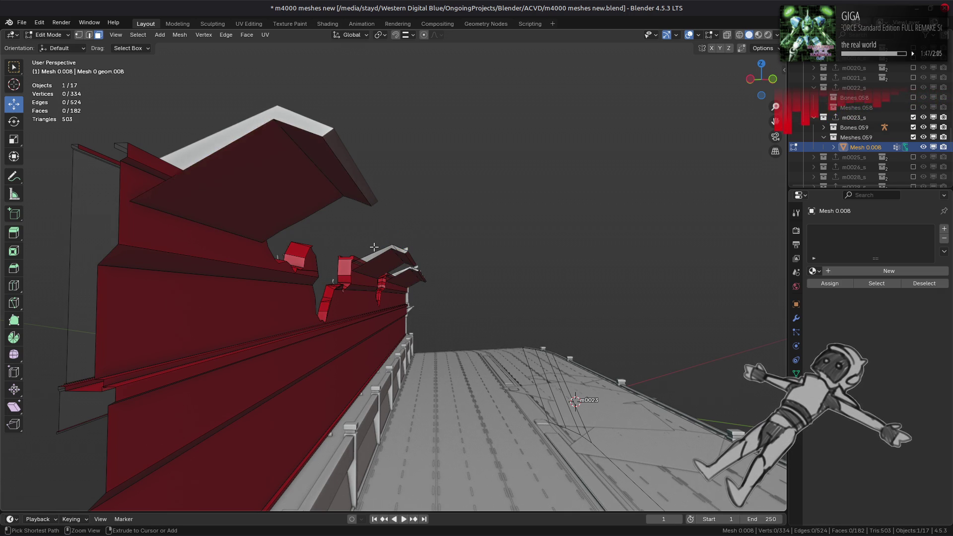
key(ctrl+shift+z)
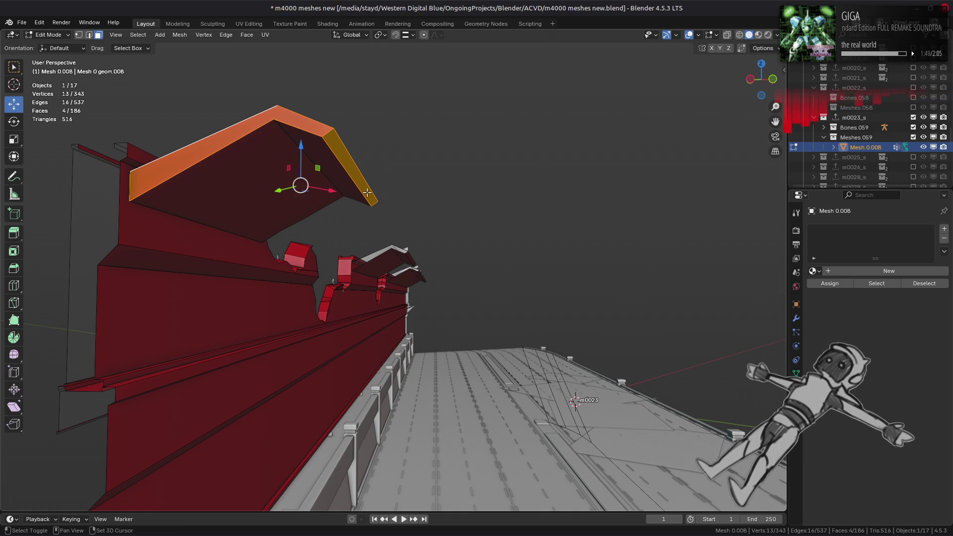
key(x)
click(432, 248)
Delete the two flat strip faces along the wall top
mouse_move(431, 248)
middle_down()
mouse_move(368, 277)
mouse_move(332, 309)
middle_up()
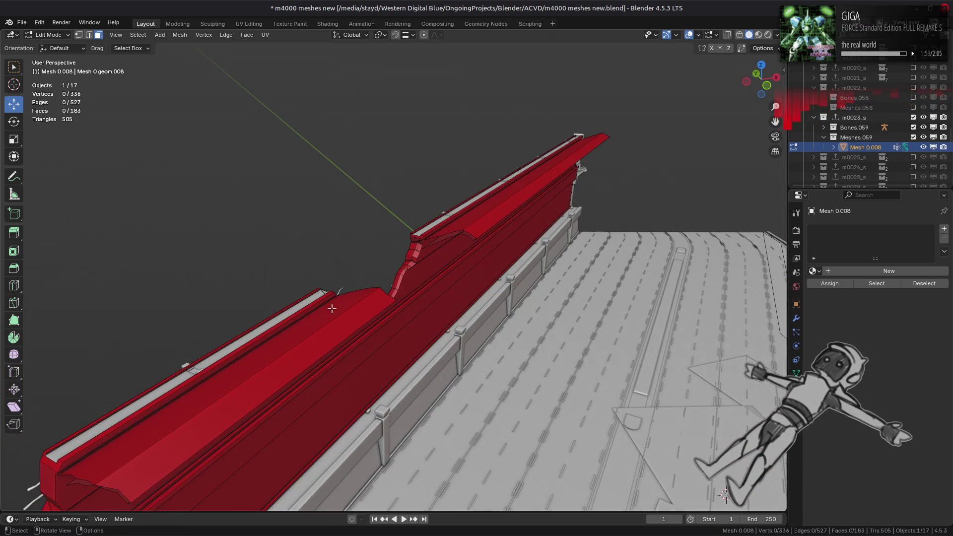
click(331, 308)
key(ctrl+KP_Add)
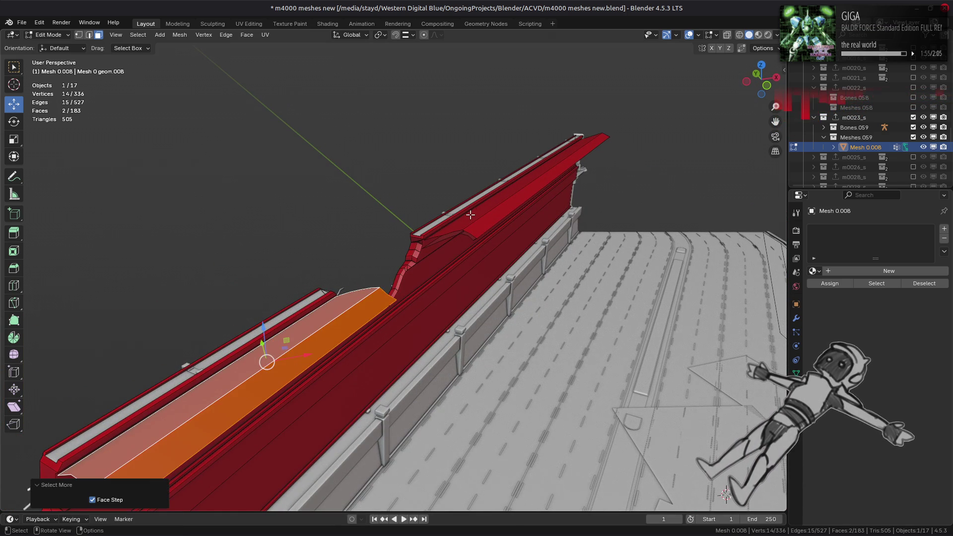
mouse_move(471, 214)
middle_down()
mouse_move(477, 188)
mouse_move(455, 260)
mouse_move(479, 202)
mouse_move(492, 219)
mouse_move(502, 273)
mouse_move(517, 286)
middle_up()
right_click(477, 188)
click(467, 219)
Delete three more top strip faces, leaving an open rim edge
click(481, 204)
click(491, 208)
key(ctrl+KP_Add)
right_click(489, 263)
click(487, 260)
key(2)
click(516, 286)
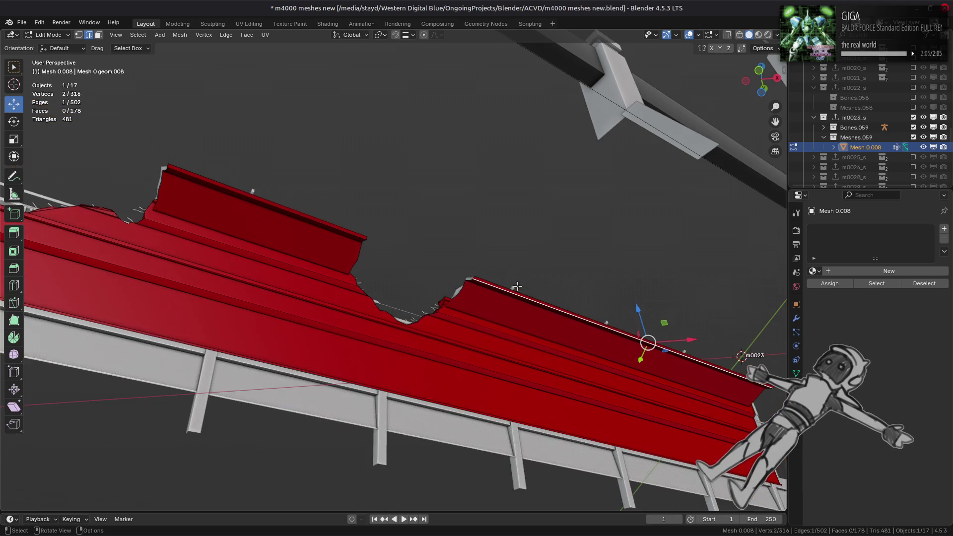
Dissolve three edges running along the top of the rim
shift+click(262, 209)
shift+click(262, 209)
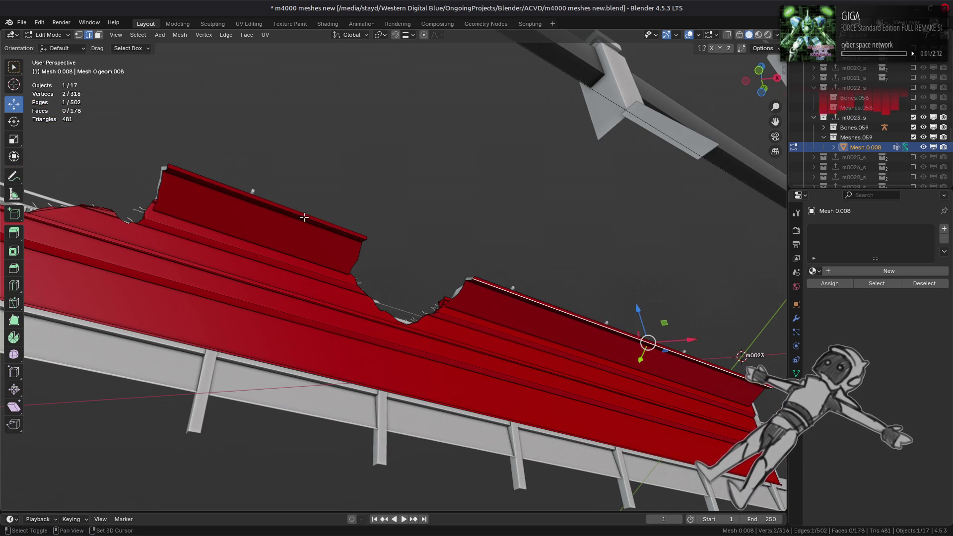
shift+click(261, 208)
middle_drag(262, 209, 288, 218)
shift+click(298, 214)
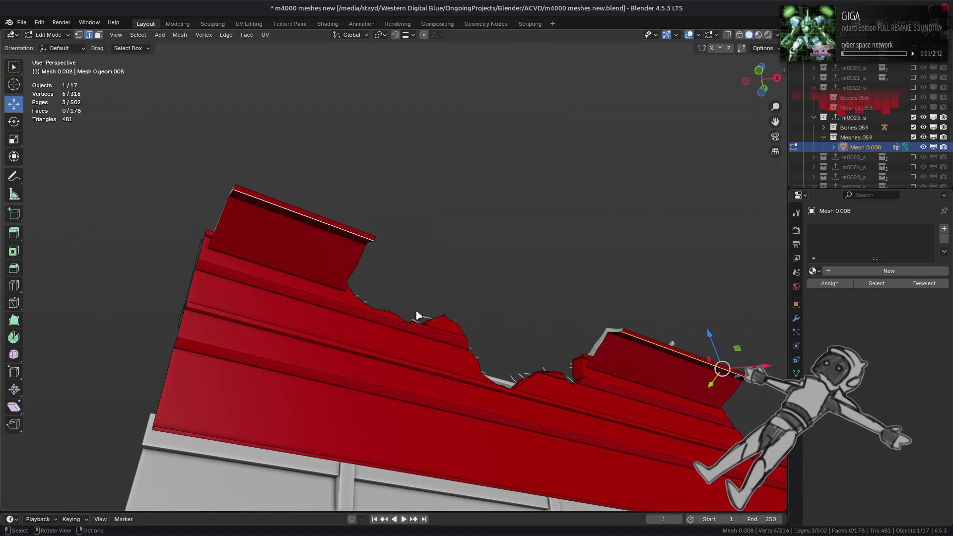
key(ctrl+e)
click(407, 513)
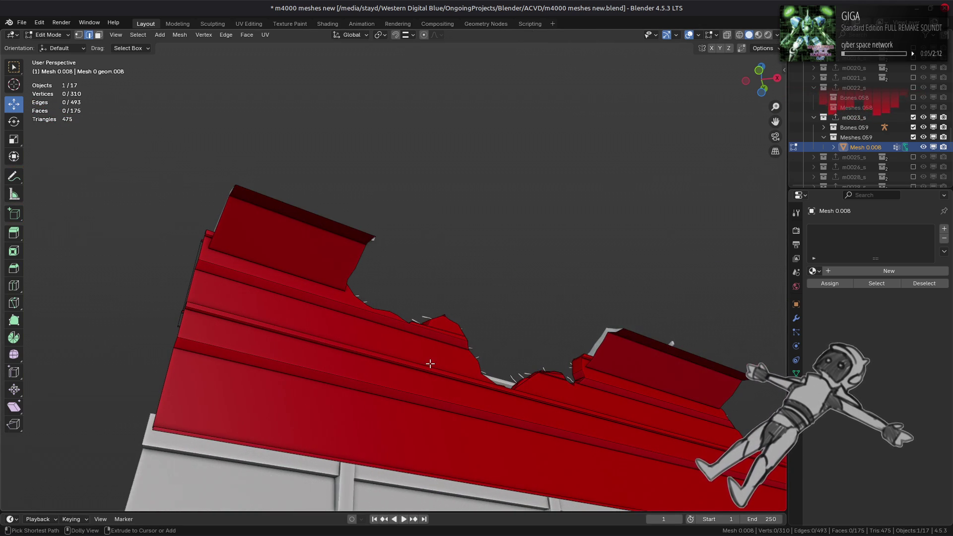
Undo a stray extrusion on the rim and pick a stray rim vertex
middle_drag(430, 363, 440, 315)
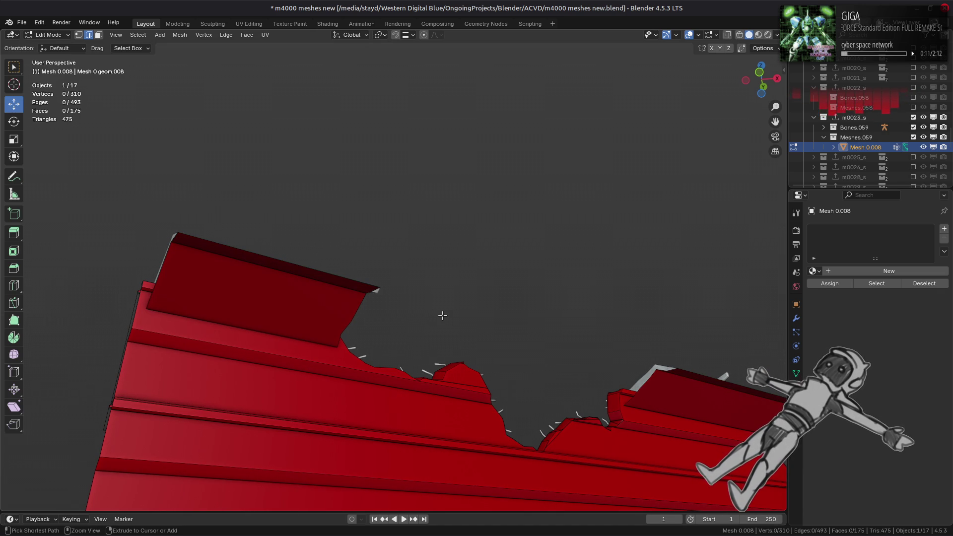
scroll(440, 315, up, 2)
mouse_move(440, 315)
middle_down()
mouse_move(472, 344)
mouse_move(471, 237)
mouse_move(485, 236)
middle_up()
key(ctrl+shift+z)
key(ctrl+z)
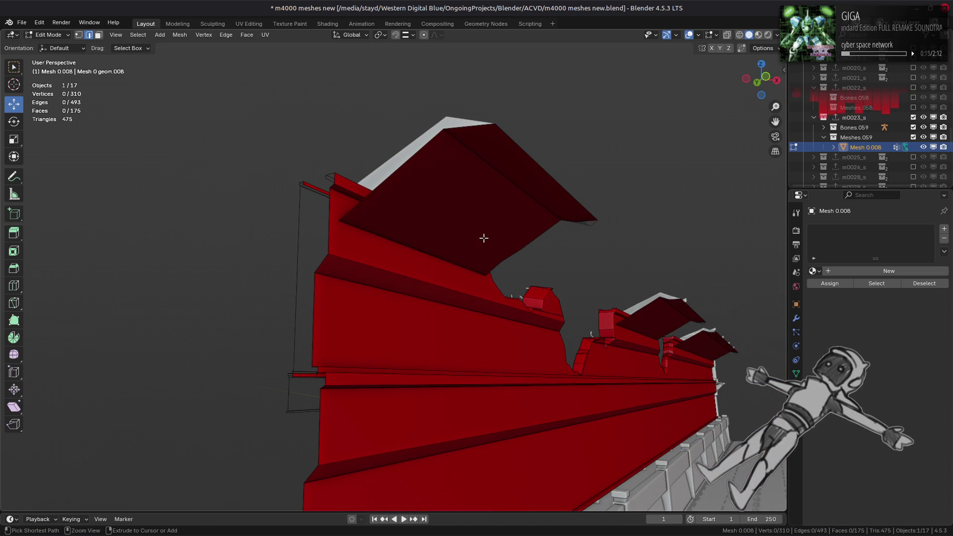
key(ctrl+shift+z)
key(ctrl+z)
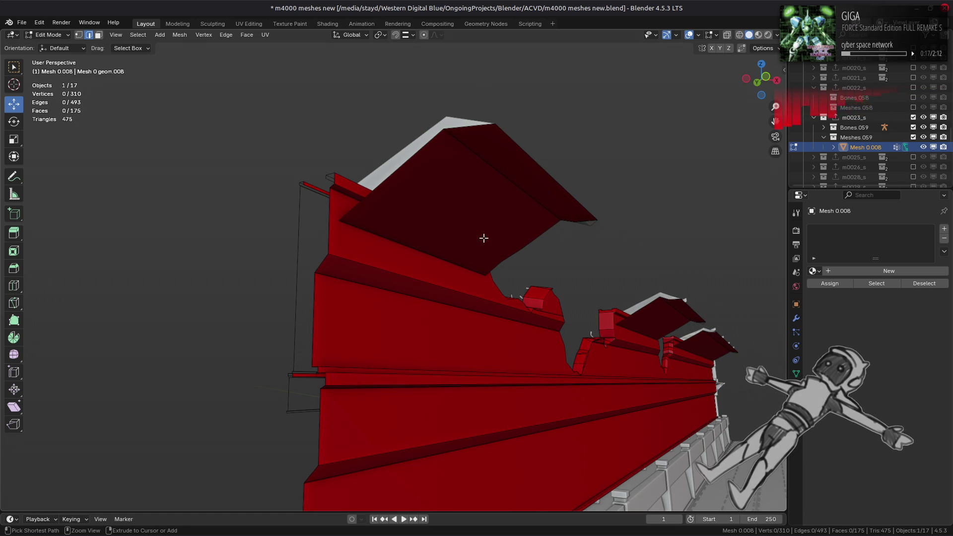
key(1)
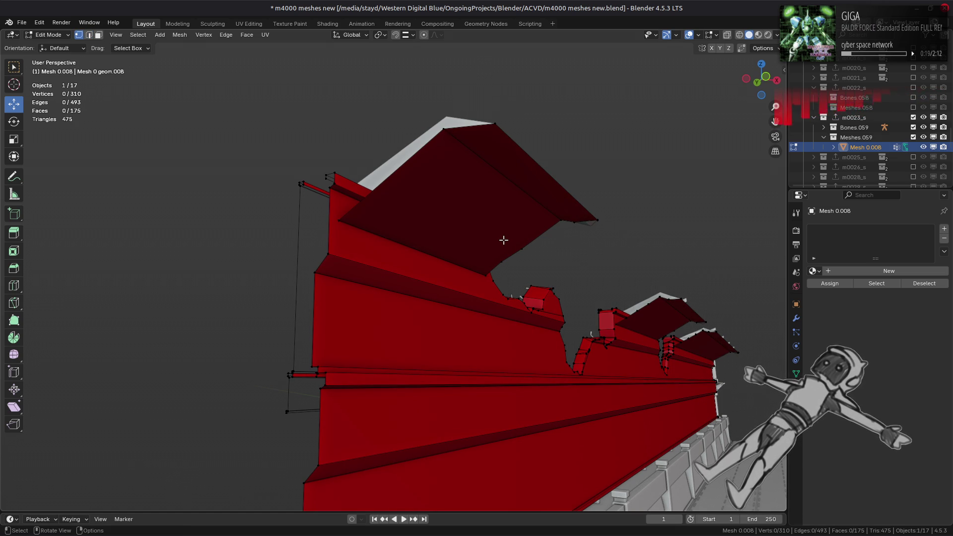
key(a)
click(571, 222)
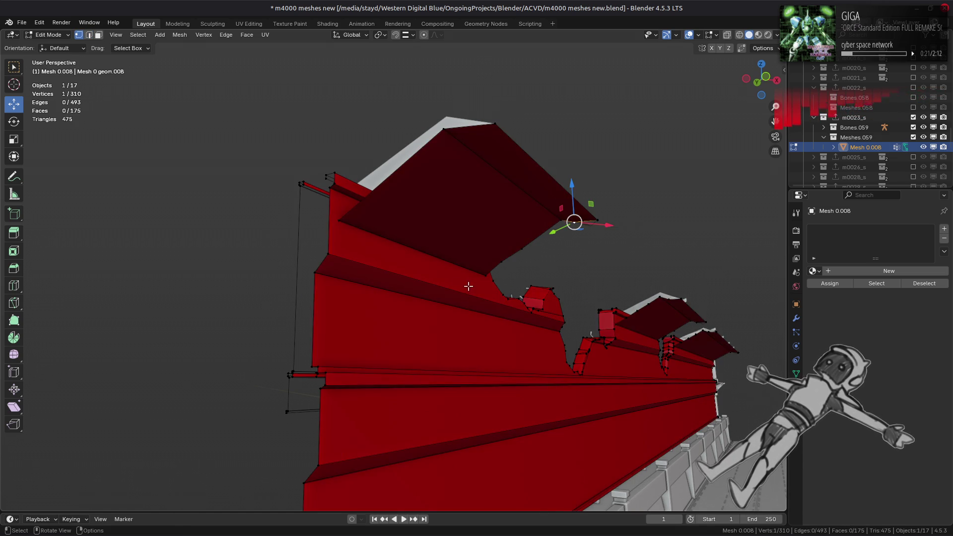
middle_drag(572, 222, 384, 408)
Dissolve three stray vertices along the notched rim
right_click(383, 407)
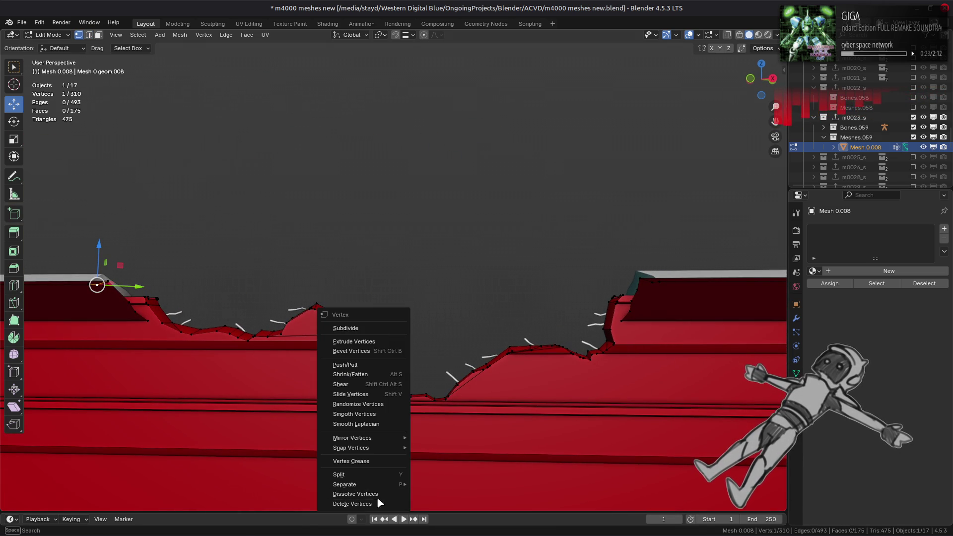
click(377, 494)
mouse_move(376, 494)
middle_down()
mouse_move(546, 298)
mouse_move(656, 192)
mouse_move(296, 238)
mouse_move(421, 230)
mouse_move(278, 170)
middle_up()
key(a)
click(655, 191)
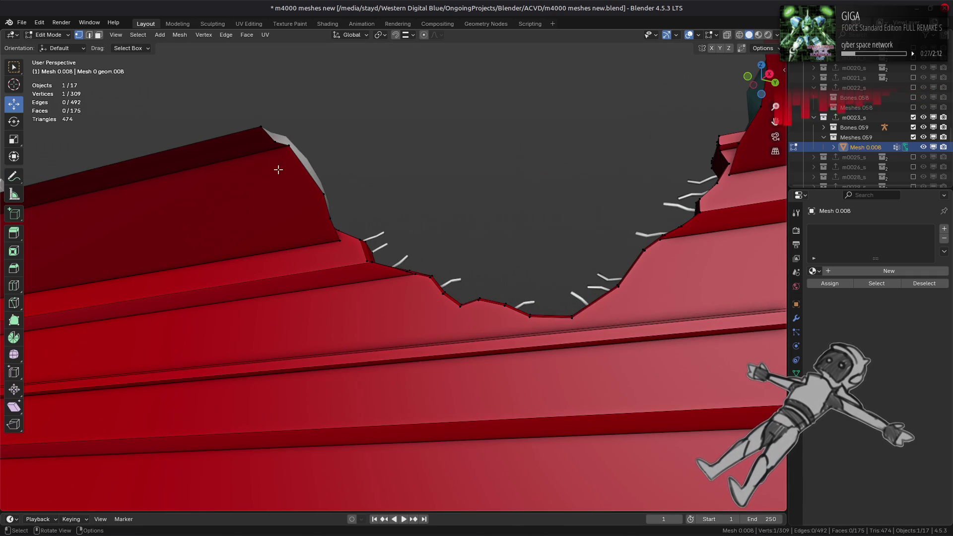
shift+click(276, 144)
right_click(500, 275)
click(500, 275)
Dissolve the stray vertex at the wall's corner
middle_drag(500, 273, 271, 239)
key(a)
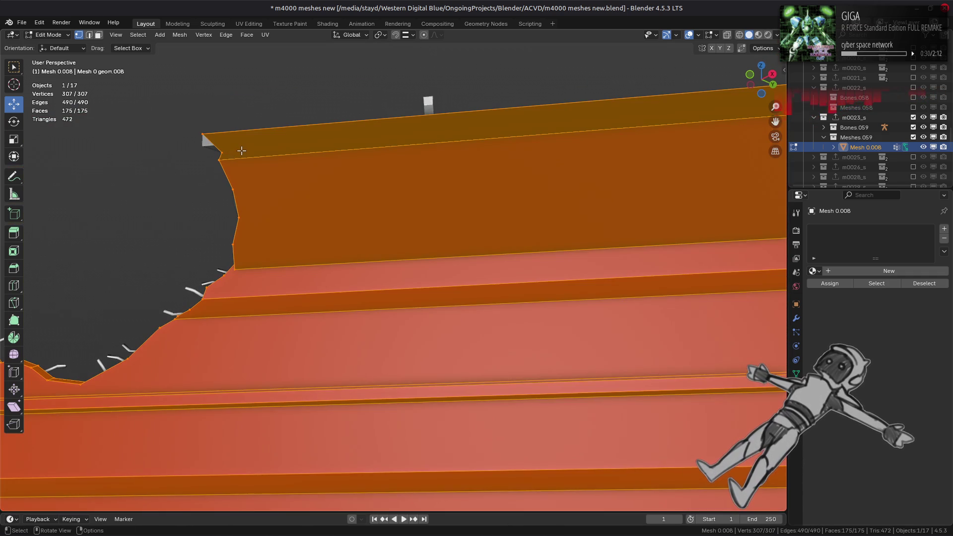
click(238, 151)
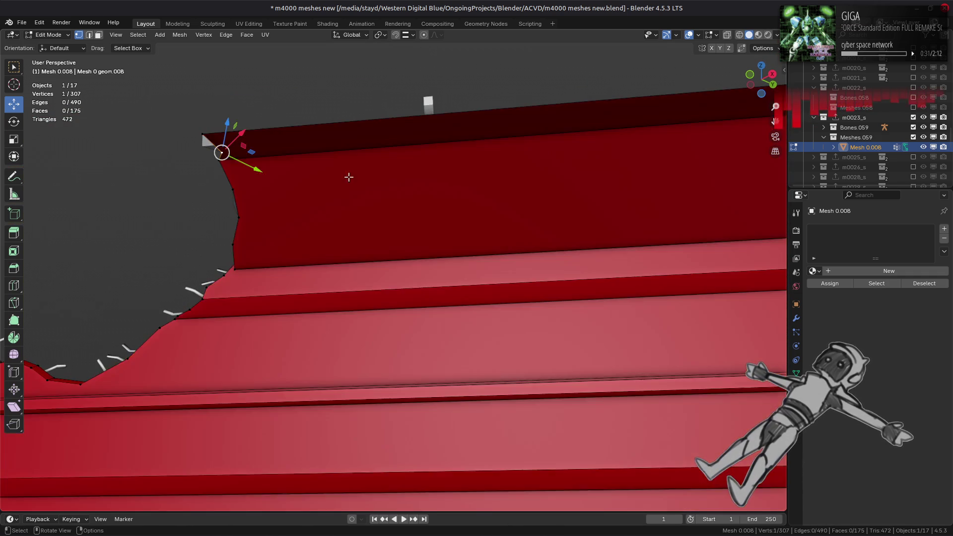
mouse_move(347, 177)
middle_down()
mouse_move(327, 225)
mouse_move(515, 207)
mouse_move(231, 226)
middle_up()
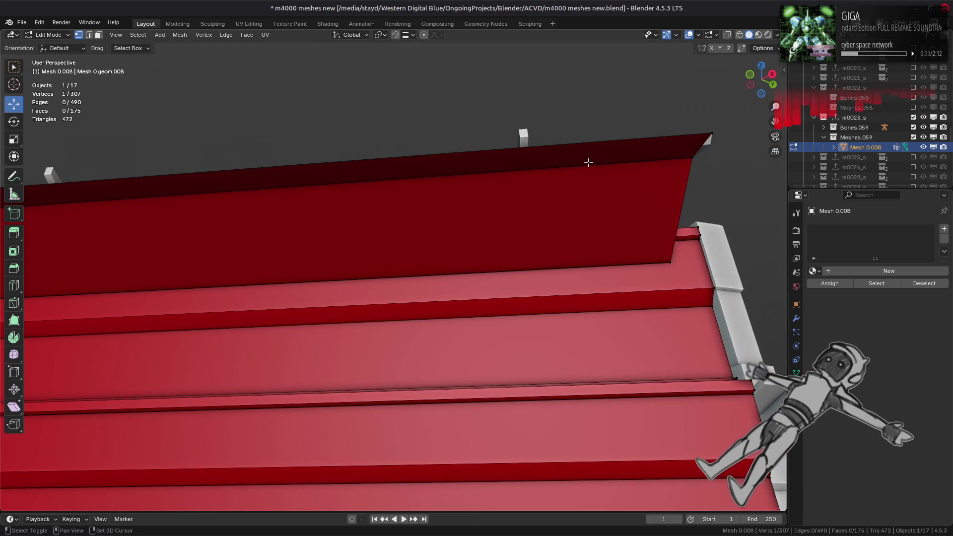
middle_drag(588, 162, 546, 208)
right_click(570, 245)
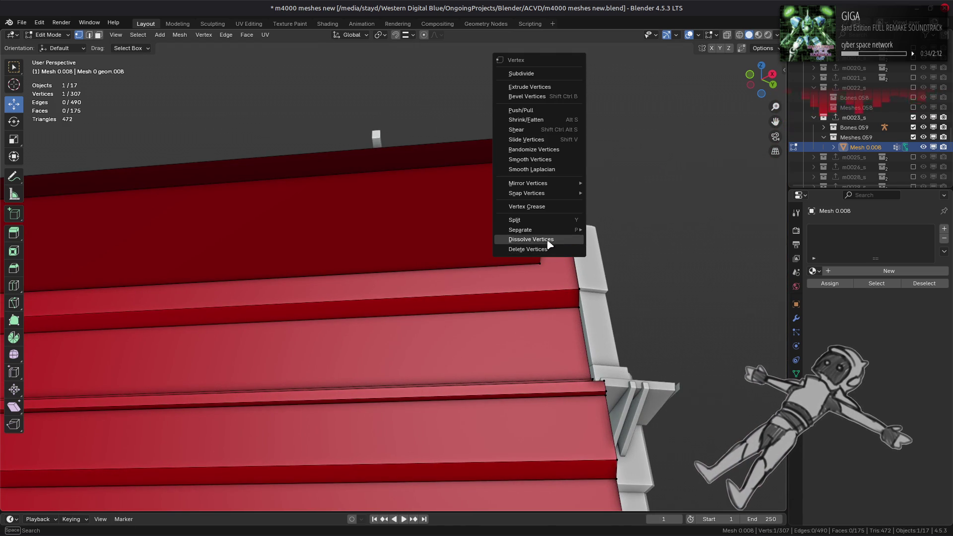
click(548, 241)
key(a)
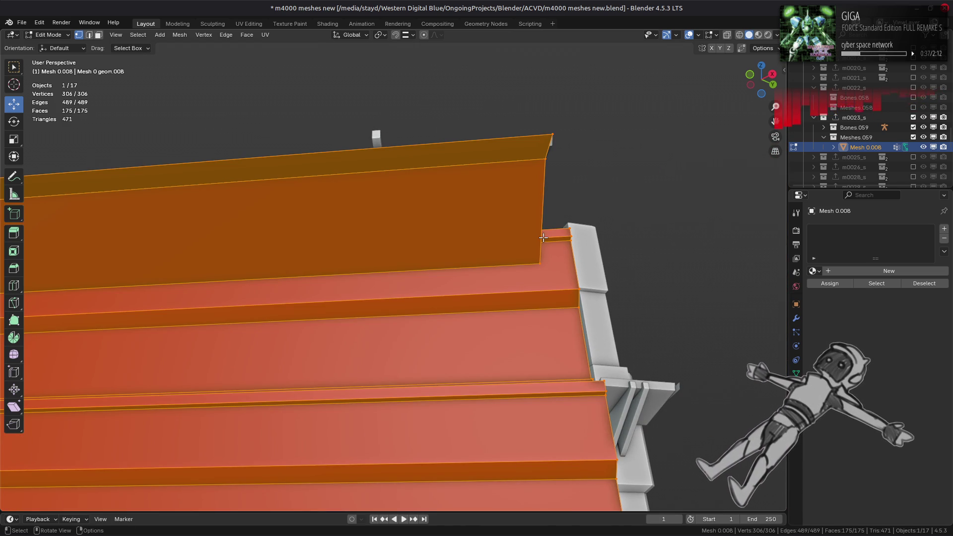
Inspect the notched rim and select the wall's large lower face
mouse_move(544, 237)
middle_down()
mouse_move(319, 270)
mouse_move(498, 293)
mouse_move(293, 297)
mouse_move(522, 305)
mouse_move(343, 293)
mouse_move(358, 295)
middle_up()
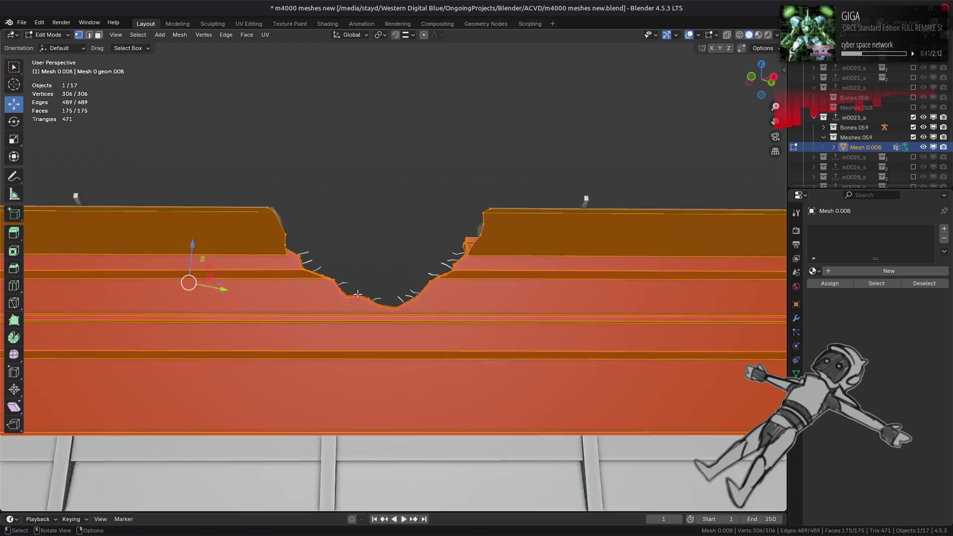
scroll(358, 295, up, 2)
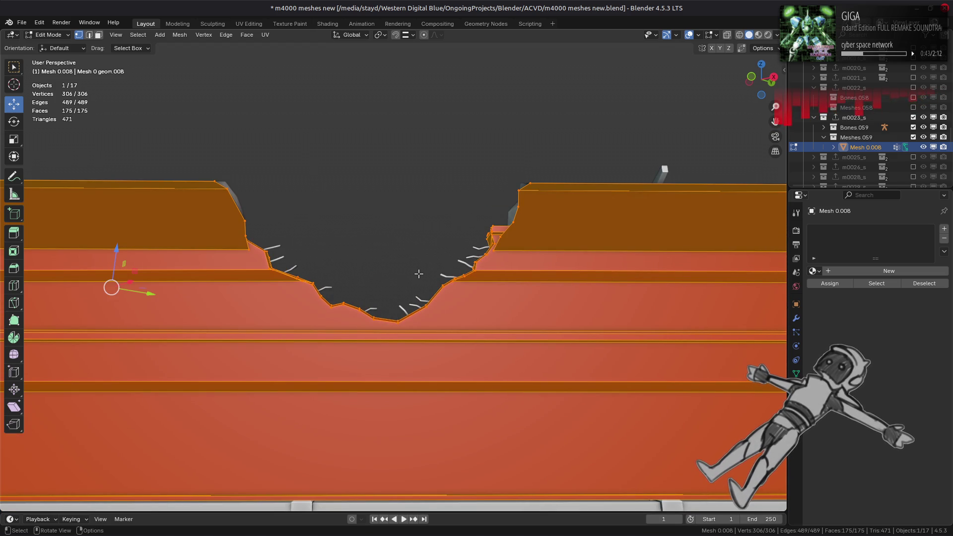
middle_drag(416, 275, 485, 282)
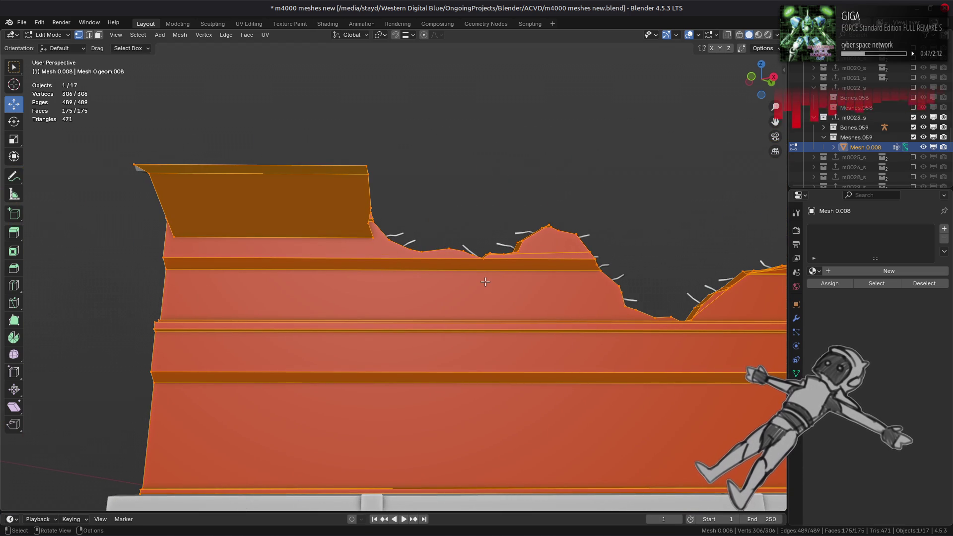
key(2)
mouse_move(486, 282)
middle_down()
mouse_move(518, 382)
mouse_move(461, 372)
mouse_move(403, 437)
mouse_move(373, 329)
mouse_move(529, 289)
mouse_move(377, 358)
mouse_move(403, 377)
mouse_move(500, 381)
mouse_move(286, 353)
mouse_move(254, 385)
middle_up()
click(503, 392)
key(3)
click(396, 448)
Rotate the edge between the two rim faces clockwise
shift+click(272, 353)
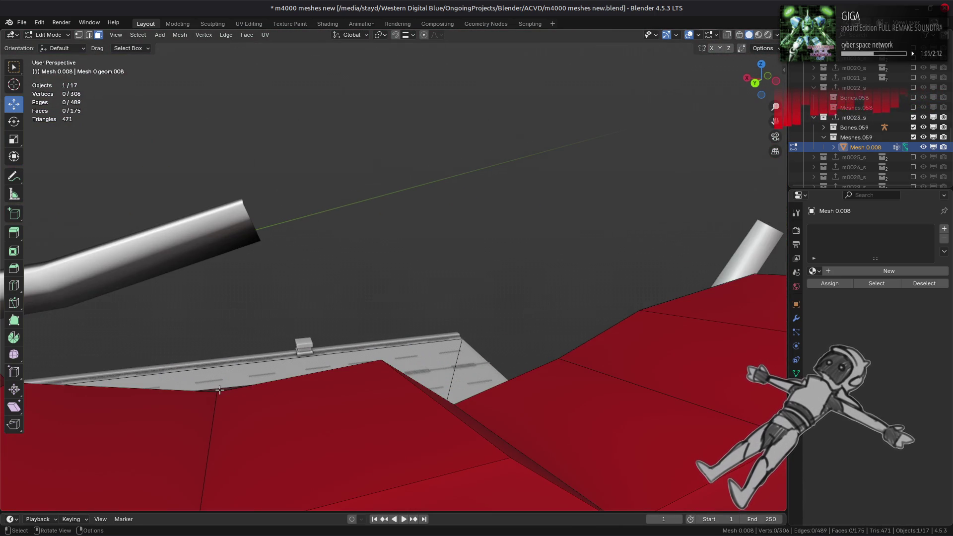
key(h)
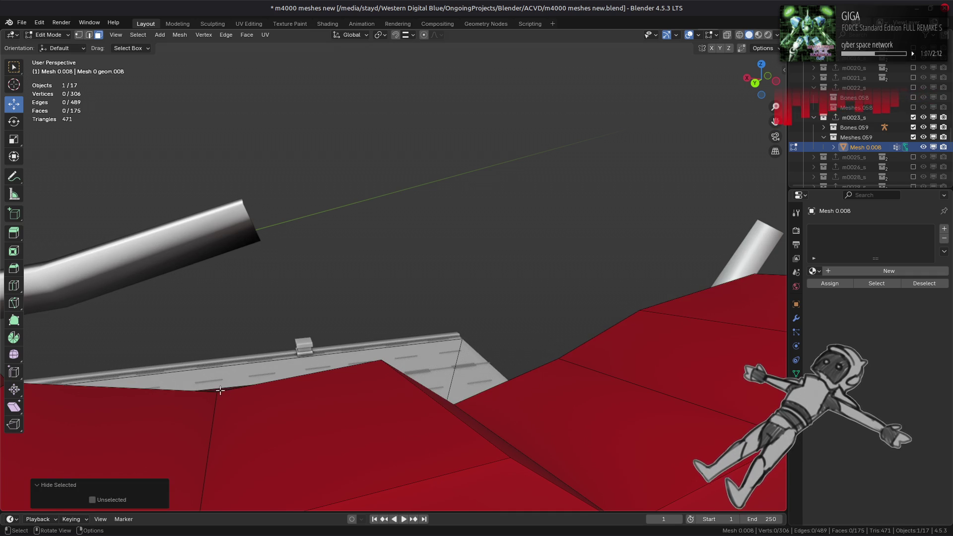
key(alt+h)
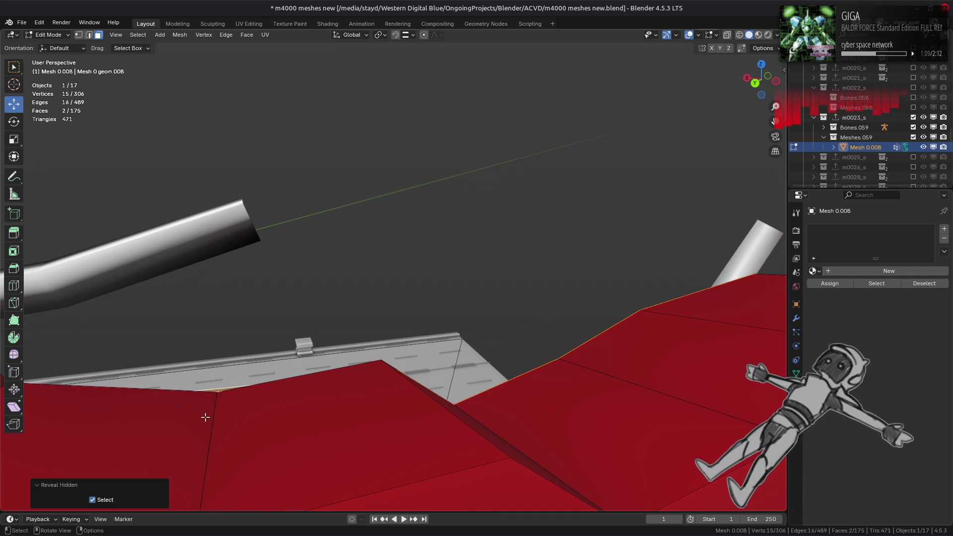
click(222, 37)
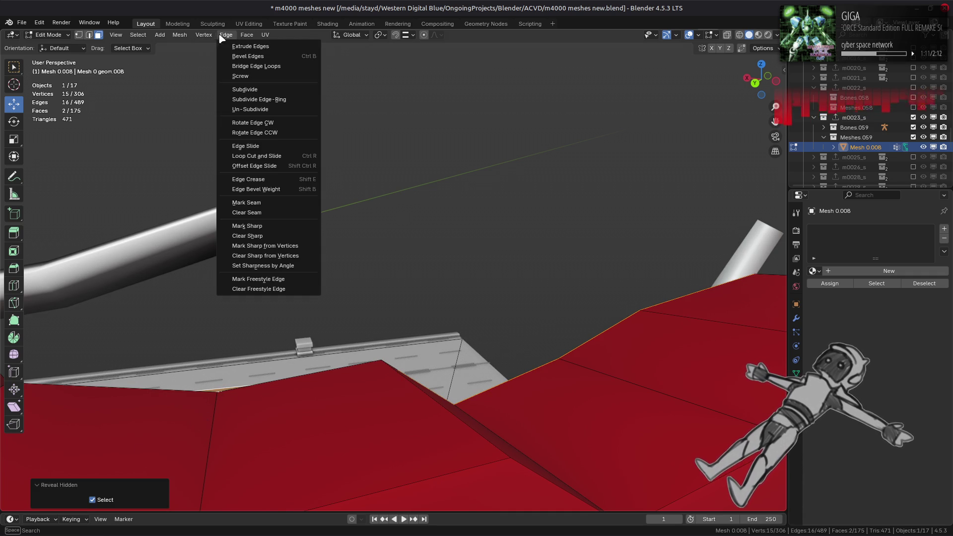
click(274, 128)
Dissolve the chain of three stray rim edges
mouse_move(277, 251)
middle_down()
mouse_move(472, 247)
mouse_move(398, 304)
mouse_move(578, 312)
middle_up()
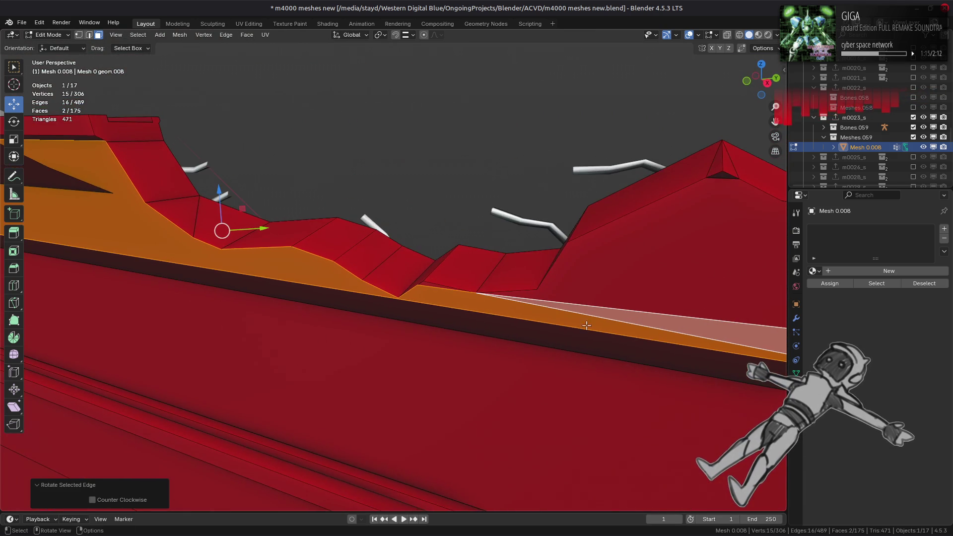
key(2)
click(583, 313)
shift+click(449, 298)
shift+click(432, 312)
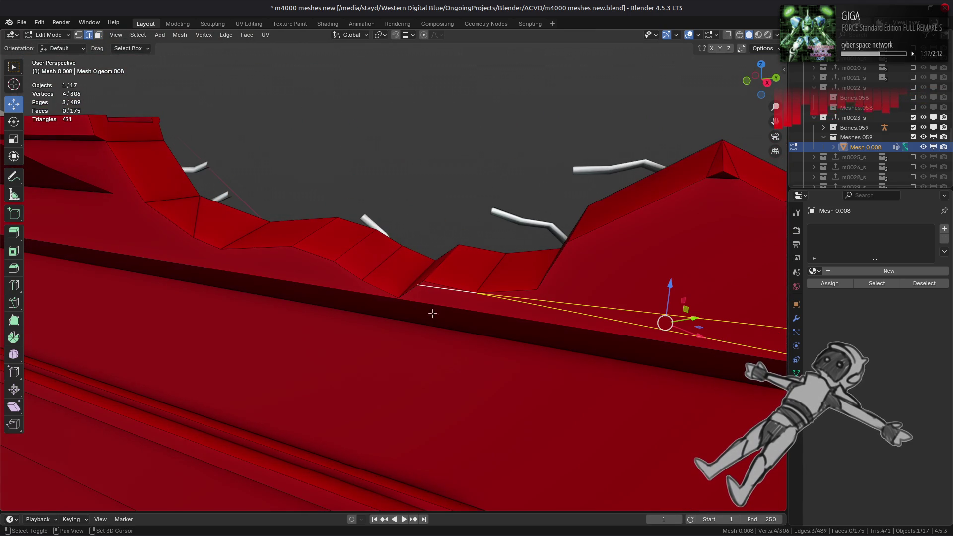
right_click(431, 313)
click(430, 475)
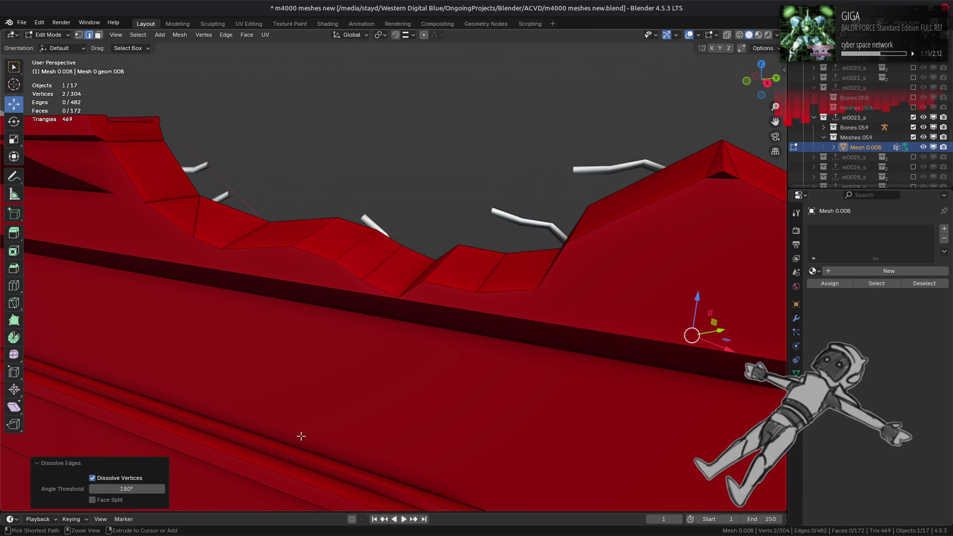
key(ctrl+z)
key(ctrl+shift+z)
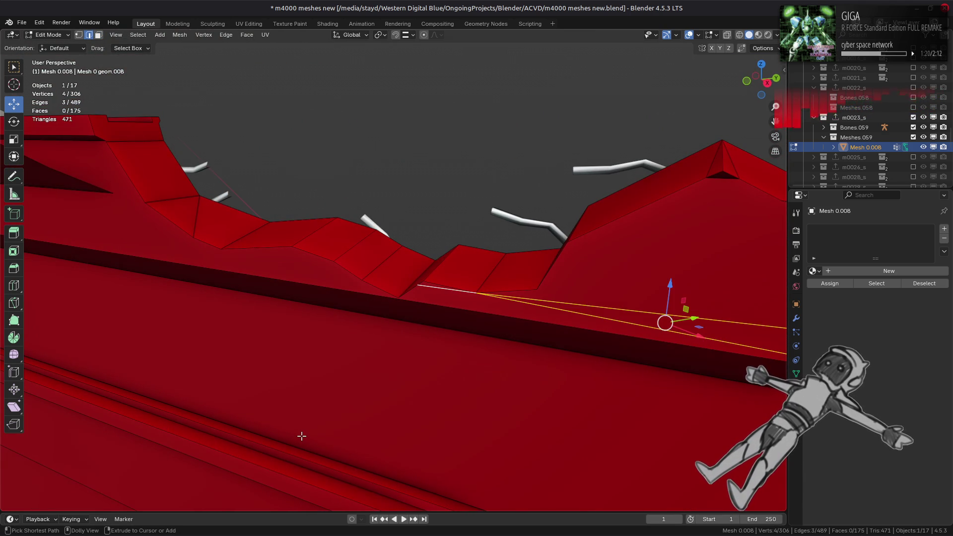
key(ctrl+x)
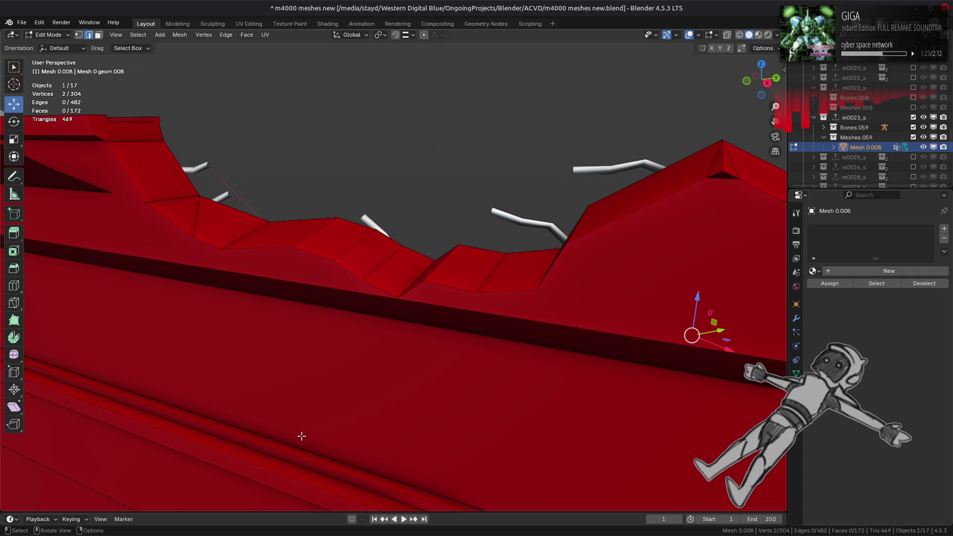
key(1)
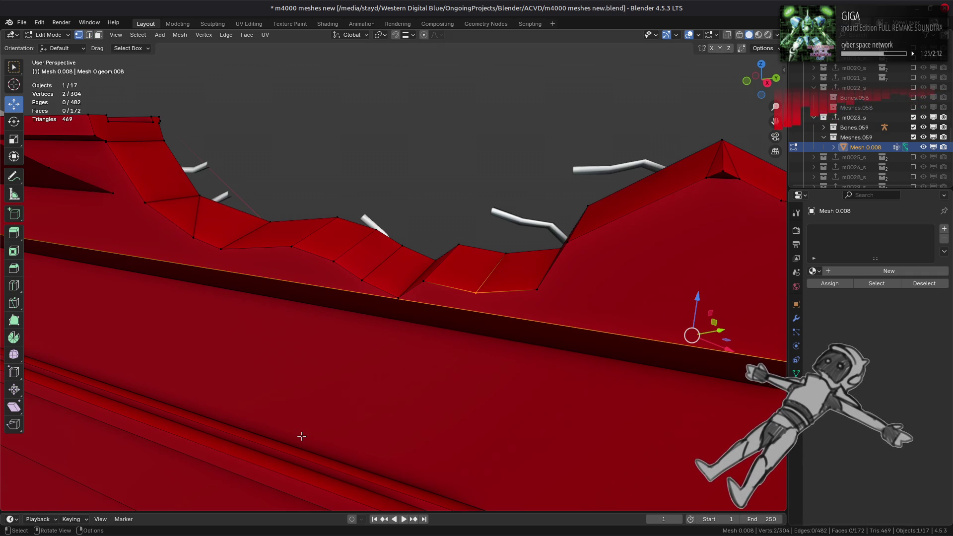
key(a)
mouse_move(302, 436)
middle_down()
mouse_move(353, 393)
mouse_move(427, 373)
mouse_move(466, 379)
mouse_move(303, 312)
mouse_move(206, 298)
mouse_move(293, 300)
mouse_move(410, 236)
mouse_move(368, 179)
mouse_move(338, 191)
mouse_move(314, 225)
mouse_move(298, 221)
mouse_move(301, 199)
mouse_move(486, 234)
mouse_move(485, 268)
mouse_move(457, 213)
mouse_move(366, 225)
mouse_move(447, 273)
middle_up()
Lift a rim vertex 0.21267 m up along Z
key(3)
scroll(300, 291, up, 3)
scroll(300, 291, down, 3)
click(411, 235)
click(458, 213)
key(1)
click(450, 276)
drag(447, 274, 425, 221)
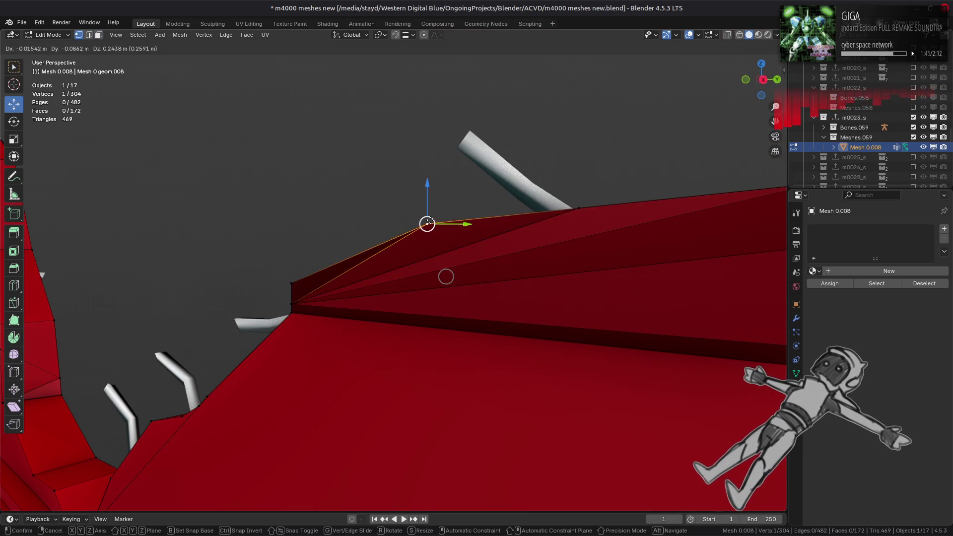
mouse_move(426, 222)
middle_down()
mouse_move(382, 266)
mouse_move(556, 233)
mouse_move(502, 245)
middle_up()
drag(474, 253, 476, 218)
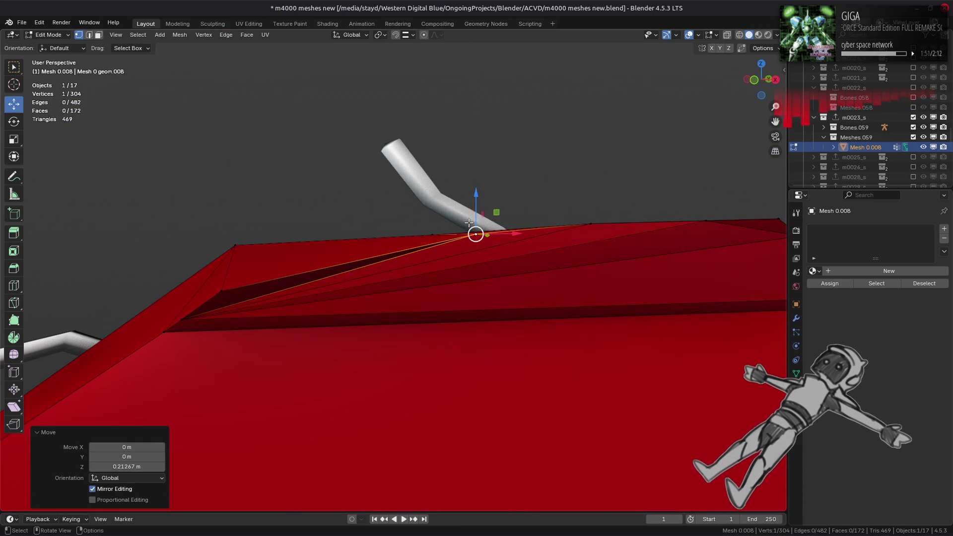
mouse_move(476, 218)
middle_down()
mouse_move(406, 237)
mouse_move(526, 239)
middle_up()
Dissolve the two diagonal edges on the rim
click(523, 238)
key(KP_Decimal)
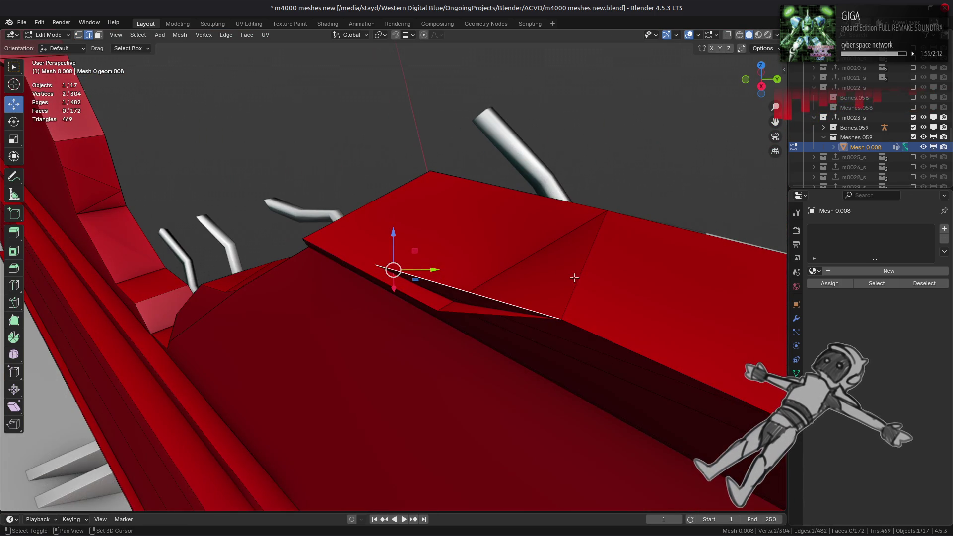
shift+click(571, 277)
key(ctrl+e)
click(354, 328)
mouse_move(351, 325)
middle_down()
mouse_move(404, 270)
mouse_move(407, 281)
middle_up()
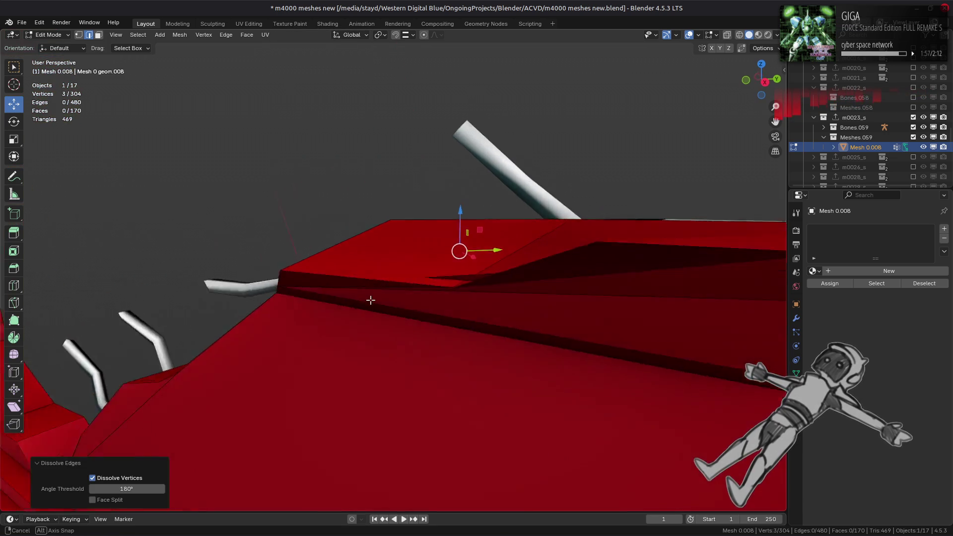
key(ctrl+z)
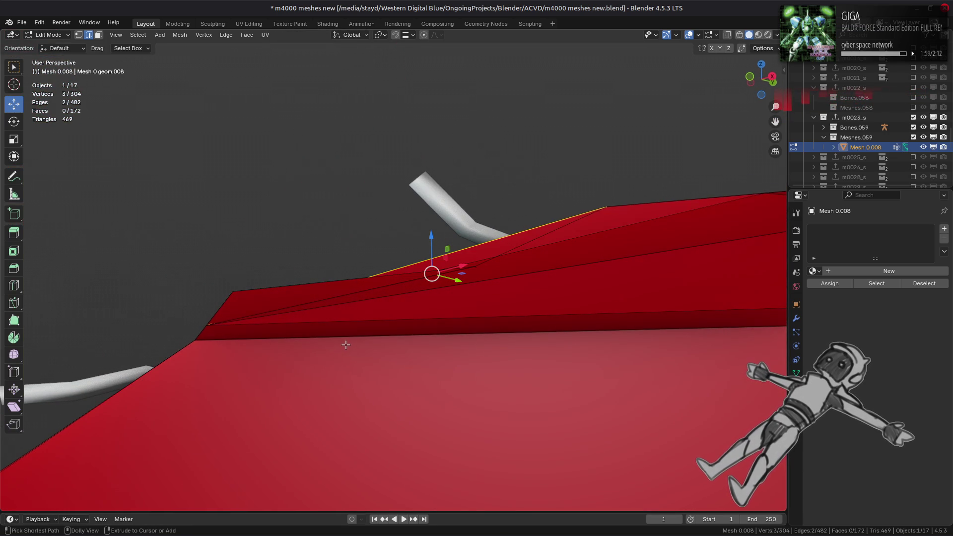
key(ctrl+shift+z)
Raise the rim corner vertex 0.25085 m straight up along Z
key(1)
click(475, 267)
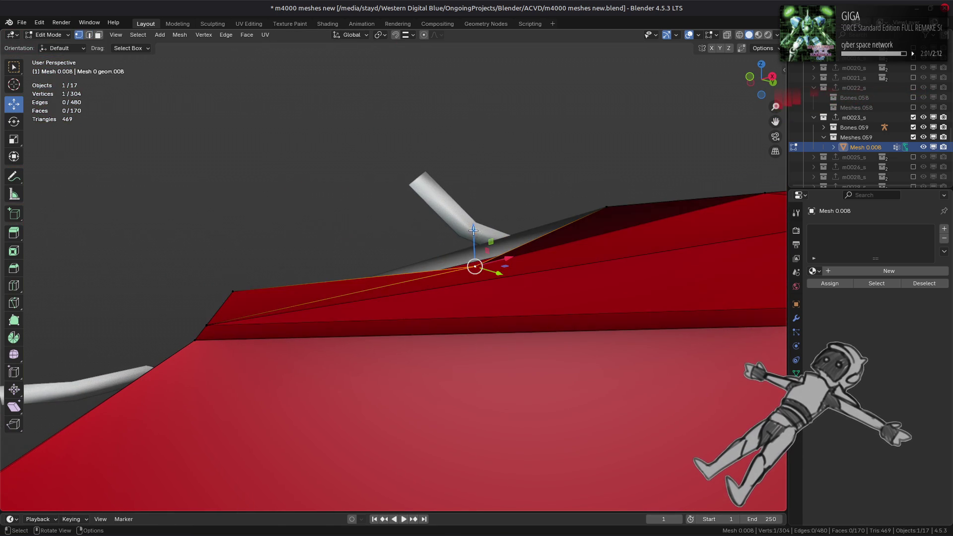
drag(477, 250, 474, 233)
mouse_move(474, 233)
middle_down()
mouse_move(472, 262)
mouse_move(471, 233)
middle_up()
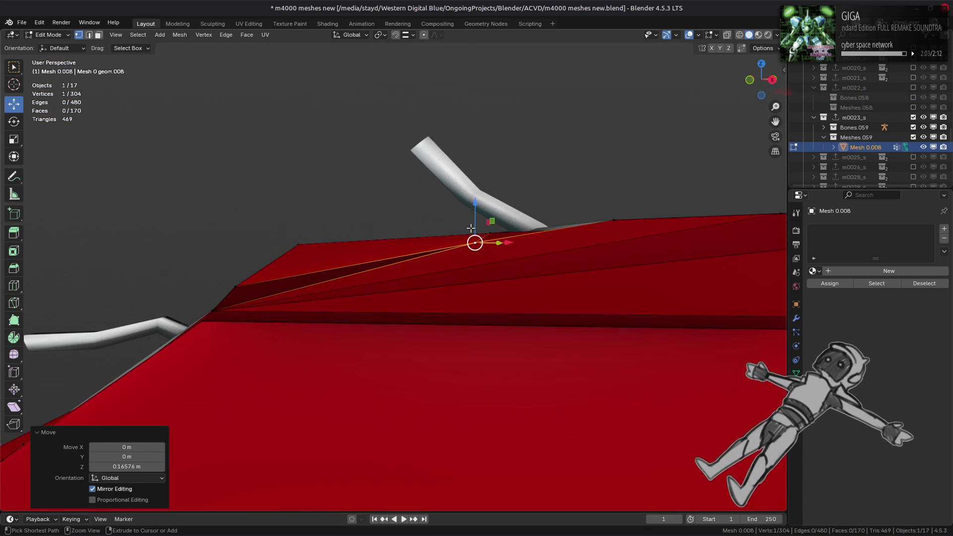
key(ctrl+z)
key(ctrl+z)
key(ctrl+z)
key(ctrl+z)
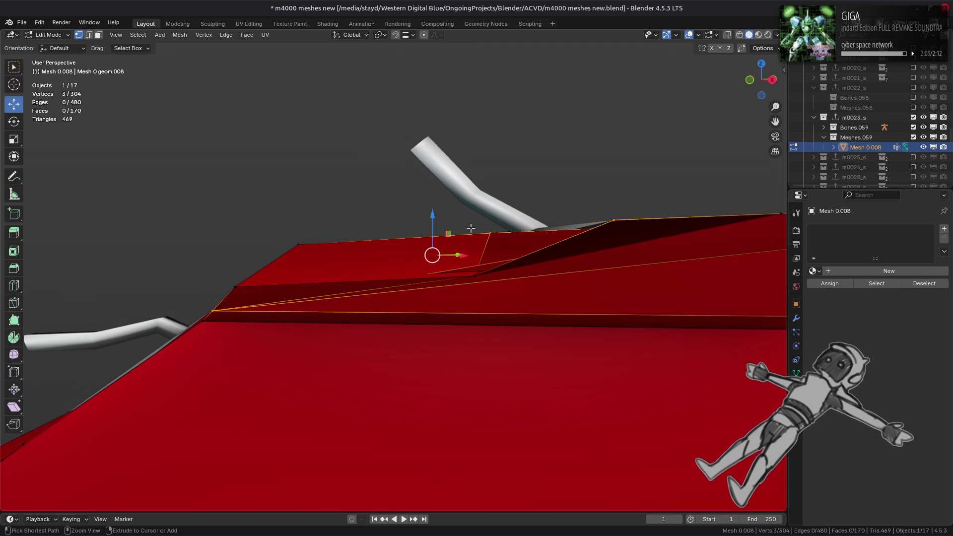
click(471, 228)
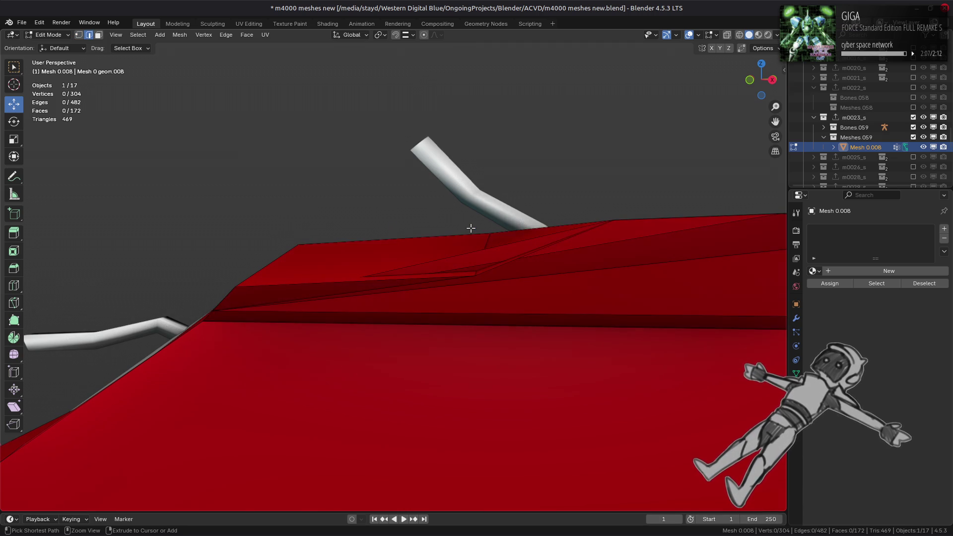
key(1)
click(475, 273)
key(g)
key(z)
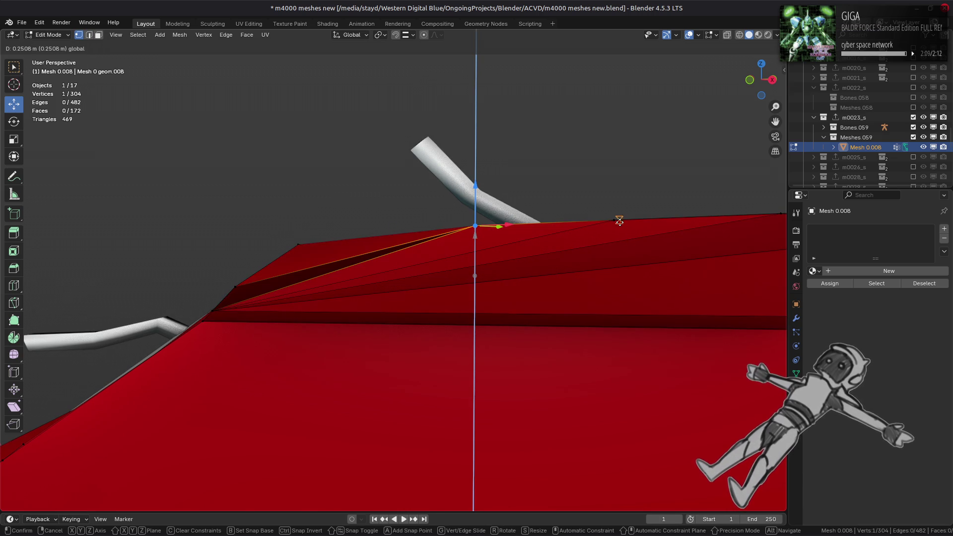
click(636, 219)
mouse_move(636, 219)
middle_down()
mouse_move(551, 257)
mouse_move(563, 270)
mouse_move(579, 239)
mouse_move(575, 247)
middle_up()
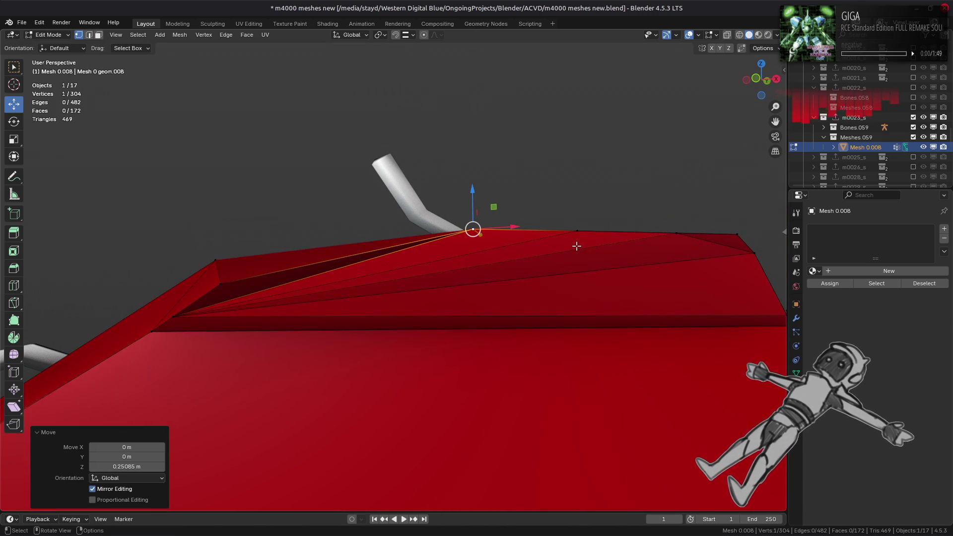
Hide and reshow the red hull mesh to check, then select the two diagonal rim edges
click(923, 148)
mouse_move(593, 218)
middle_down()
mouse_move(589, 193)
mouse_move(526, 243)
mouse_move(585, 228)
middle_up()
click(923, 146)
key(2)
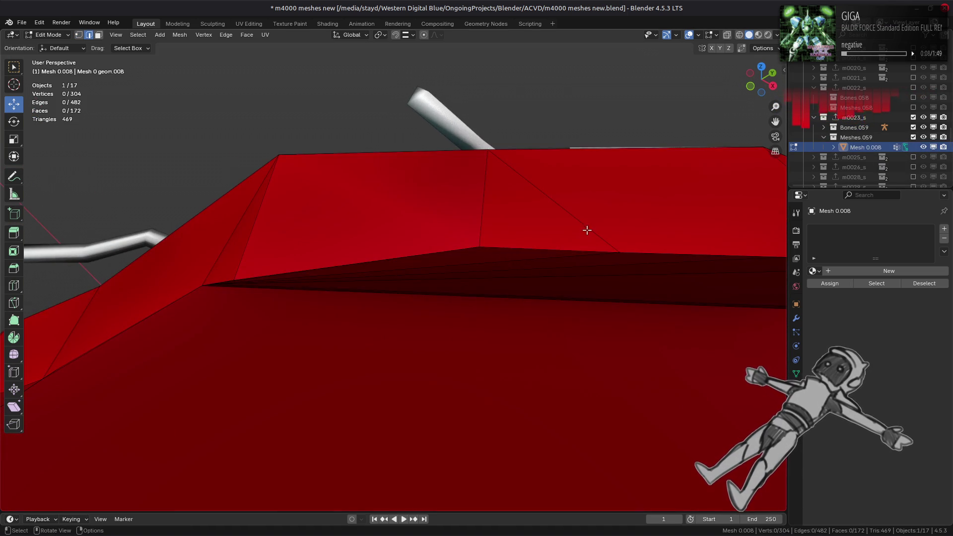
ctrl+click(561, 218)
Dissolve the two diagonal rim edges, leaving 480 edges and 170 faces, then inspect the wall
right_click(569, 240)
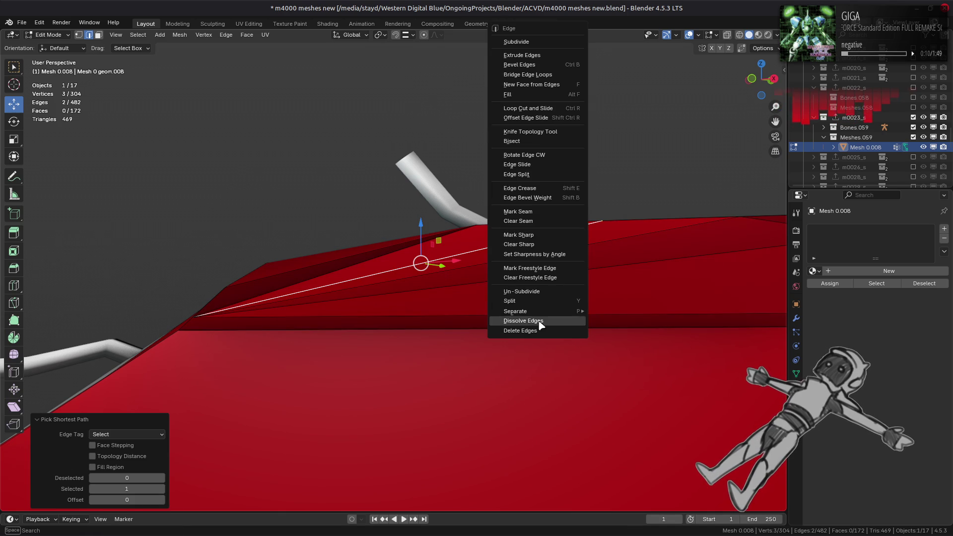
click(522, 321)
mouse_move(528, 301)
middle_down()
mouse_move(477, 298)
mouse_move(590, 257)
mouse_move(448, 285)
middle_up()
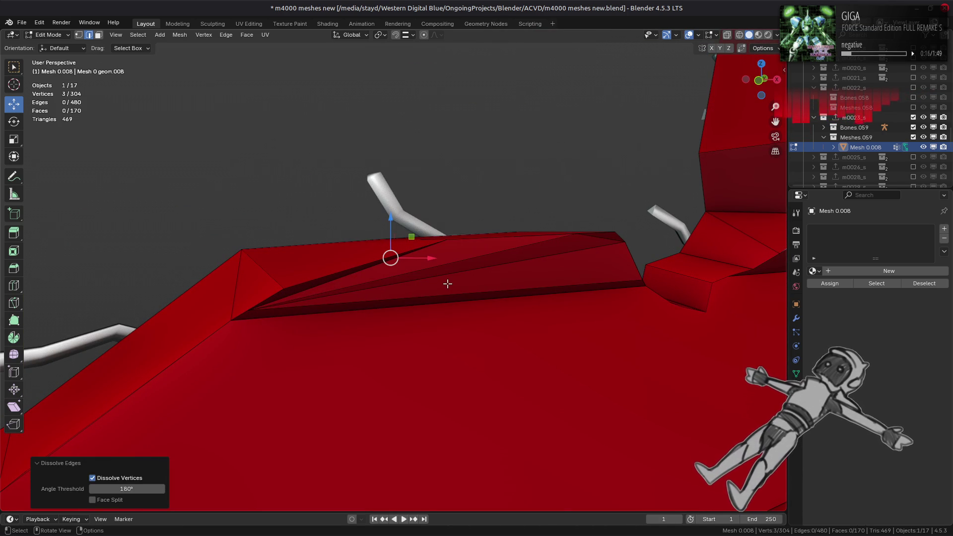
middle_drag(448, 284, 390, 242)
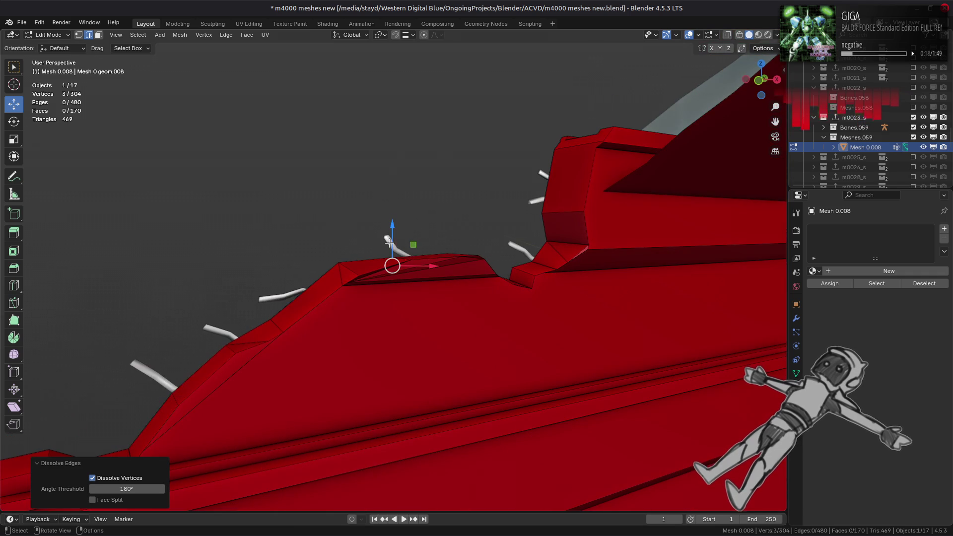
scroll(390, 241, down, 2)
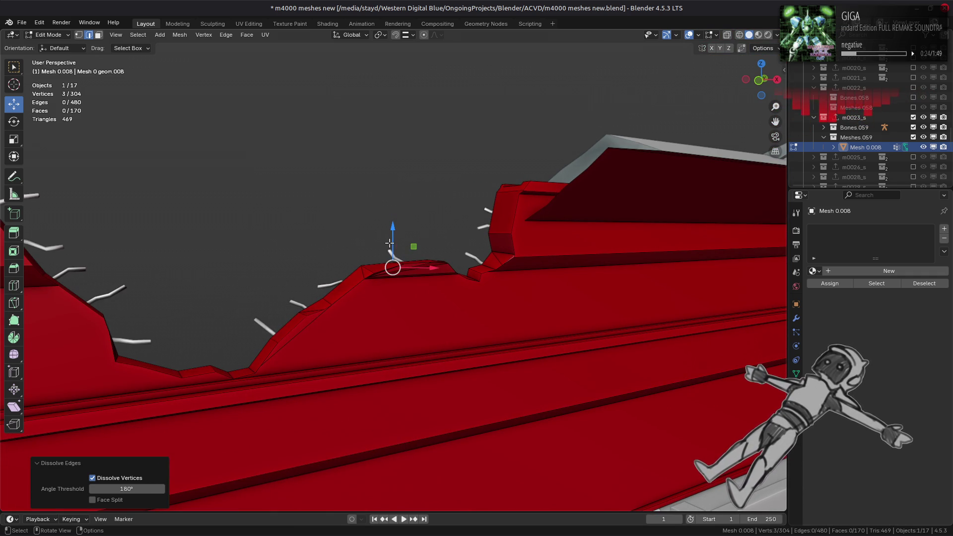
mouse_move(390, 244)
middle_down()
mouse_move(441, 239)
mouse_move(352, 268)
mouse_move(424, 270)
mouse_move(411, 273)
middle_up()
In face mode, select a face on the wall's top ledge and change the snapping target
key(3)
click(366, 194)
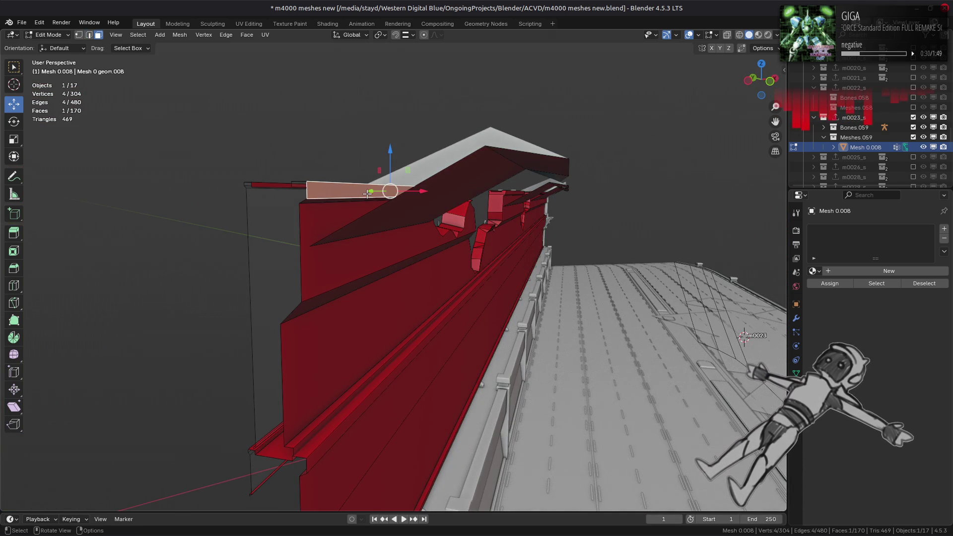
mouse_move(370, 194)
middle_down()
mouse_move(283, 198)
mouse_move(310, 212)
mouse_move(373, 185)
middle_up()
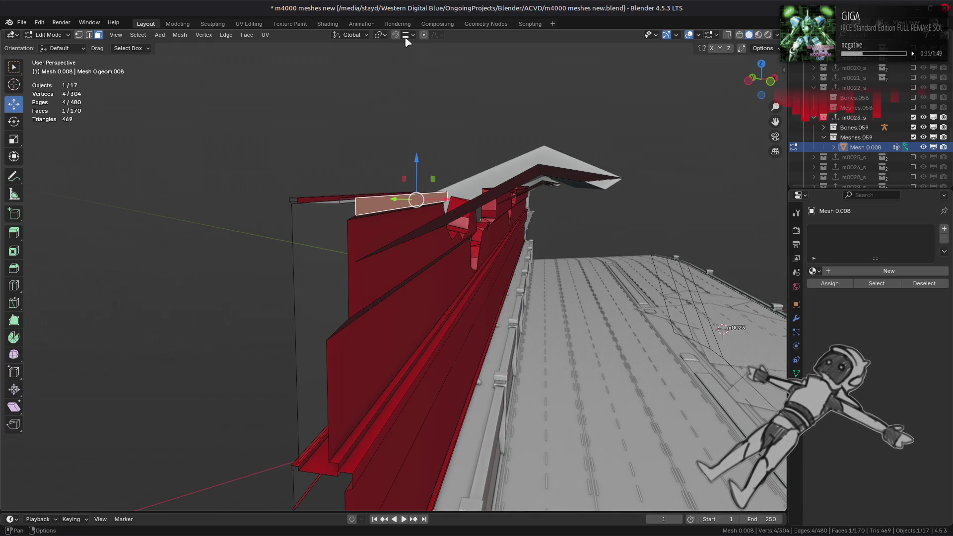
click(407, 36)
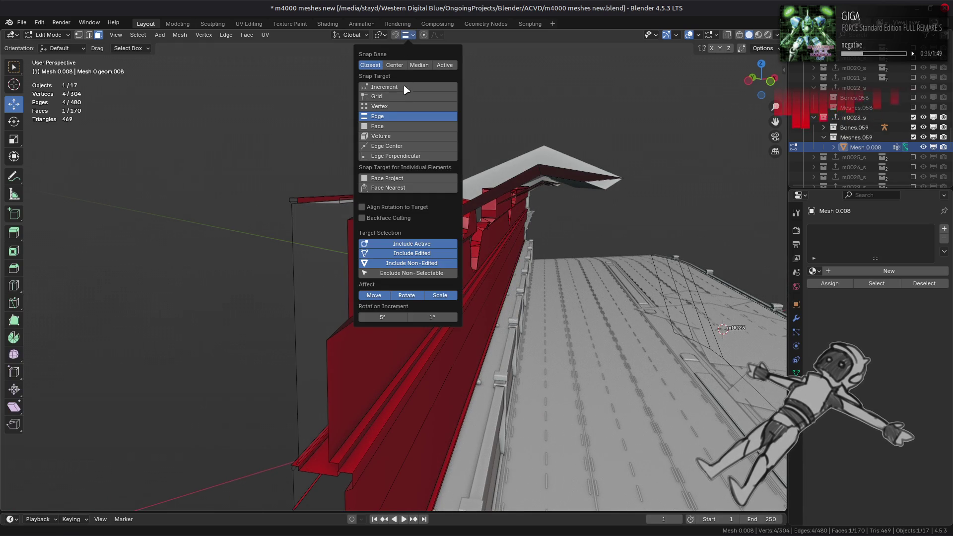
click(400, 107)
middle_drag(334, 200, 364, 212)
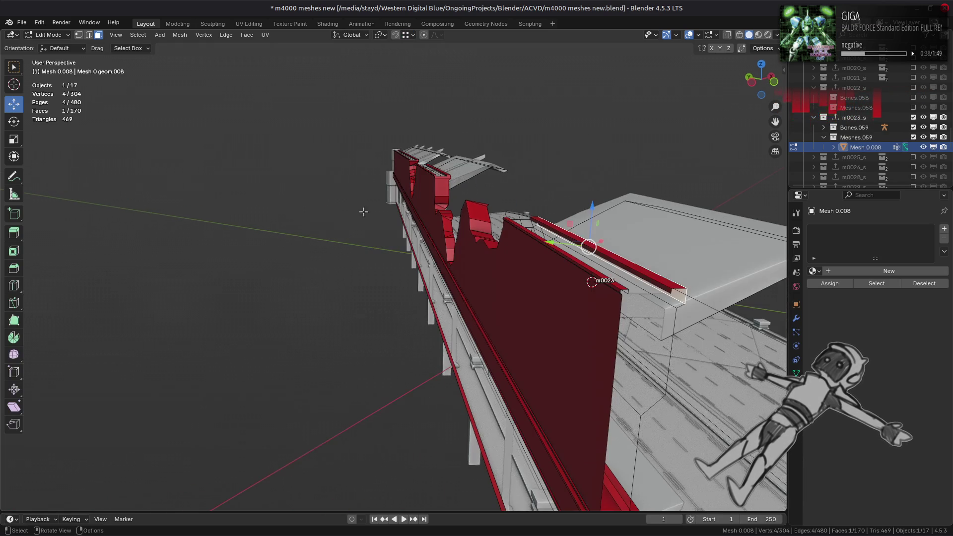
middle_drag(542, 278, 483, 274)
Try growing the ledge selection, then clear it and pick a single ridge-top face
key(ctrl+KP_Add)
key(ctrl+KP_Add)
key(ctrl+KP_Add)
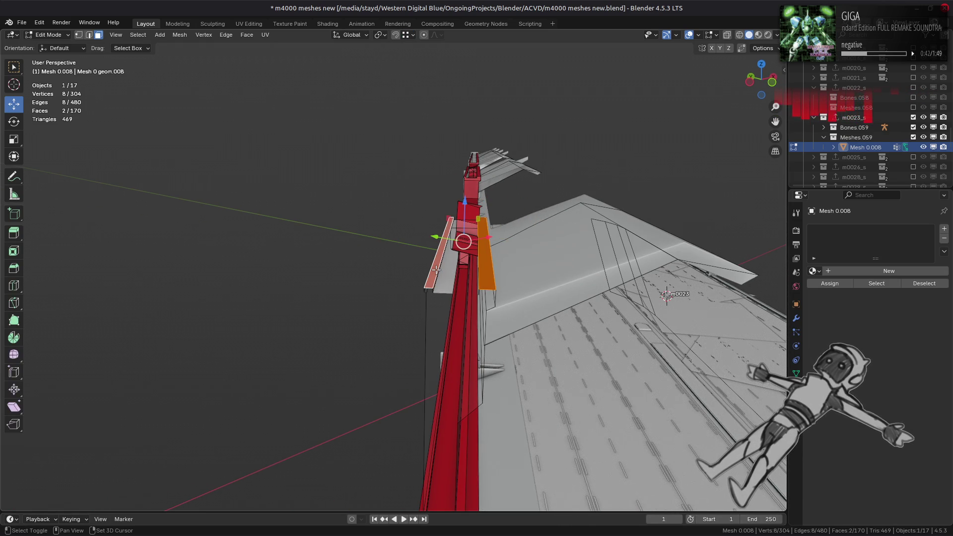
mouse_move(436, 269)
middle_down()
mouse_move(453, 272)
mouse_move(451, 257)
mouse_move(502, 236)
middle_up()
key(ctrl+z)
mouse_move(546, 183)
middle_down()
mouse_move(476, 213)
mouse_move(357, 221)
middle_up()
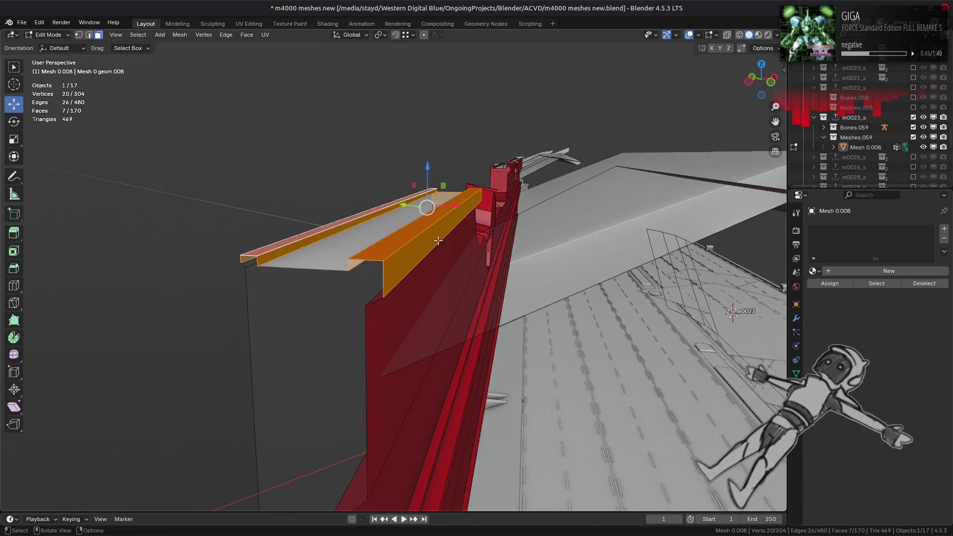
key(alt+a)
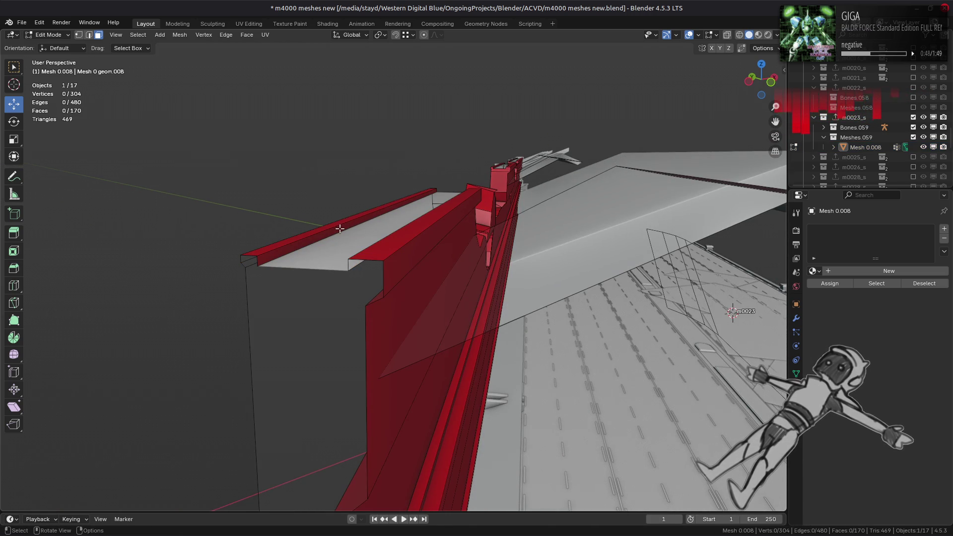
click(340, 228)
key(ctrl+KP_Add)
click(340, 228)
Select the long ridge strip, grow it, then shrink it back by one face
middle_drag(339, 229, 496, 213)
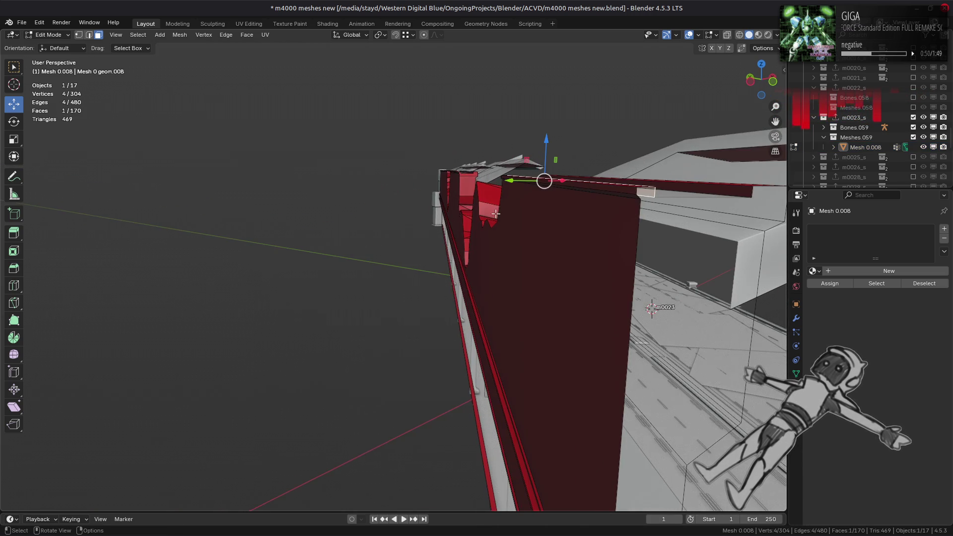
middle_drag(620, 188, 526, 258)
click(471, 310)
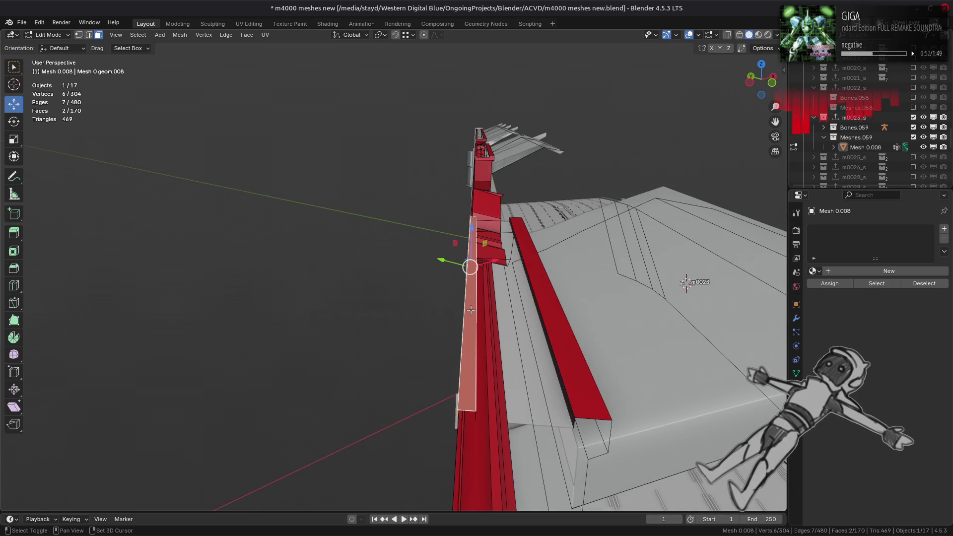
key(ctrl+KP_Add)
mouse_move(471, 310)
middle_down()
mouse_move(453, 272)
mouse_move(466, 262)
mouse_move(538, 383)
middle_up()
key(ctrl+KP_Subtract)
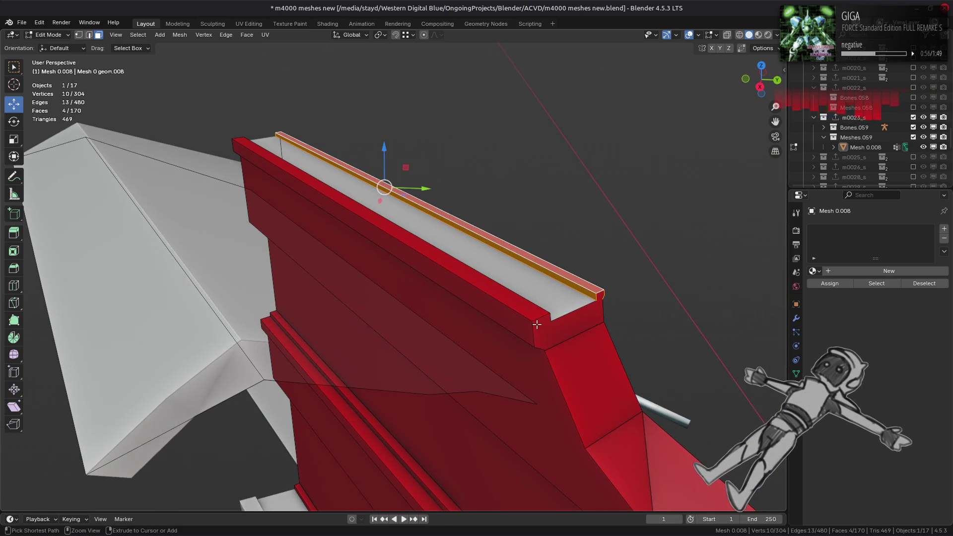
middle_drag(566, 323, 471, 310)
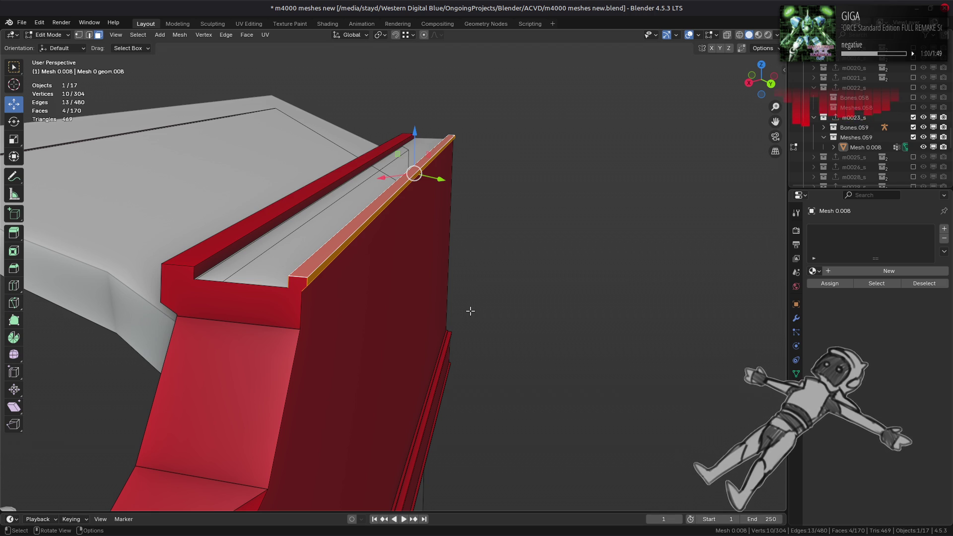
Delete the four selected rim faces and switch to vertex selection
right_click(470, 311)
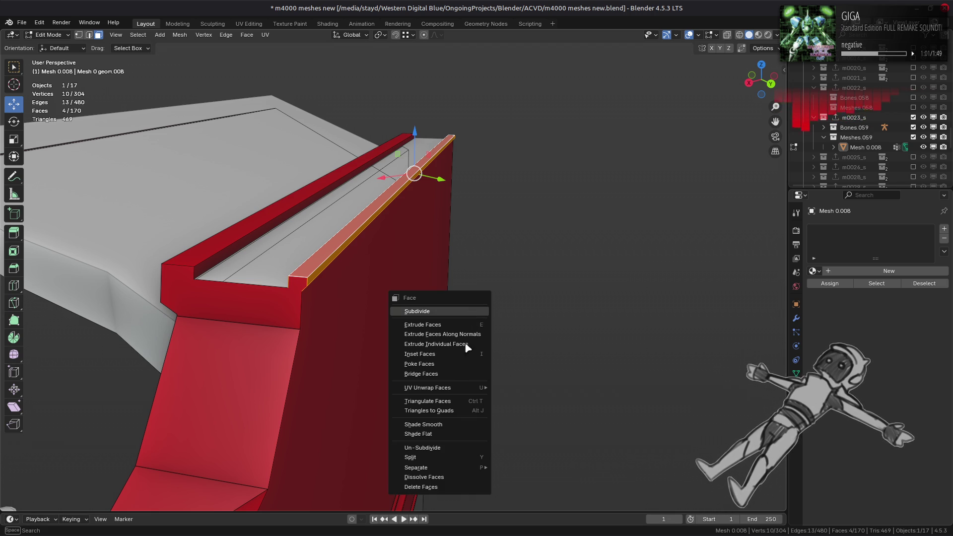
click(452, 492)
key(1)
mouse_move(338, 308)
middle_down()
mouse_move(299, 255)
mouse_move(278, 204)
mouse_move(325, 198)
middle_up()
Try dissolving two vertices on the rim end, then undo it
click(296, 247)
shift+click(250, 153)
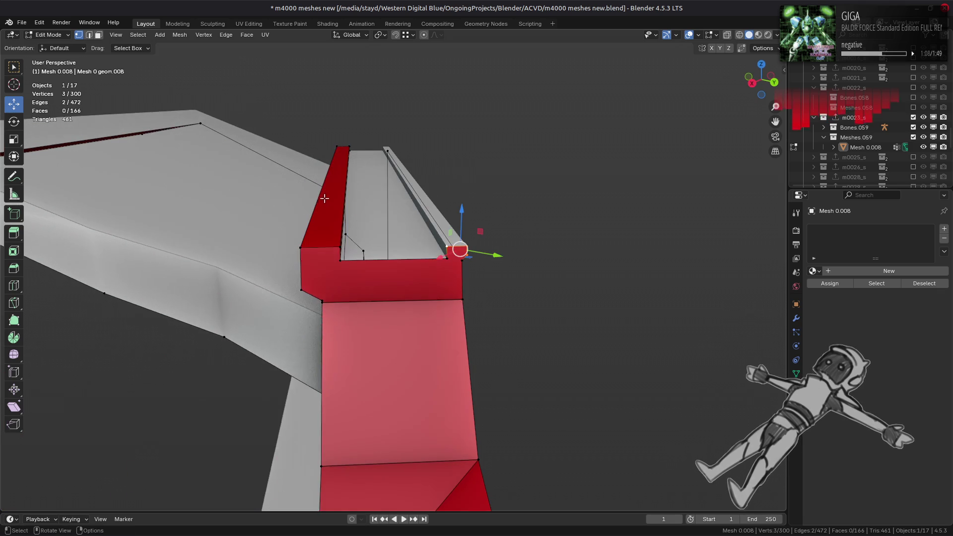
right_click(353, 374)
click(318, 500)
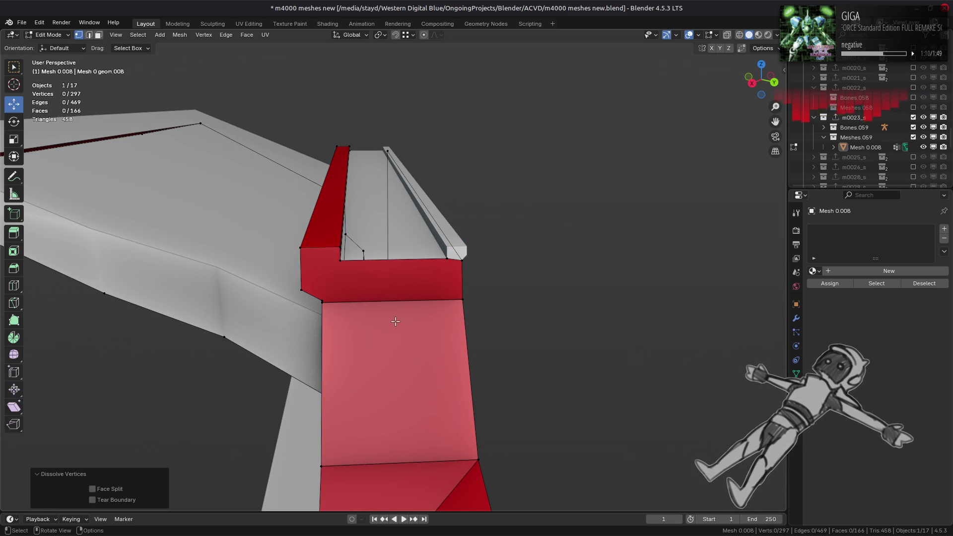
middle_drag(395, 322, 374, 301)
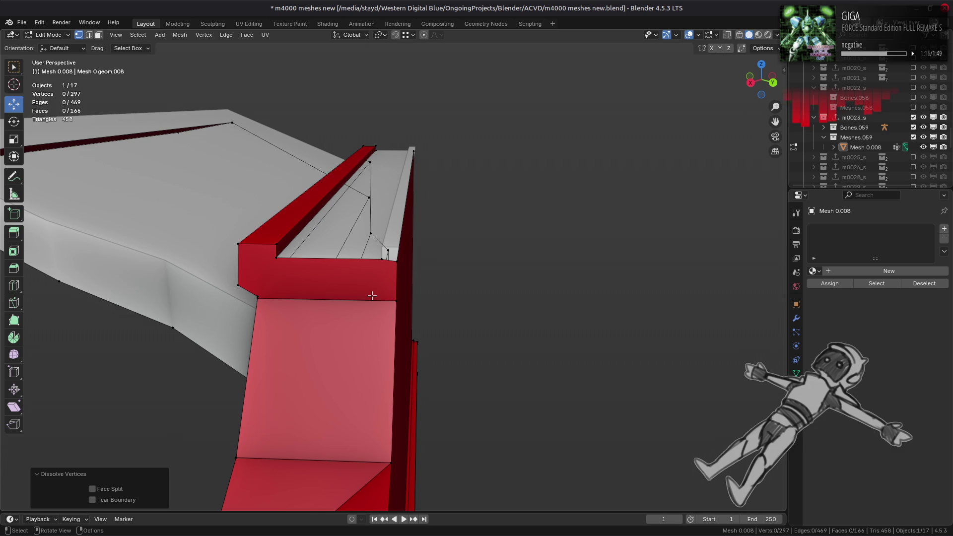
key(ctrl+z)
key(ctrl+z)
key(ctrl+z)
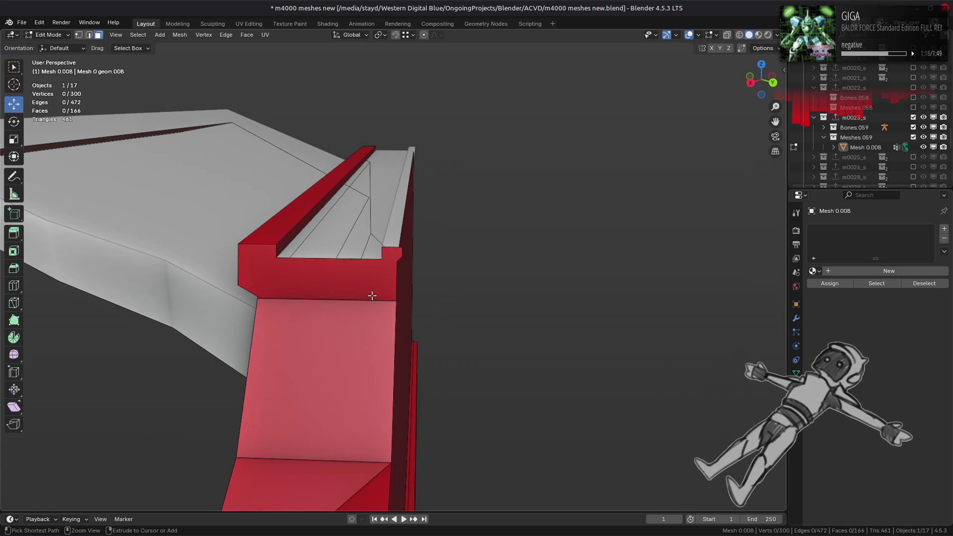
Add a loop cut across the rim and fill the trough opening with a face
key(ctrl+r)
click(372, 296)
mouse_move(373, 295)
middle_down()
mouse_move(402, 261)
mouse_move(244, 222)
mouse_move(292, 238)
mouse_move(294, 278)
middle_up()
ctrl+click(263, 227)
key(f)
Dissolve the four cap vertices and join the two top vertices with a new edge
key(1)
right_click(295, 305)
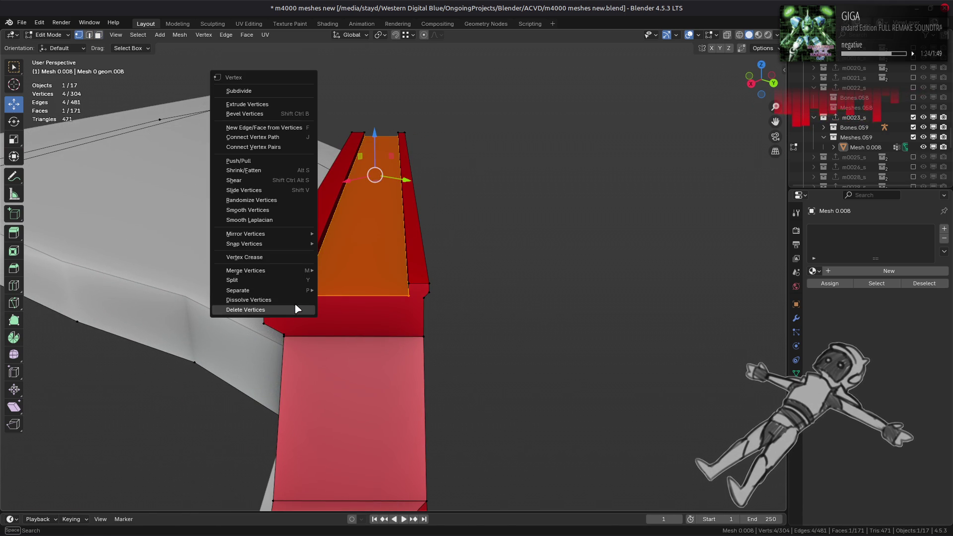
click(279, 300)
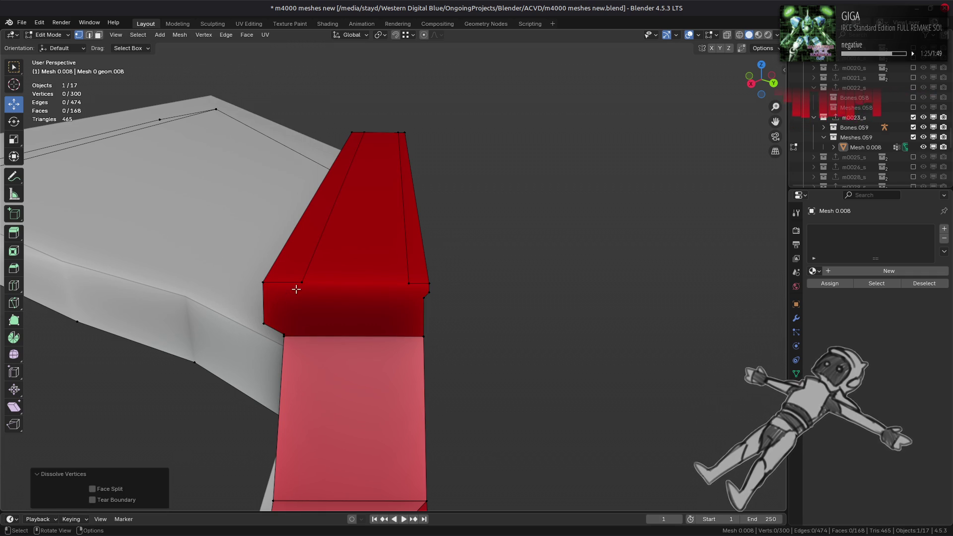
click(302, 282)
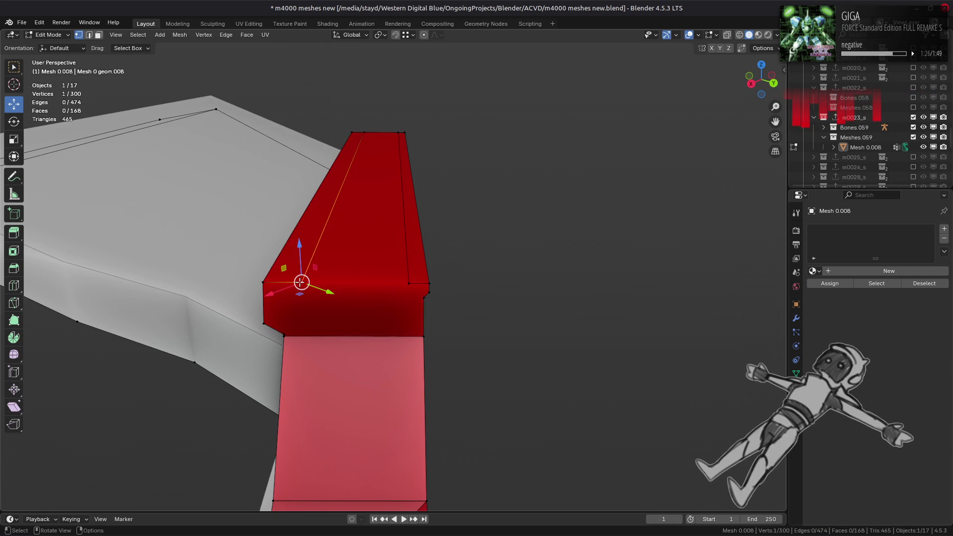
shift+click(408, 283)
key(j)
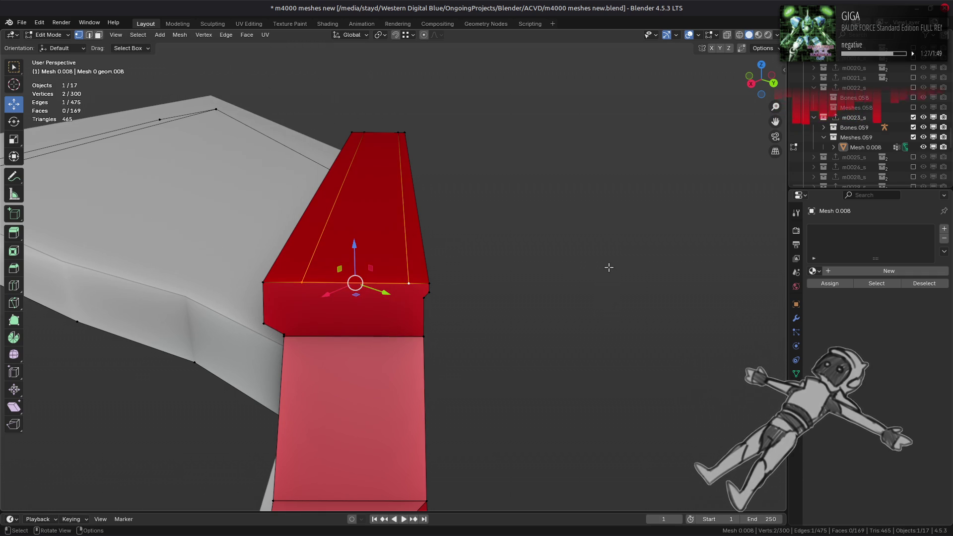
Dissolve two edges on the rim end, bringing the mesh to 296 vertices and 167 faces
mouse_move(608, 268)
middle_down()
mouse_move(410, 255)
mouse_move(389, 262)
mouse_move(395, 276)
mouse_move(454, 187)
middle_up()
key(2)
shift+click(415, 266)
right_click(377, 229)
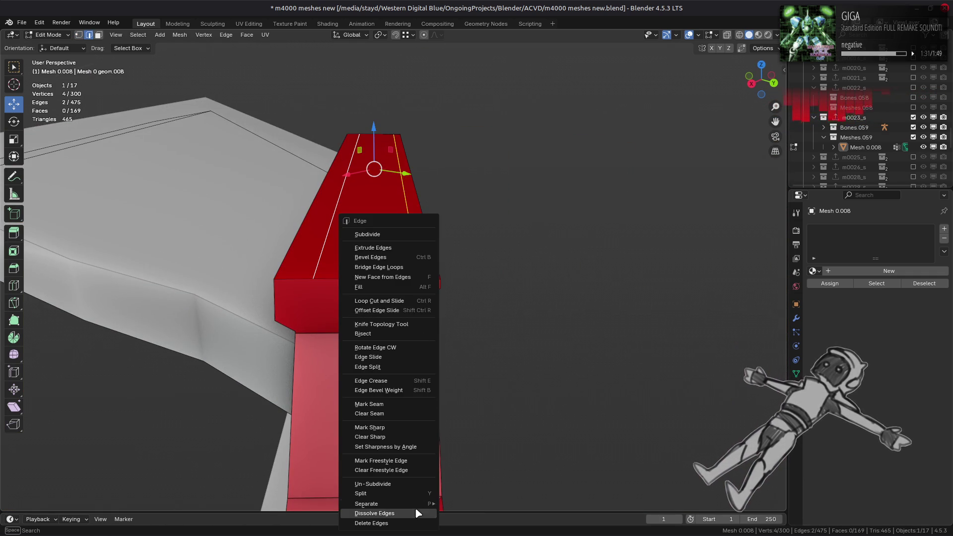
click(416, 513)
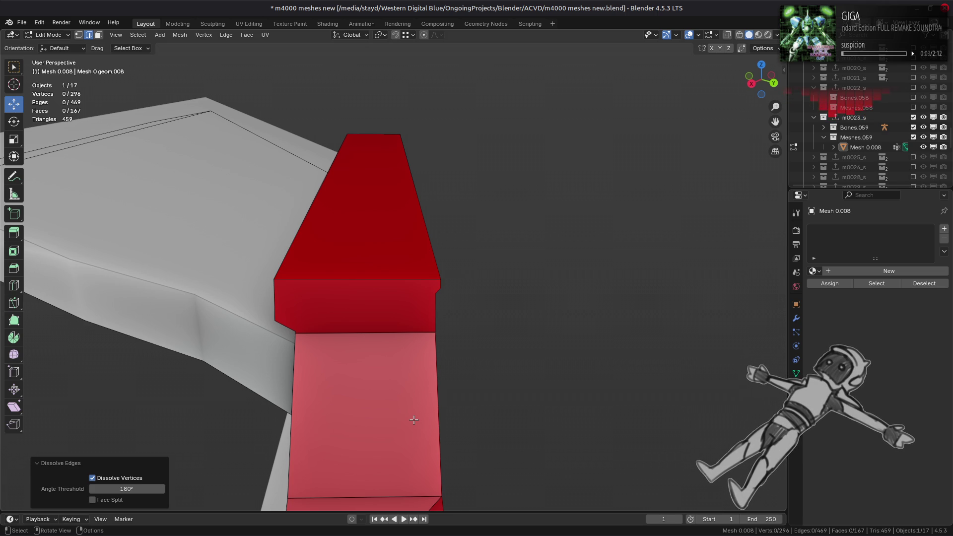
Dissolve the long edge running along the wall top
middle_drag(414, 420, 374, 236)
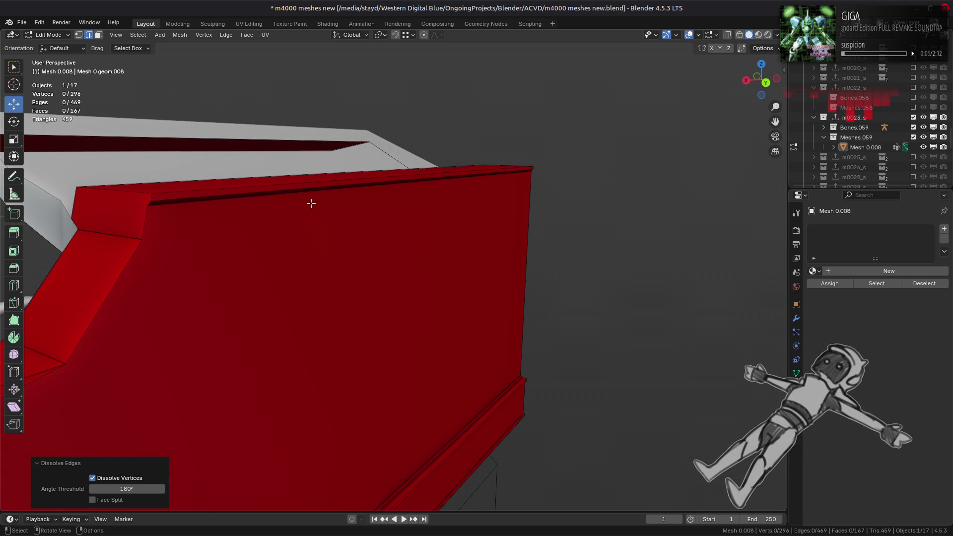
click(298, 195)
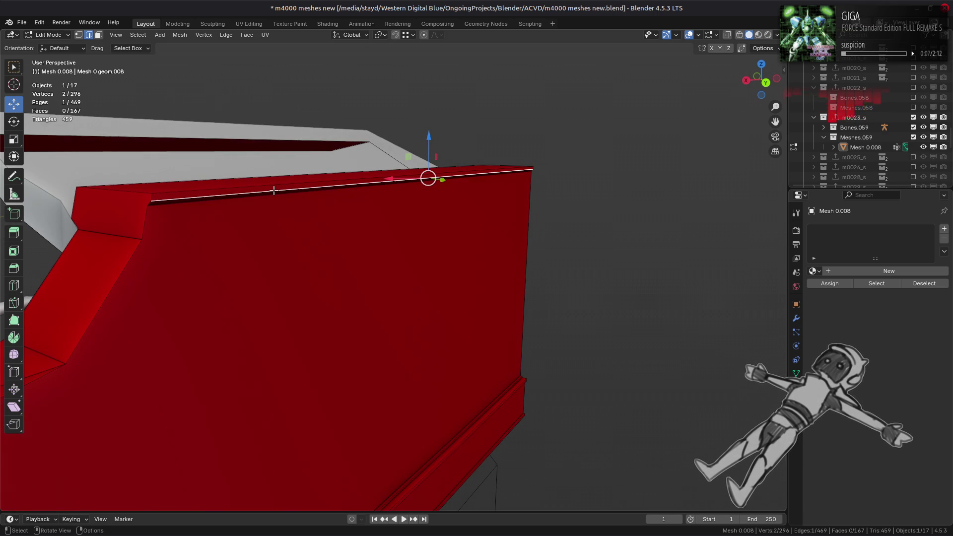
right_click(274, 191)
click(267, 302)
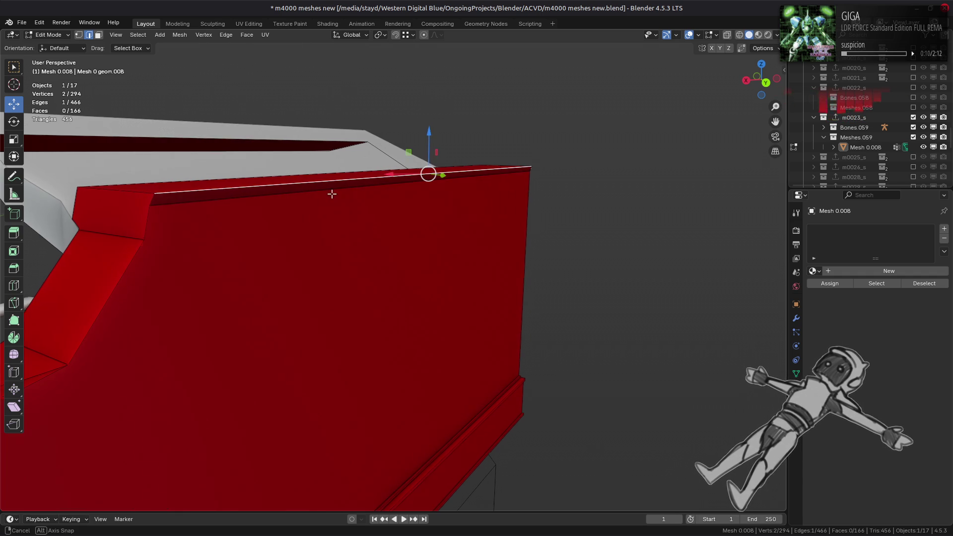
mouse_move(330, 193)
middle_down()
mouse_move(374, 193)
mouse_move(359, 193)
middle_up()
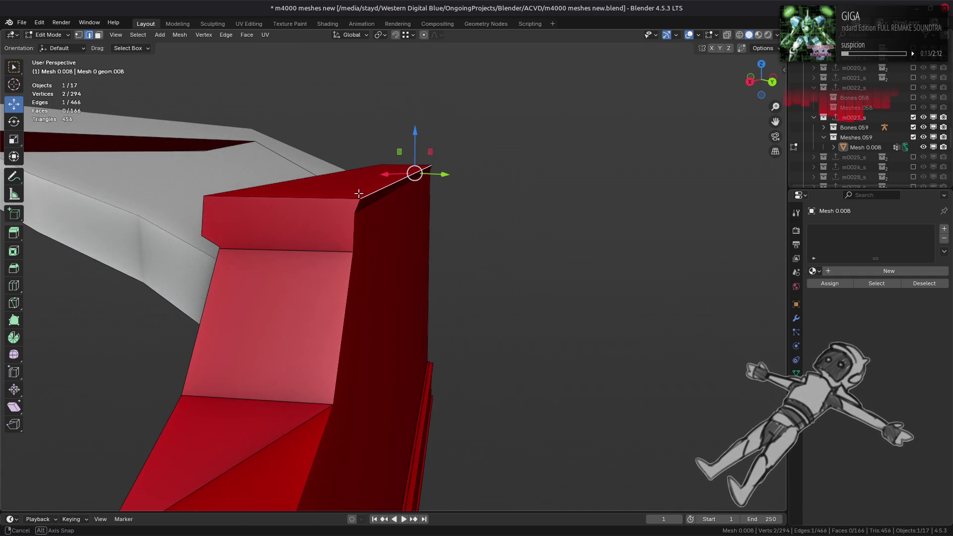
Set snapping to Edge and slide the leftover vertex into line with the rim corner
click(405, 35)
click(400, 121)
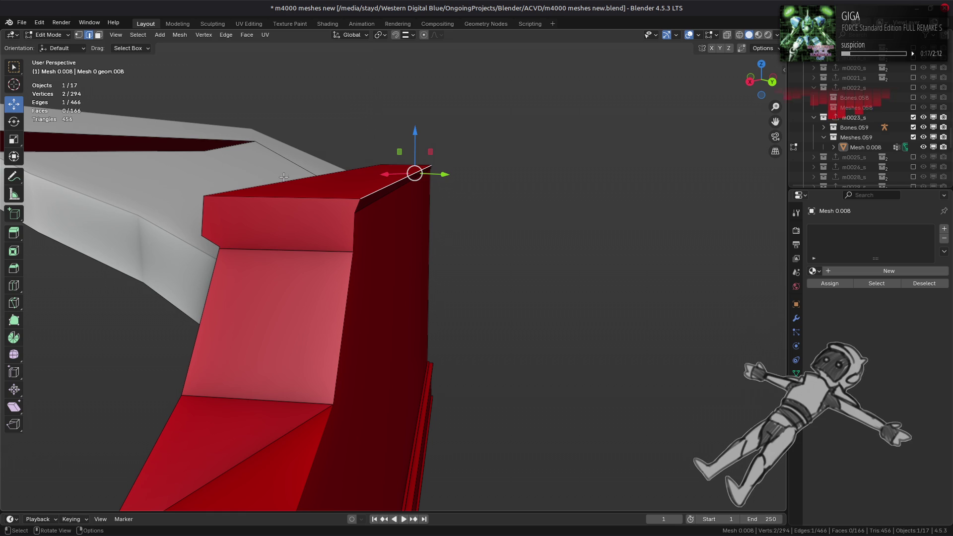
key(shift+v)
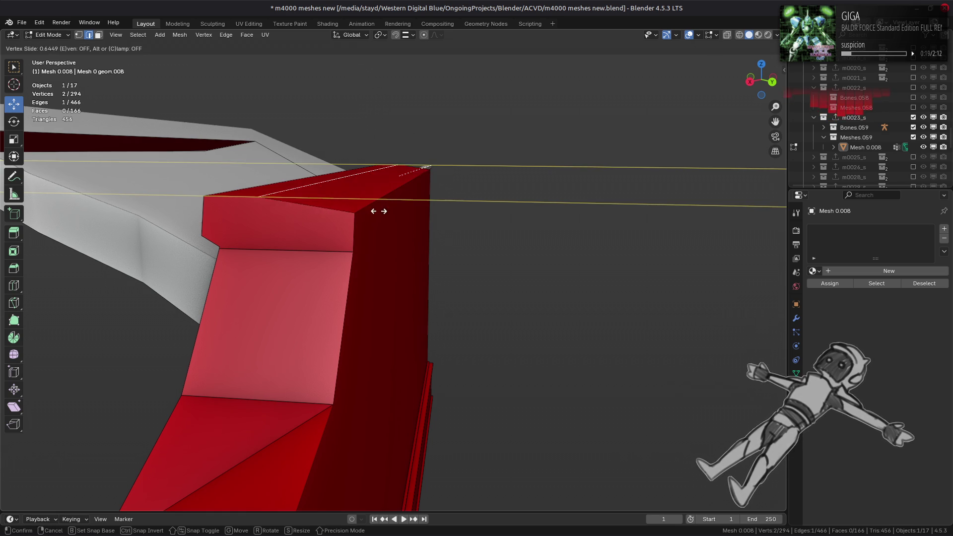
click(355, 226)
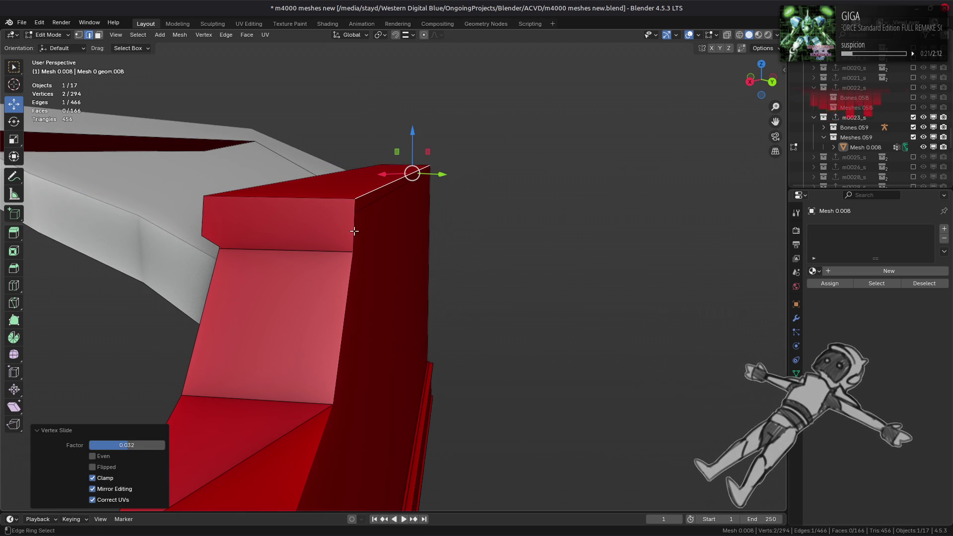
Dissolve the remaining edge, leaving 292 vertices, 463 edges and 165 faces
mouse_move(506, 217)
middle_down()
mouse_move(362, 223)
mouse_move(372, 323)
middle_up()
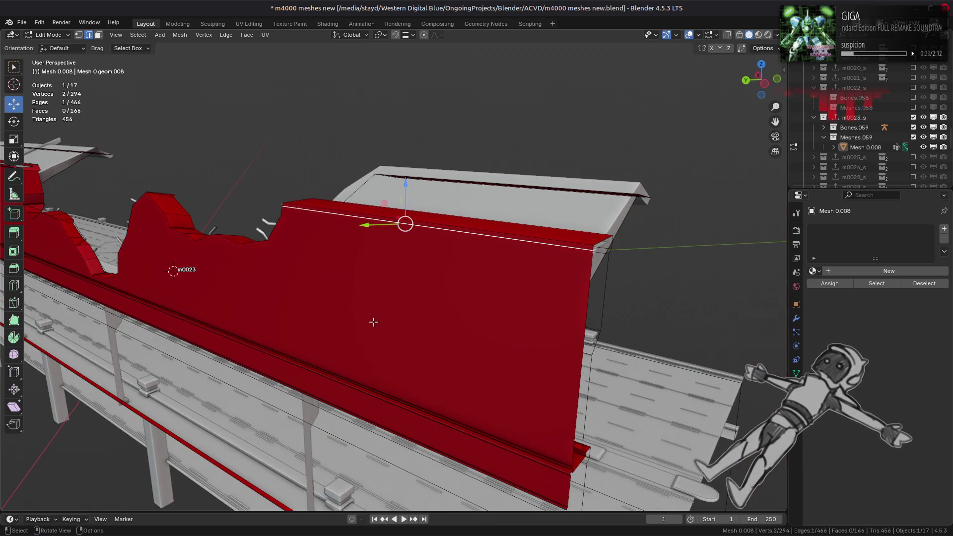
key(ctrl+e)
click(376, 321)
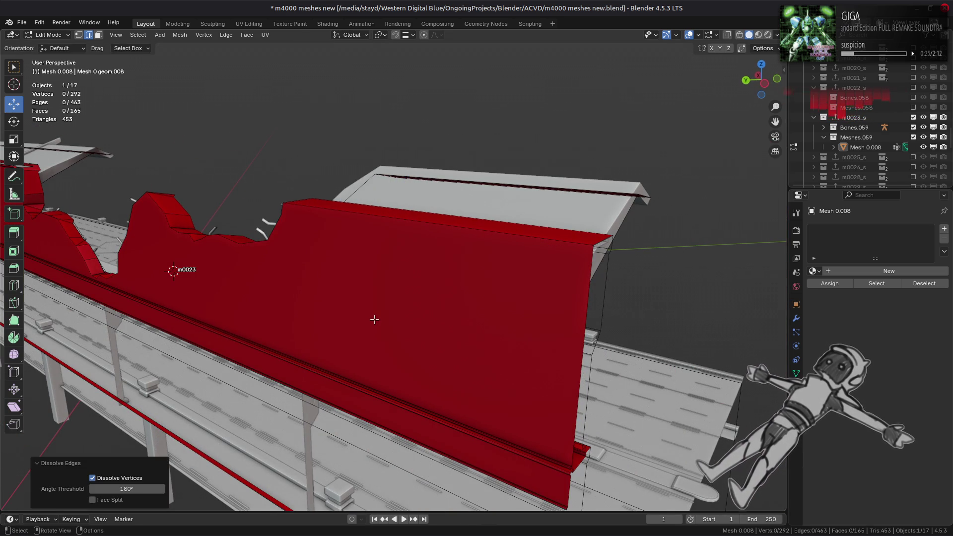
Set snapping to Vertex
click(407, 35)
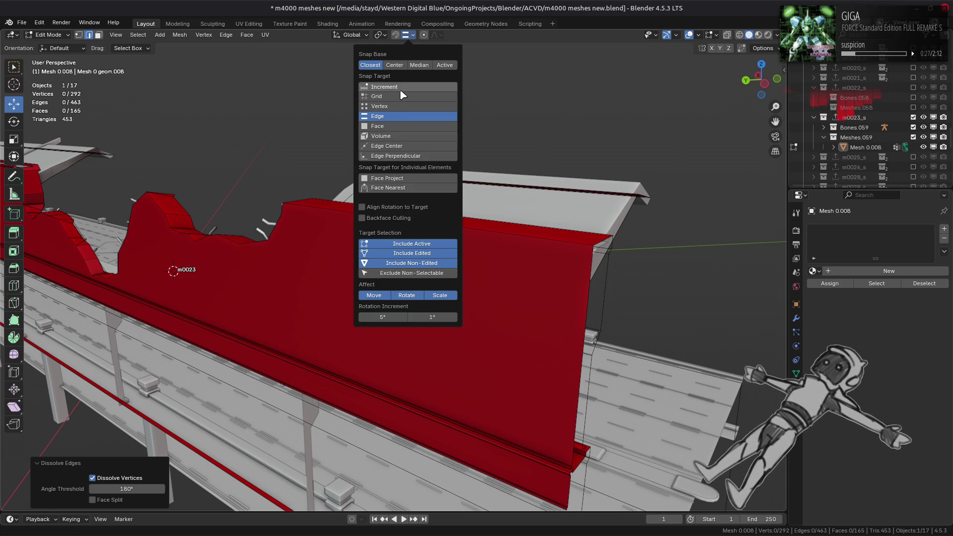
click(399, 107)
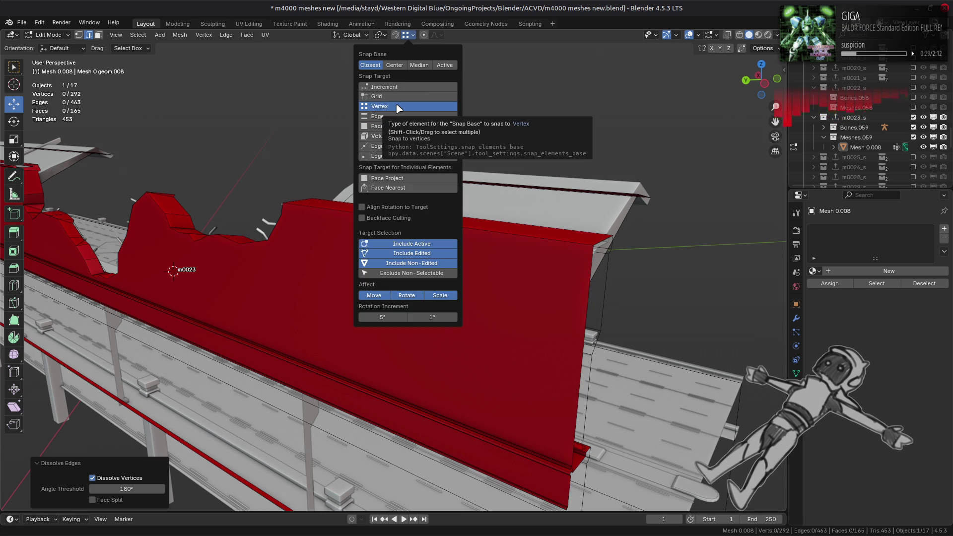
middle_drag(541, 277, 420, 260)
Select the large overhang face and the small face beside it and raise them 0.1 m
key(3)
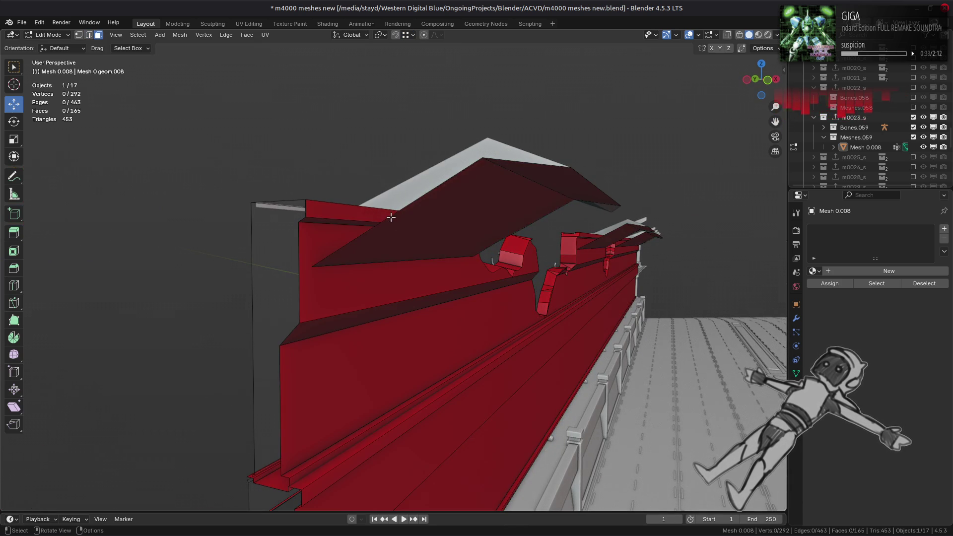
click(391, 217)
click(385, 217)
mouse_move(385, 219)
middle_down()
mouse_move(417, 228)
mouse_move(470, 208)
mouse_move(497, 218)
mouse_move(463, 204)
middle_up()
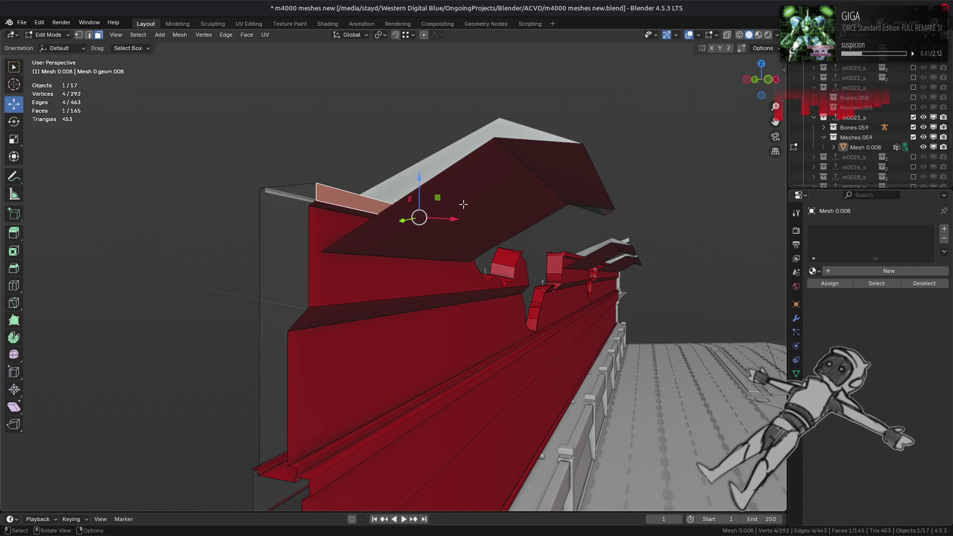
click(503, 220)
shift+click(603, 249)
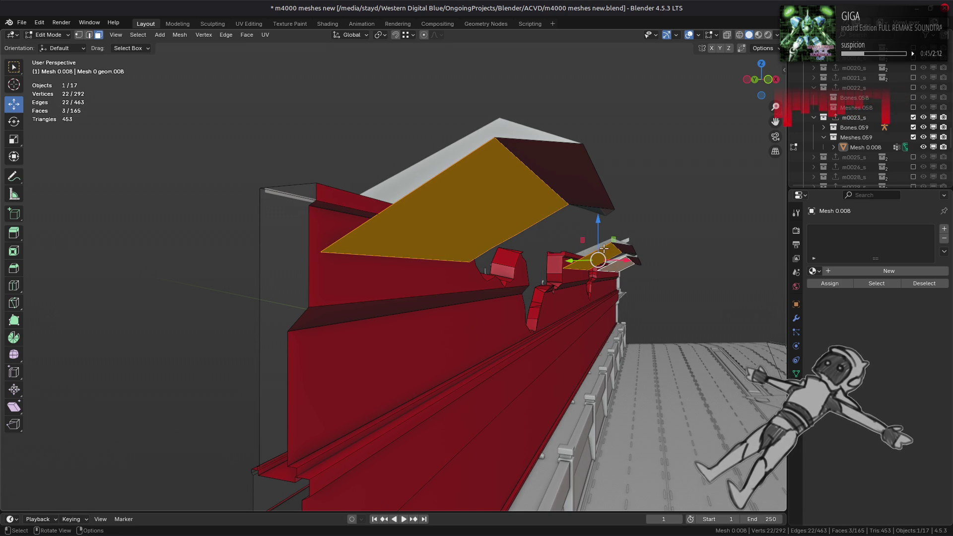
drag(598, 229, 599, 226)
mouse_move(505, 262)
middle_down()
mouse_move(516, 262)
mouse_move(486, 273)
mouse_move(478, 289)
middle_up()
click(487, 274)
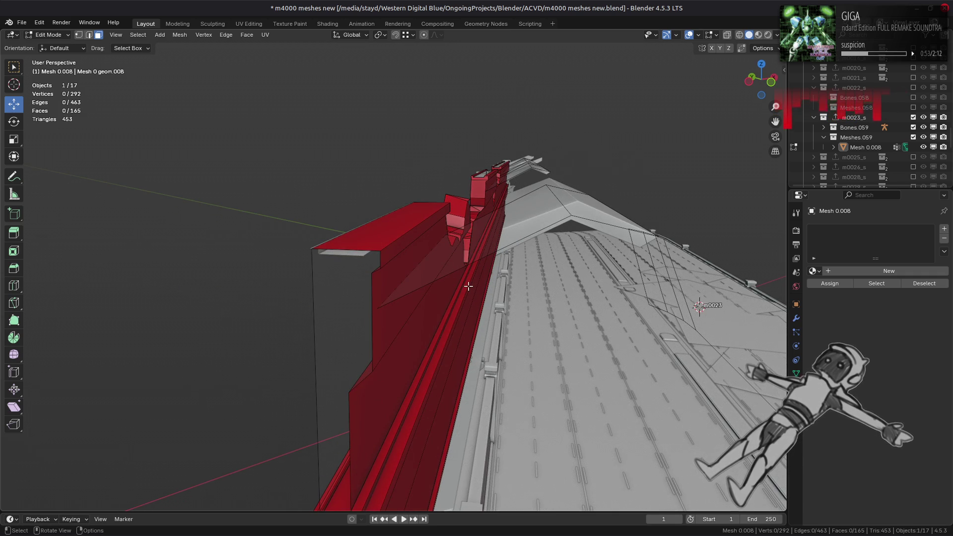
Dissolve the stray edge on the wall
key(2)
click(402, 248)
middle_drag(402, 249, 404, 255)
right_click(404, 255)
click(392, 302)
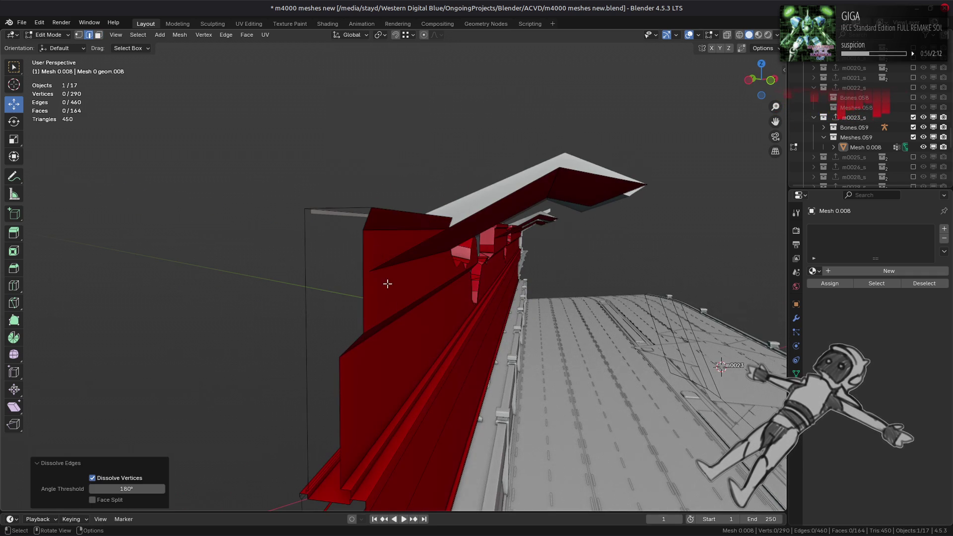
Switch snapping to Edge and slide the wall-end vertex along its edge with G G
click(394, 210)
middle_drag(394, 212, 396, 232)
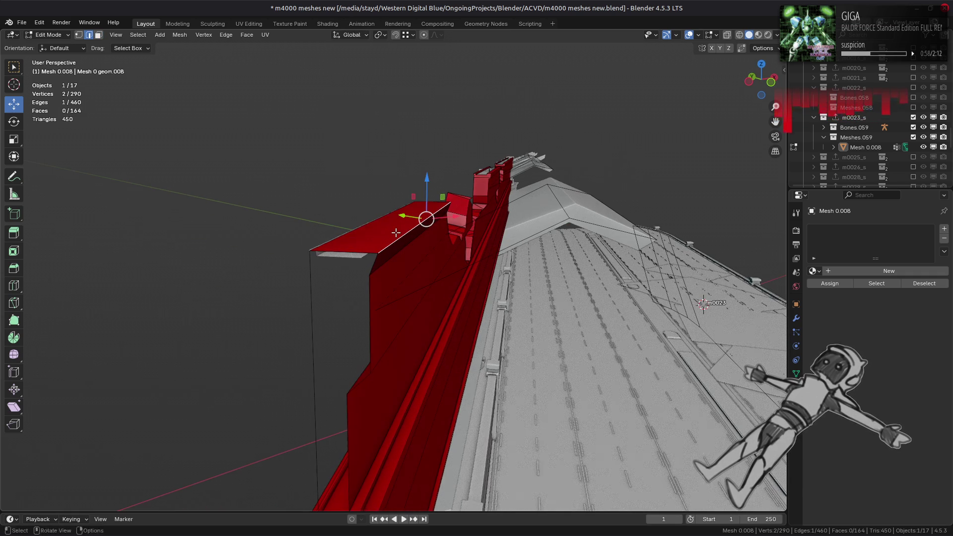
click(413, 35)
click(397, 119)
key(g)
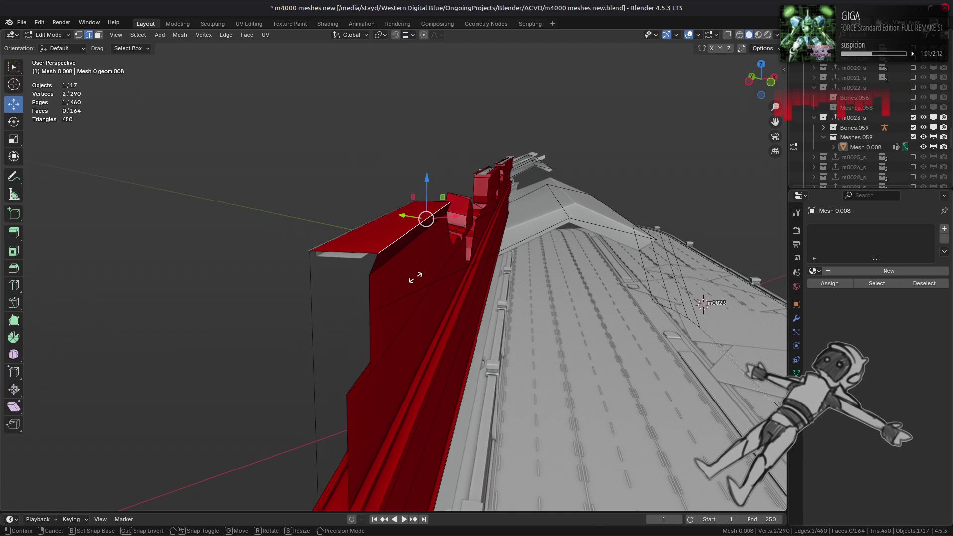
key(g)
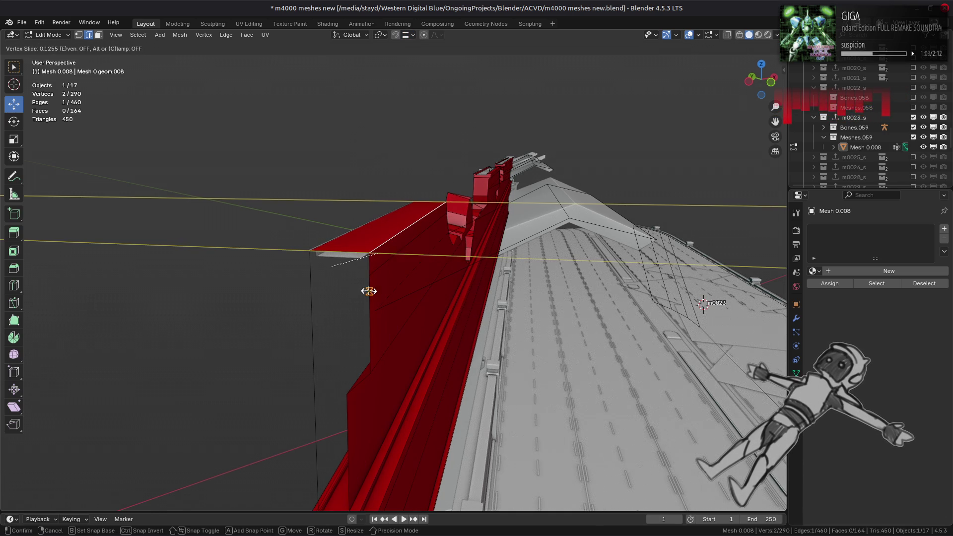
click(369, 291)
Dissolve two wall-top edges, compare with undo/redo, then select another rim edge for dissolving
scroll(377, 264, up, 5)
middle_drag(377, 263, 270, 251)
click(354, 268)
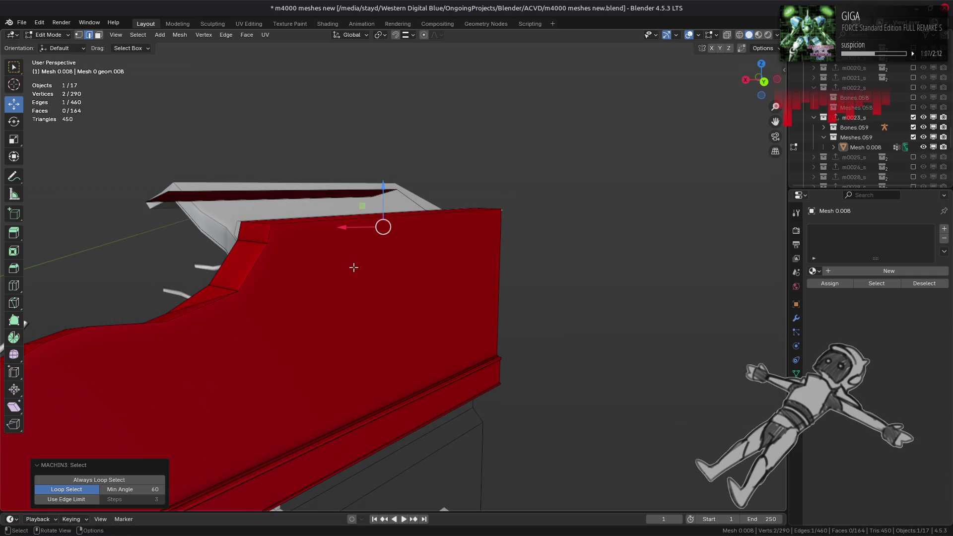
middle_drag(354, 268, 323, 278)
shift+click(454, 256)
key(ctrl+e)
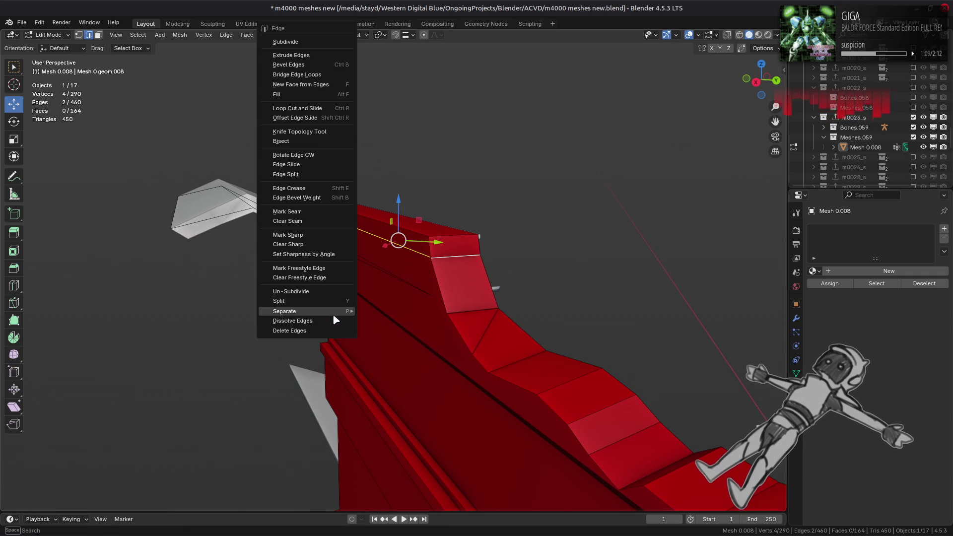
click(292, 321)
middle_drag(359, 328, 424, 312)
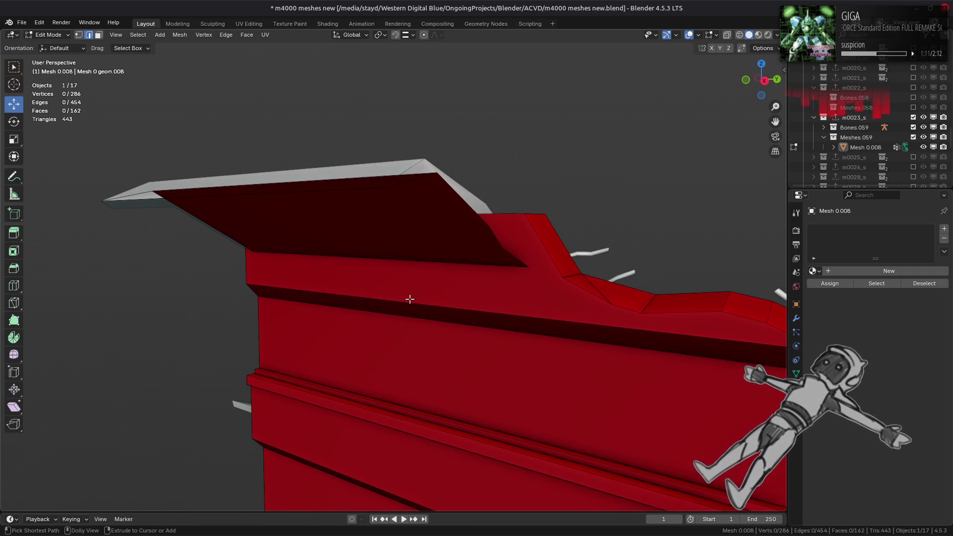
key(ctrl+z)
key(ctrl+shift+z)
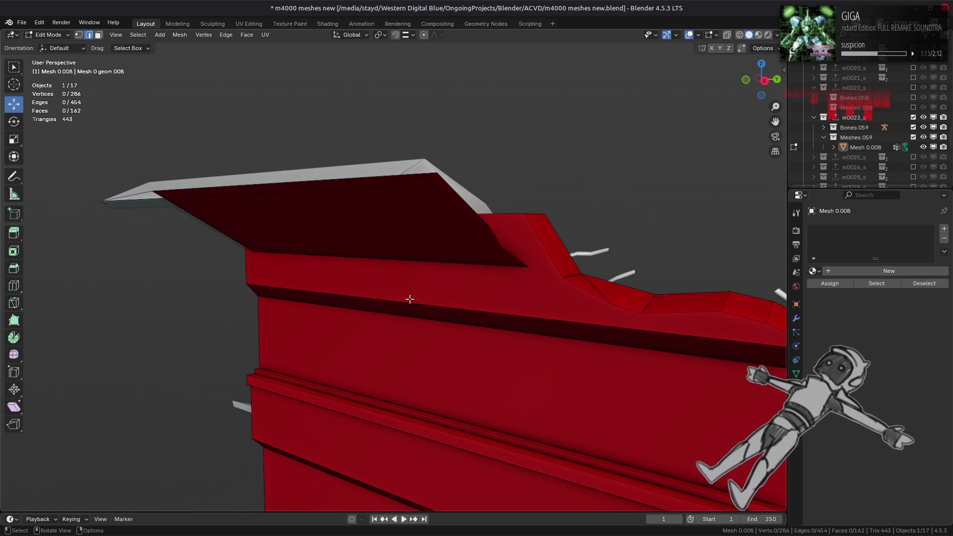
click(615, 288)
key(ctrl+e)
Dissolve the selected rim edge and the extra edges along the rim notches
click(551, 303)
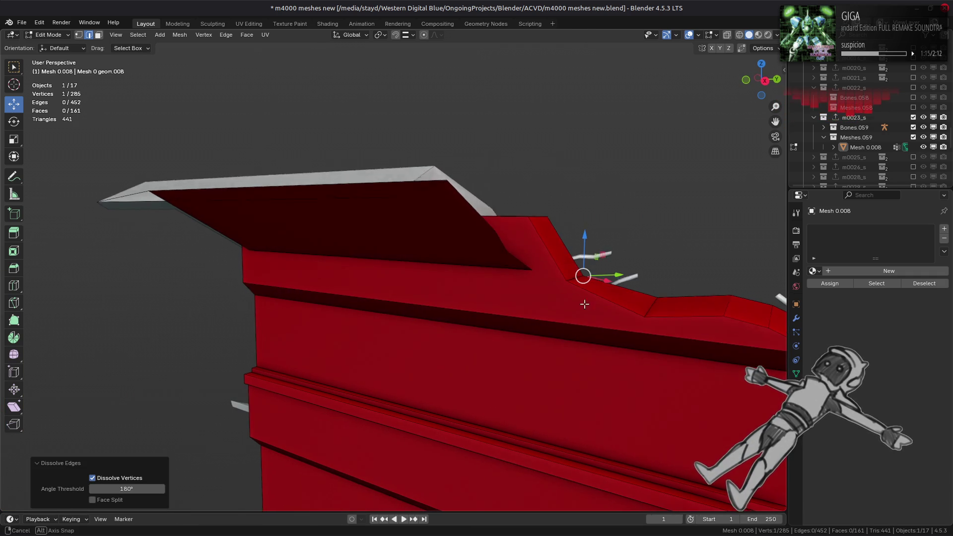
mouse_move(551, 303)
middle_down()
mouse_move(347, 270)
mouse_move(418, 254)
middle_up()
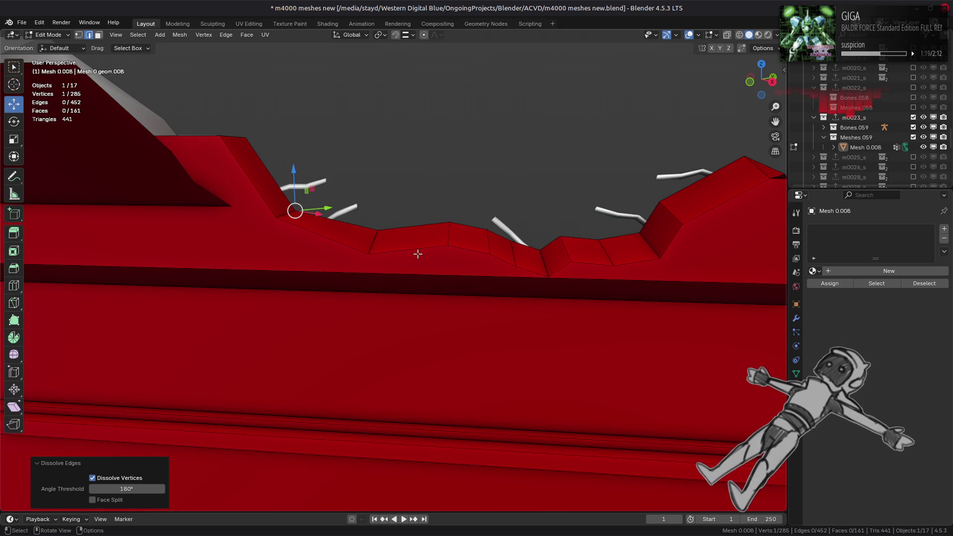
shift+click(510, 250)
shift+click(489, 244)
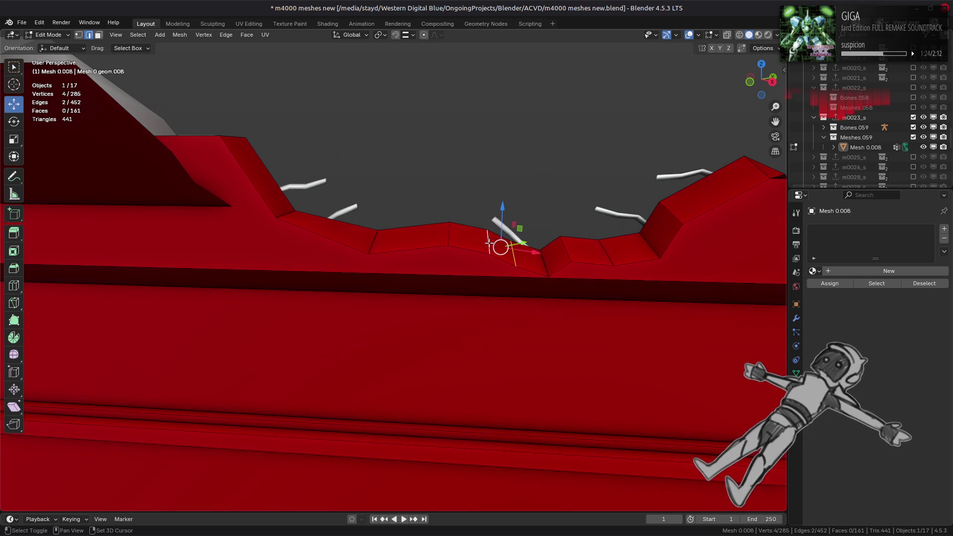
right_click(424, 296)
click(416, 318)
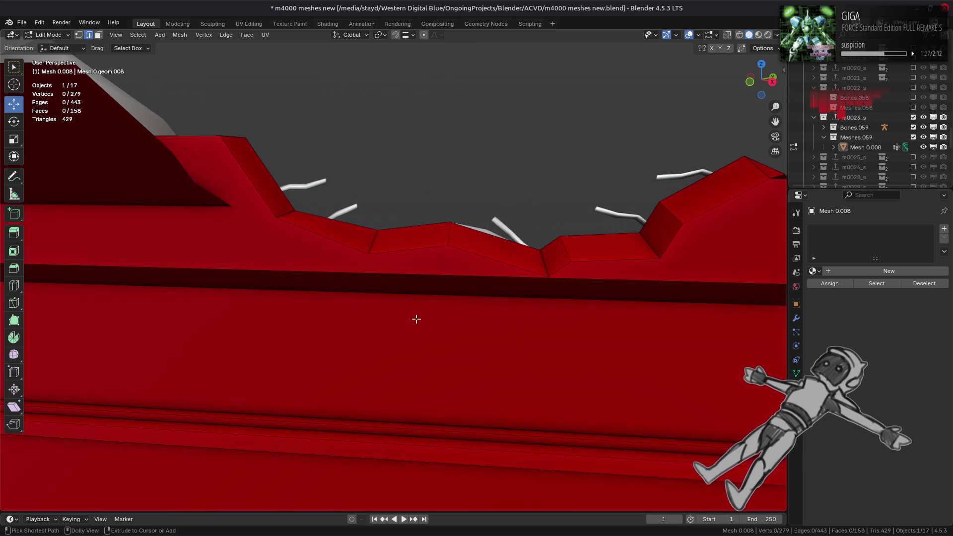
mouse_move(415, 319)
middle_down()
mouse_move(551, 292)
mouse_move(310, 305)
mouse_move(523, 167)
mouse_move(489, 178)
mouse_move(576, 168)
middle_up()
scroll(370, 269, up, 2)
Slide a rim vertex along its edge with Shift+V
key(1)
key(shift+v)
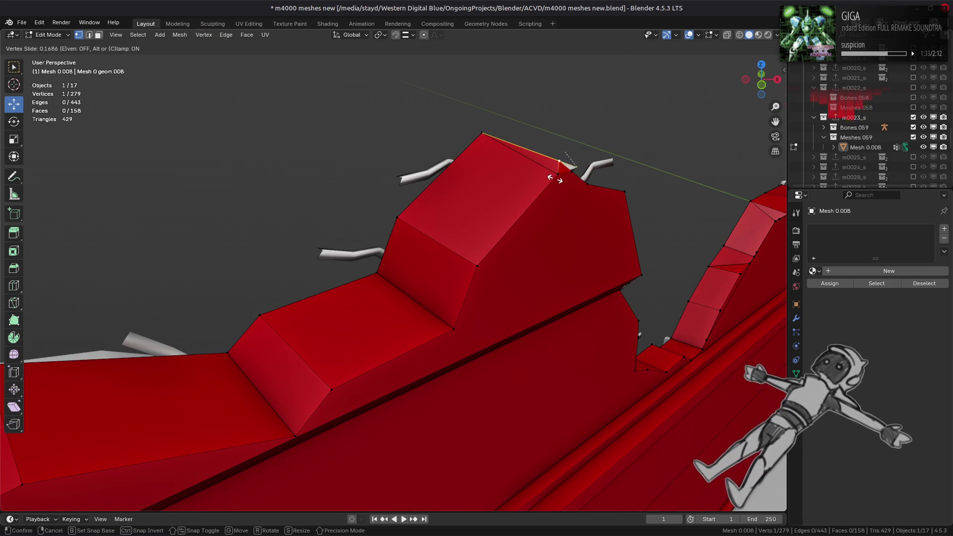
click(536, 198)
middle_drag(536, 198, 487, 200)
Dissolve the edges of the peak triangle
click(512, 140)
alt+click(513, 140)
mouse_move(512, 140)
middle_down()
mouse_move(462, 181)
mouse_move(396, 211)
mouse_move(473, 246)
middle_up()
key(ctrl+e)
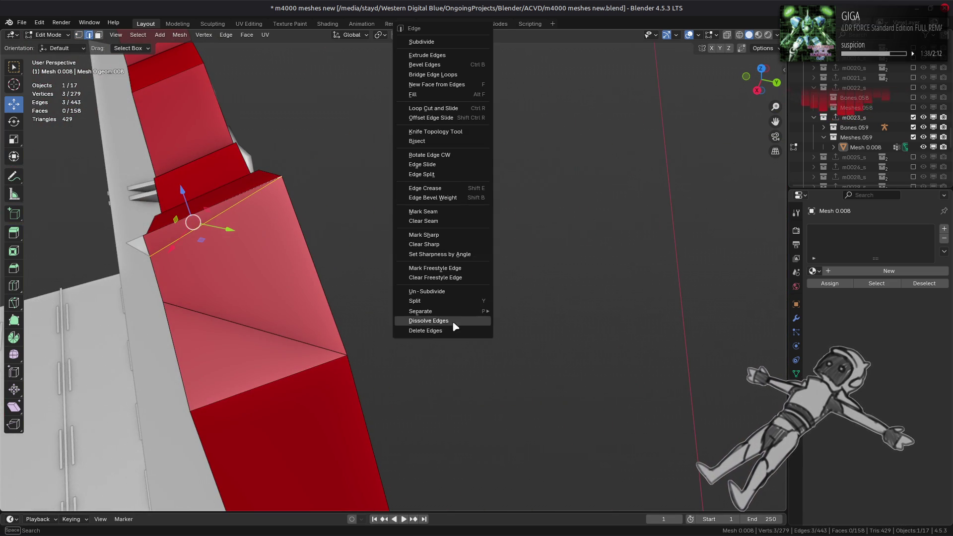
click(453, 322)
mouse_move(451, 309)
middle_down()
mouse_move(531, 264)
mouse_move(523, 298)
mouse_move(502, 284)
mouse_move(500, 234)
mouse_move(499, 248)
middle_up()
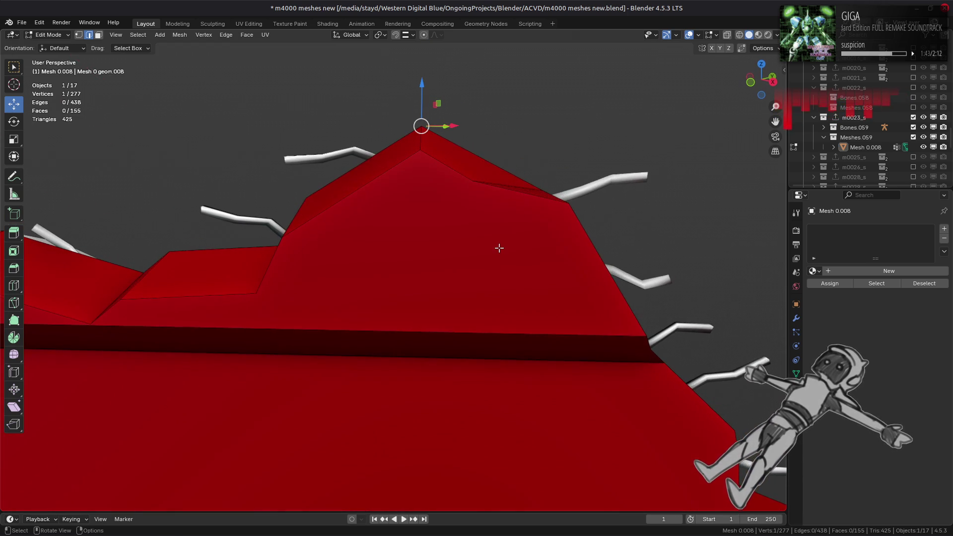
Dissolve an edge near the peak and merge the short leftover edge into one vertex
click(504, 177)
middle_drag(513, 204, 481, 233)
right_click(474, 235)
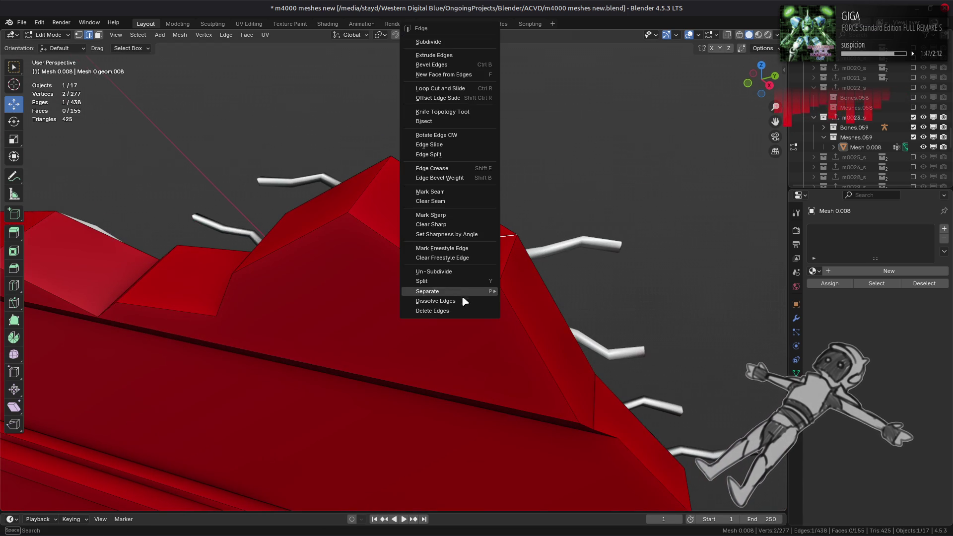
click(462, 301)
mouse_move(461, 283)
middle_down()
mouse_move(437, 277)
mouse_move(510, 277)
mouse_move(521, 260)
mouse_move(383, 251)
mouse_move(494, 282)
middle_up()
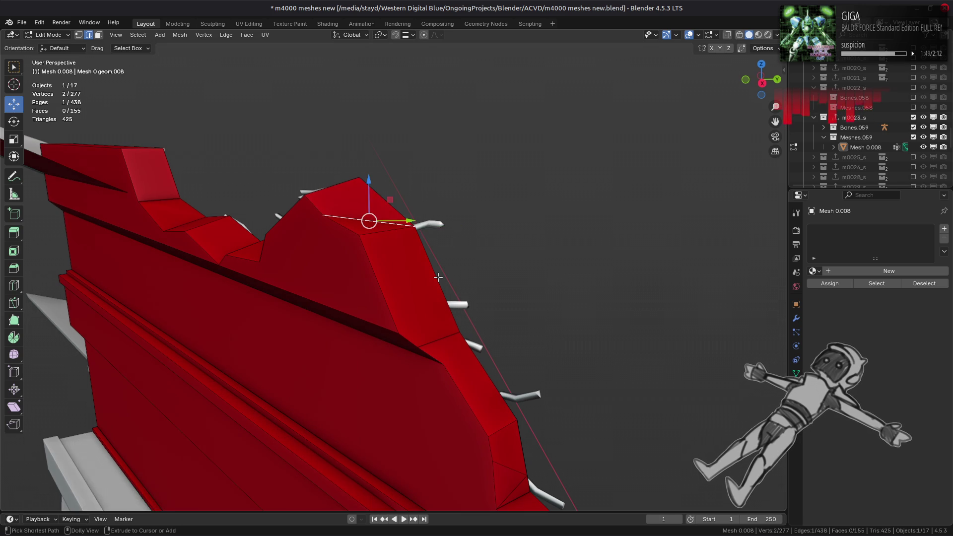
key(m)
click(438, 277)
scroll(449, 278, down, 4)
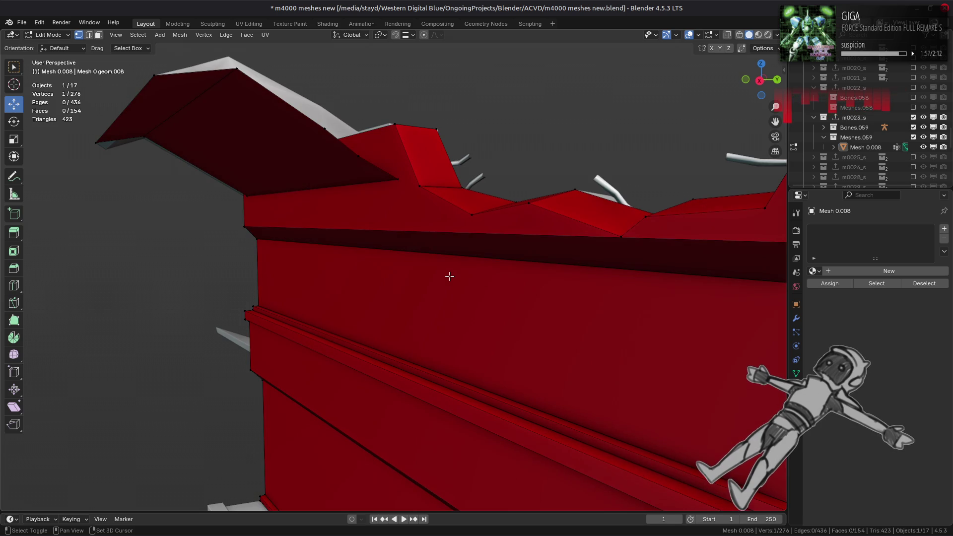
Move the wall's long top face along its own normal using Normal transform orientation
key(3)
click(533, 243)
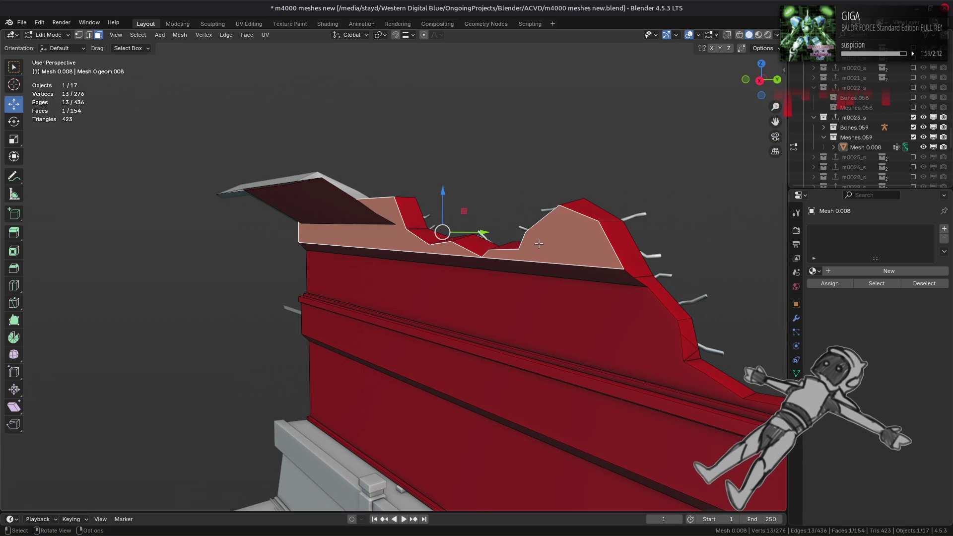
click(351, 35)
click(348, 67)
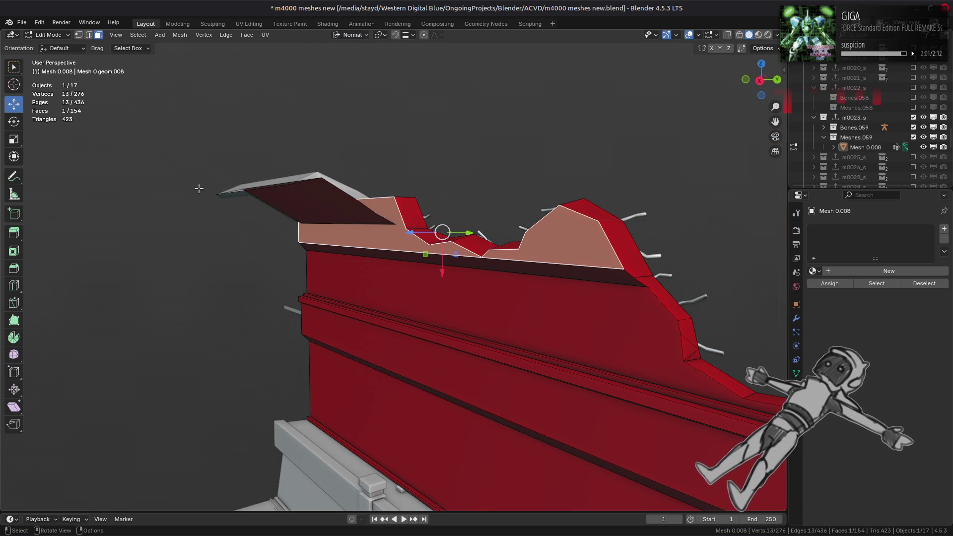
mouse_move(196, 187)
middle_down()
mouse_move(308, 191)
mouse_move(432, 213)
middle_up()
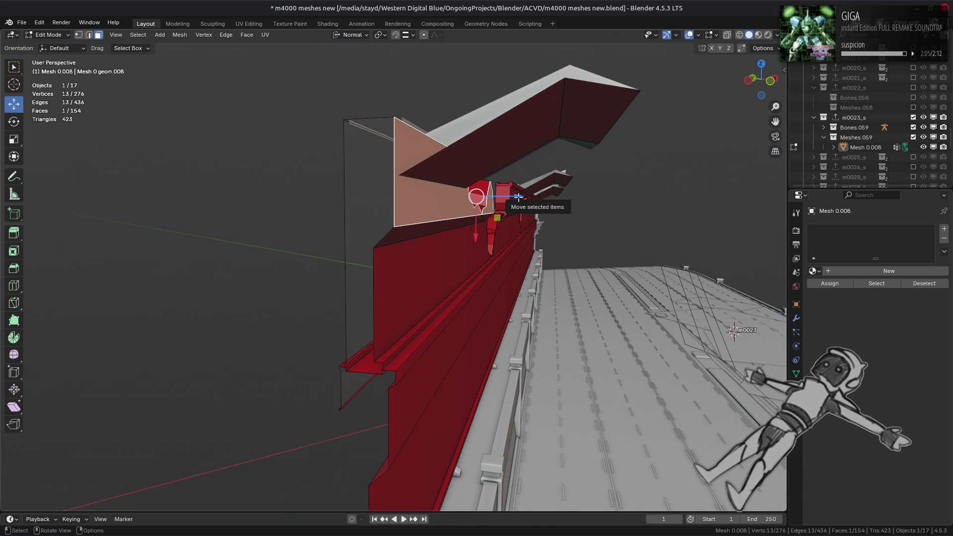
mouse_move(521, 201)
mouse_down()
mouse_move(278, 278)
mouse_move(378, 305)
mouse_move(391, 277)
mouse_move(378, 280)
mouse_move(381, 290)
mouse_up()
mouse_move(440, 256)
middle_down()
mouse_move(280, 255)
mouse_move(309, 248)
middle_up()
Slide a side vertex along its edge to factor 0.270
key(1)
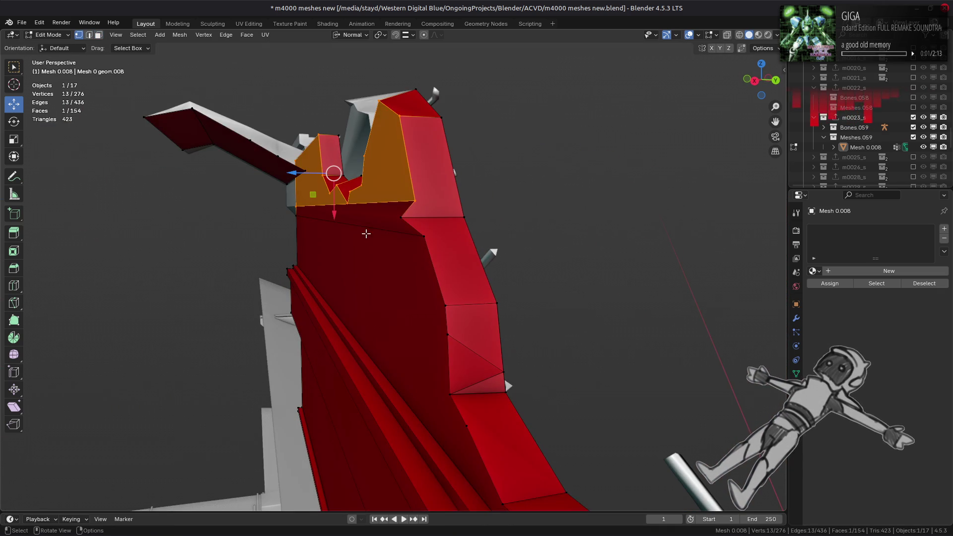
click(399, 216)
mouse_move(399, 216)
middle_down()
mouse_move(367, 238)
mouse_move(351, 237)
mouse_move(433, 236)
mouse_move(308, 234)
mouse_move(407, 262)
middle_up()
key(g)
key(g)
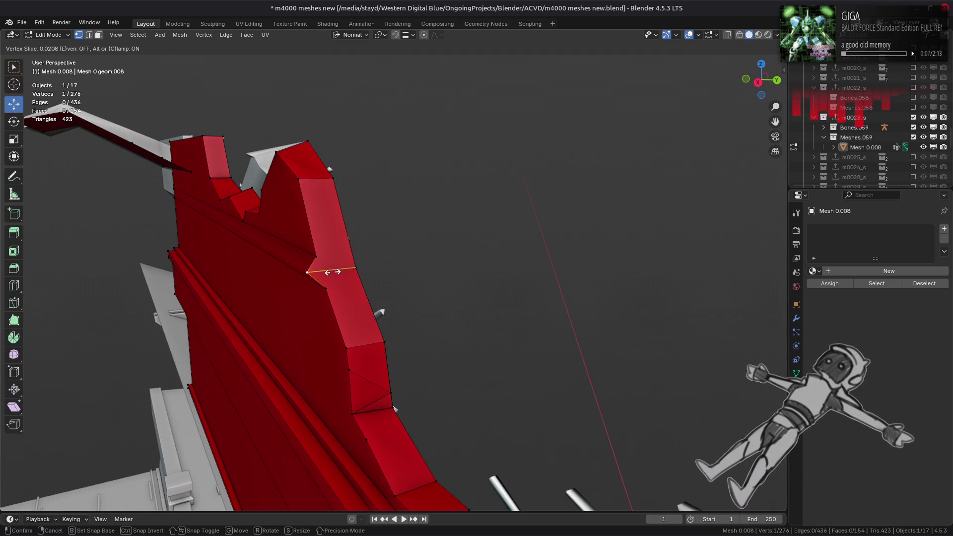
click(308, 226)
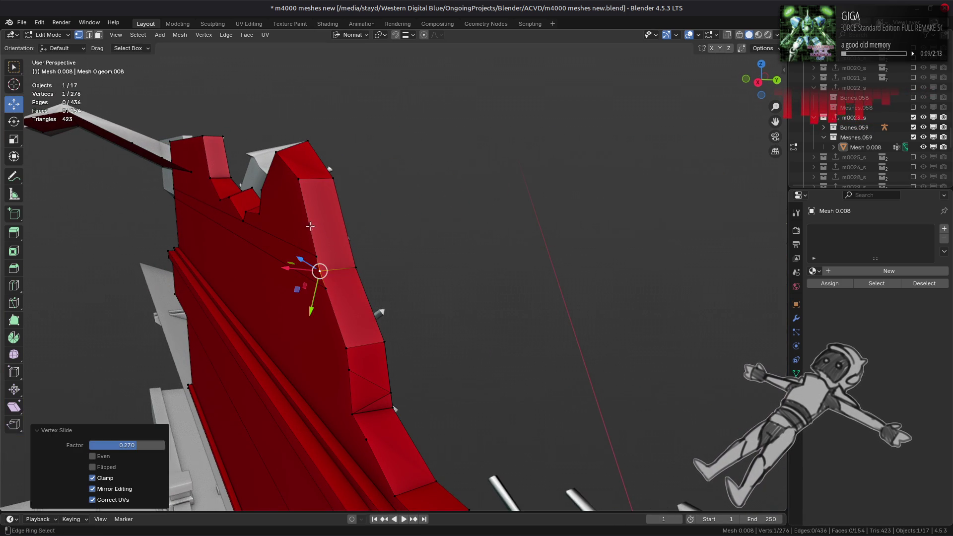
middle_drag(308, 226, 349, 218)
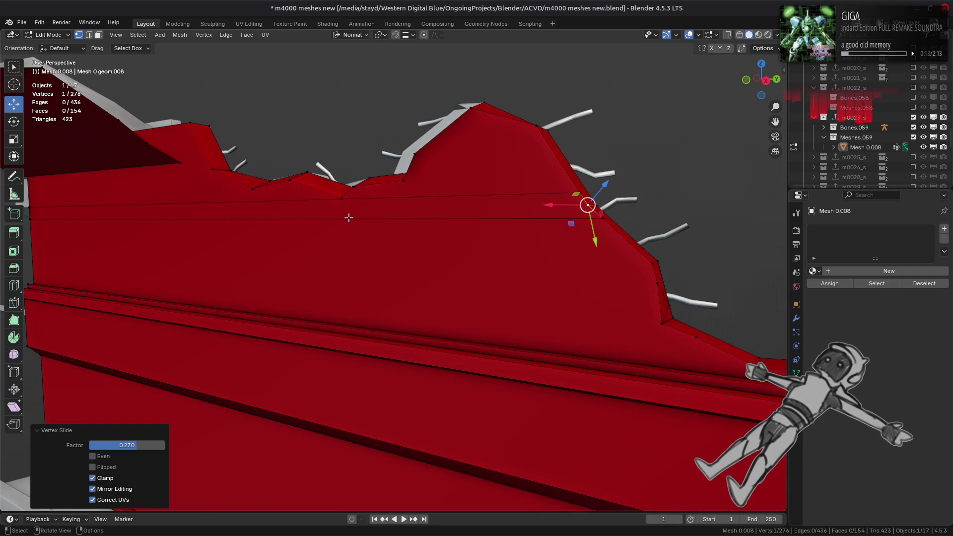
mouse_move(349, 217)
middle_down()
mouse_move(366, 219)
mouse_move(325, 219)
mouse_move(358, 211)
mouse_move(302, 221)
mouse_move(437, 230)
mouse_move(341, 224)
mouse_move(506, 222)
mouse_move(417, 213)
mouse_move(388, 244)
middle_up()
scroll(389, 244, up, 2)
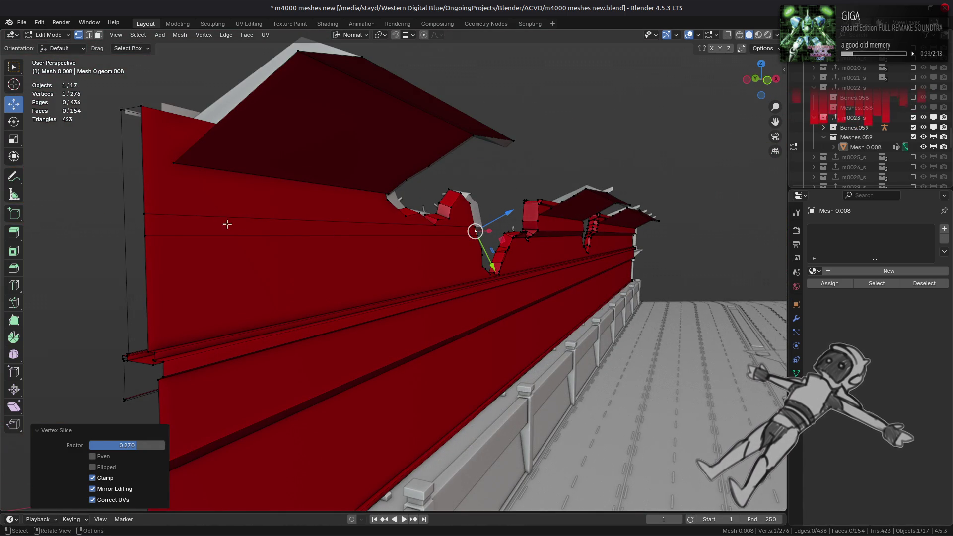
Subdivide the wall's left vertical edge, then undo the subdivision
key(2)
click(145, 225)
right_click(304, 216)
click(266, 40)
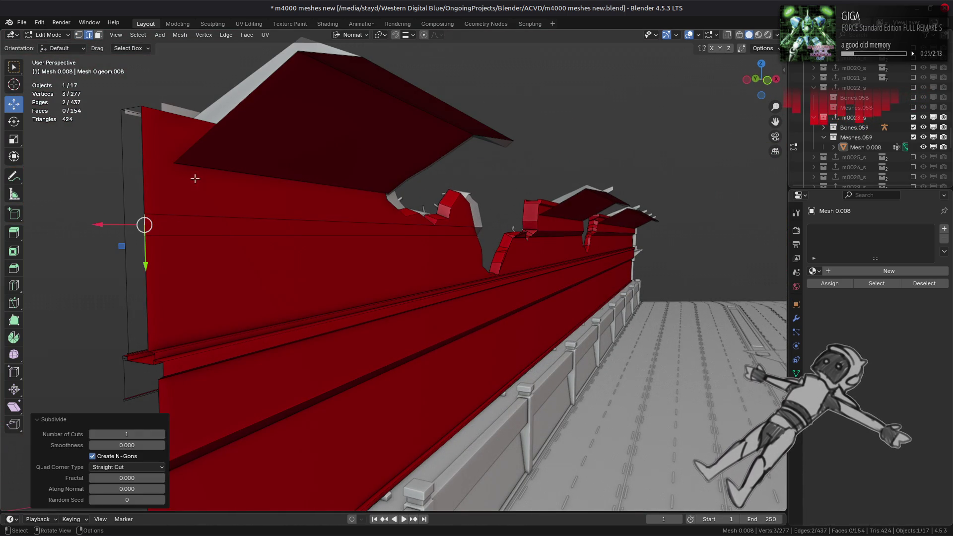
key(ctrl+z)
Merge the selected vertices at their center
key(1)
right_click(296, 274)
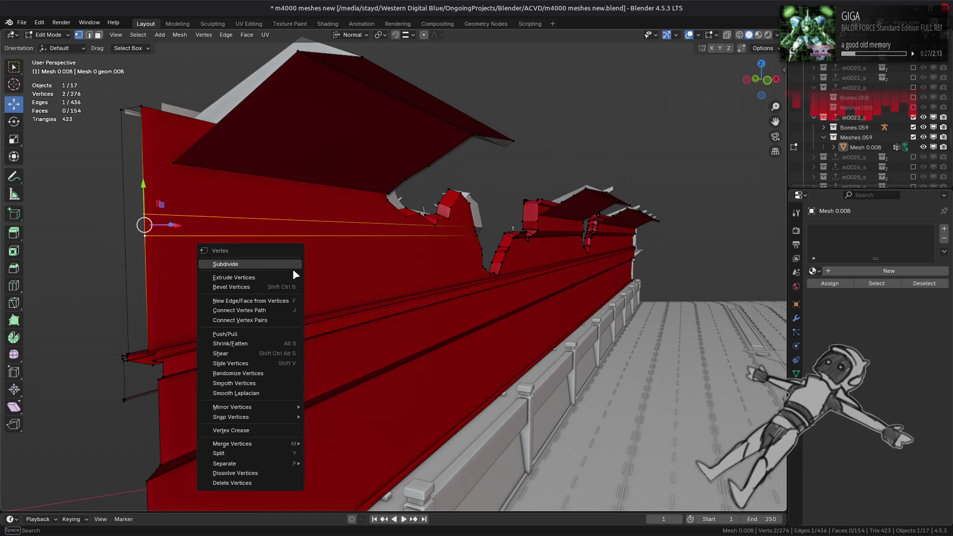
mouse_move(293, 443)
click(330, 445)
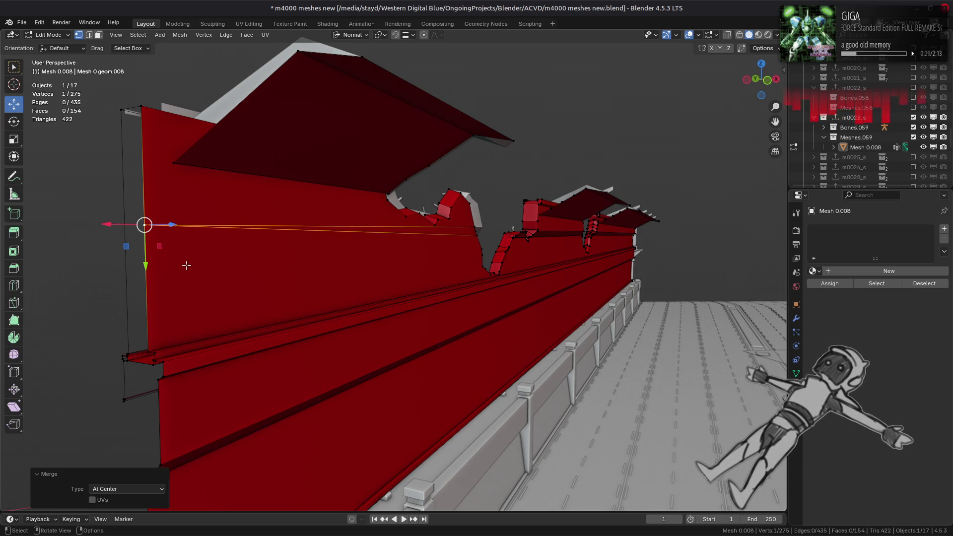
click(155, 244)
click(145, 225)
Set transform orientation back to Global and the snapping target to Grid
click(350, 34)
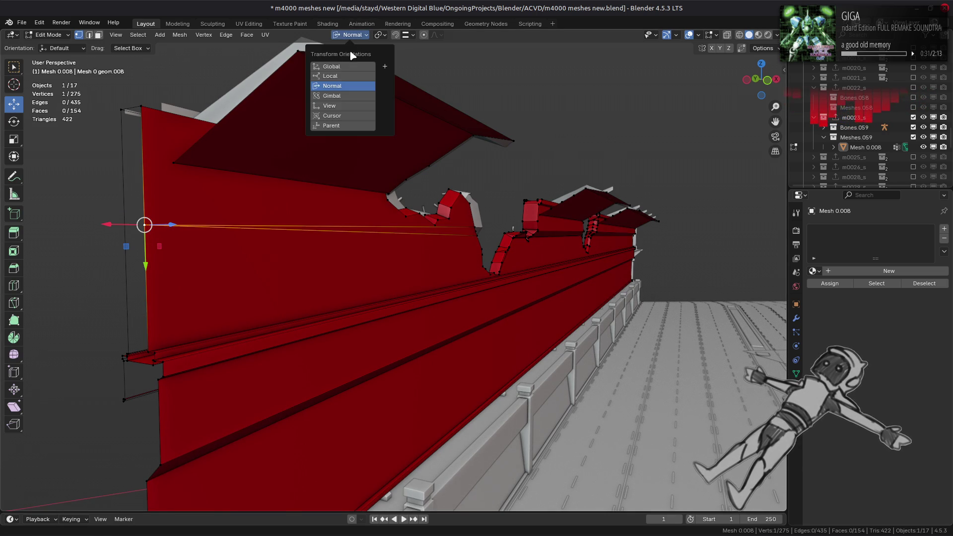
click(332, 67)
click(412, 35)
click(392, 103)
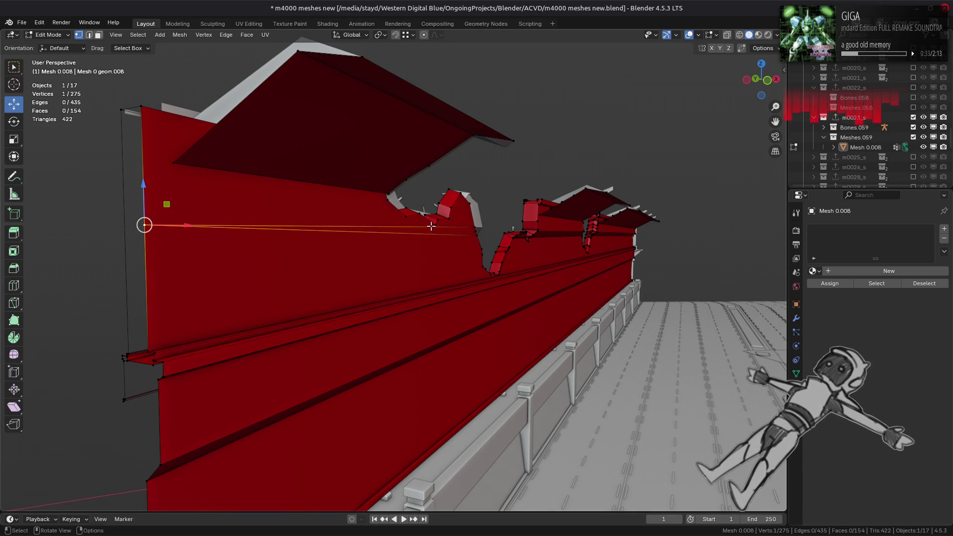
Dissolve two extra edges on the tall red section
mouse_move(431, 227)
middle_down()
mouse_move(412, 233)
mouse_move(428, 237)
middle_up()
shift+click(448, 228)
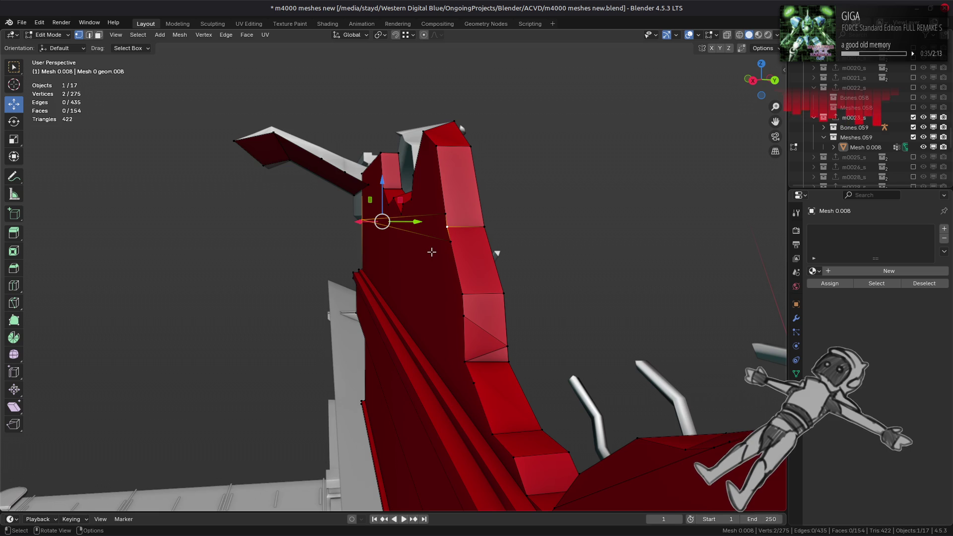
key(2)
shift+click(426, 235)
key(ctrl+e)
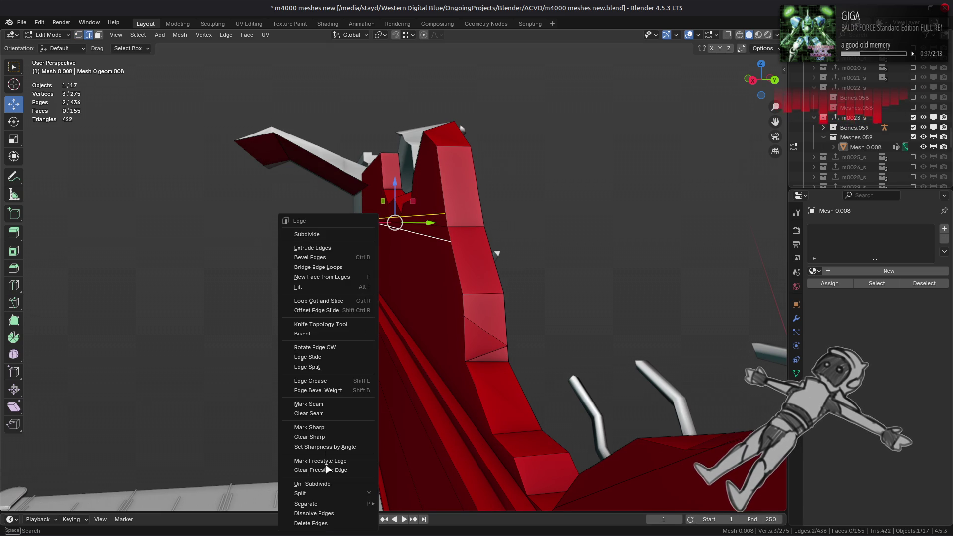
click(332, 514)
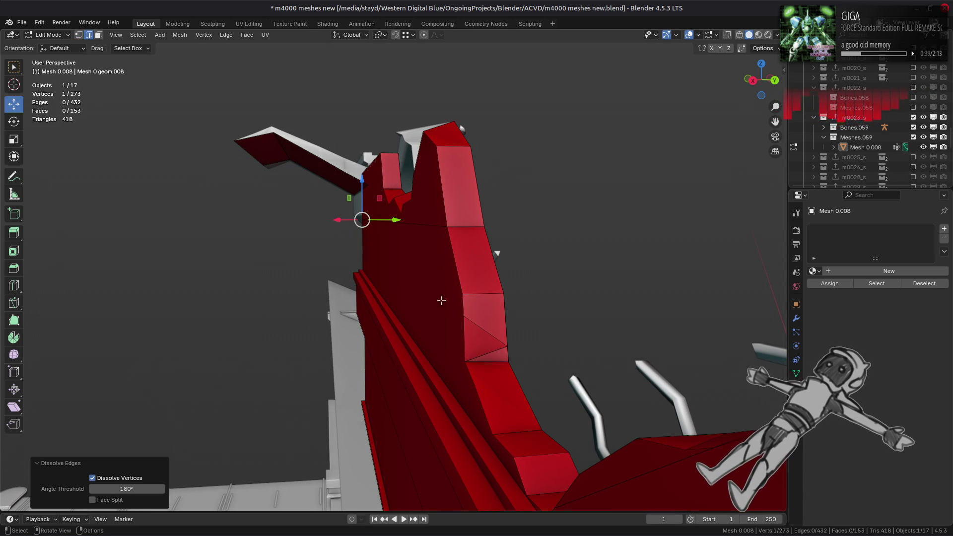
Dissolve the stray horizontal edge on the wide red wall and deselect everything
mouse_move(441, 300)
middle_down()
mouse_move(531, 326)
mouse_move(580, 316)
middle_up()
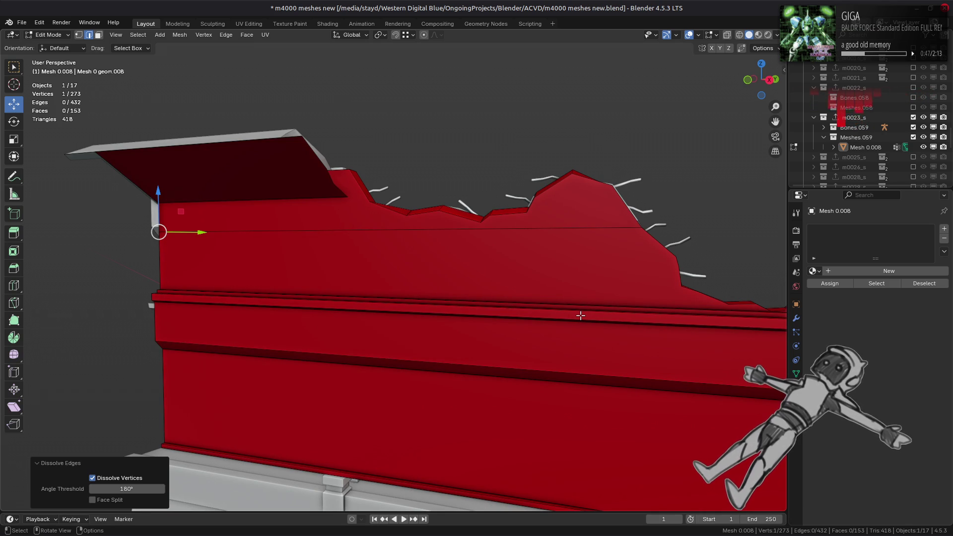
middle_drag(287, 269, 382, 268)
click(255, 243)
key(ctrl+e)
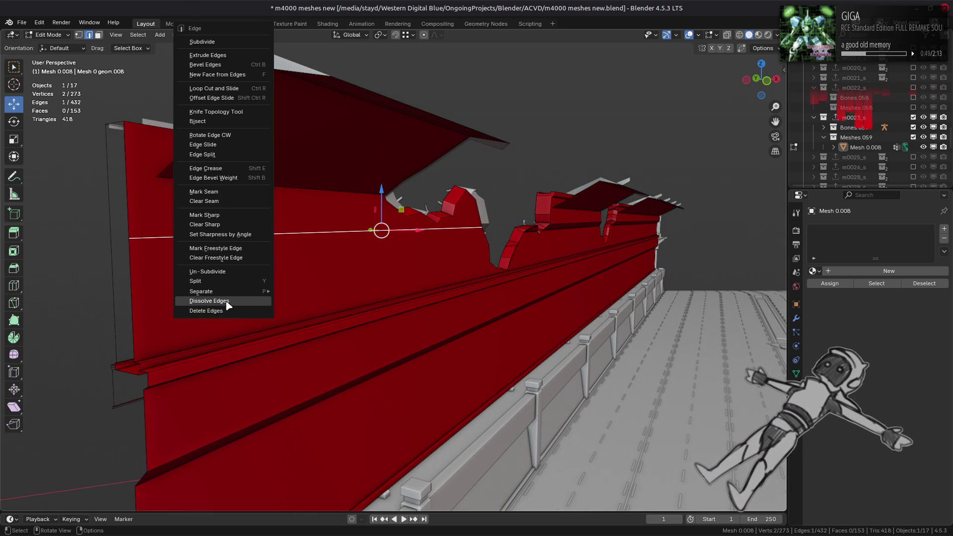
click(227, 306)
mouse_move(240, 300)
middle_down()
mouse_move(432, 278)
mouse_move(404, 281)
mouse_move(446, 303)
mouse_move(475, 258)
mouse_move(348, 163)
middle_up()
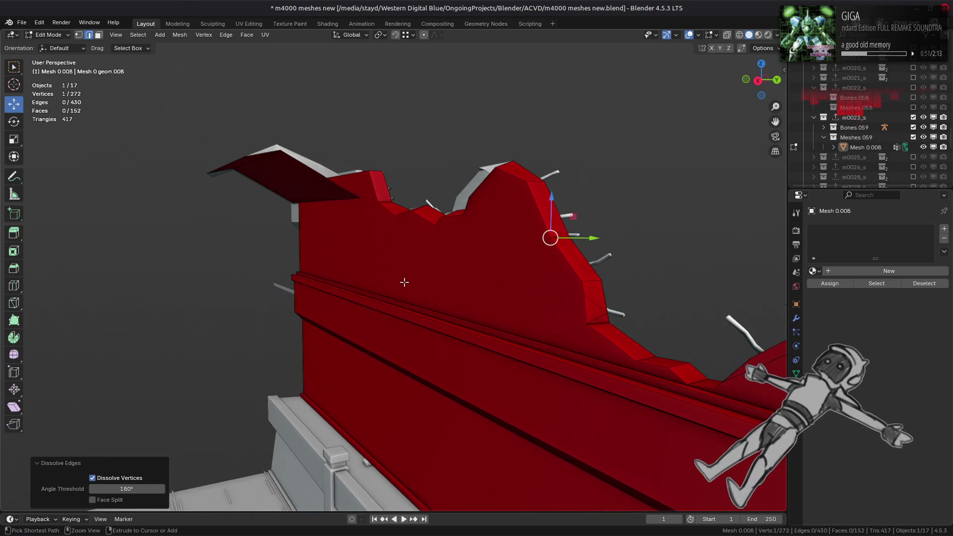
key(alt+a)
Dissolve two leftover vertices on the wall rim
key(1)
key(a)
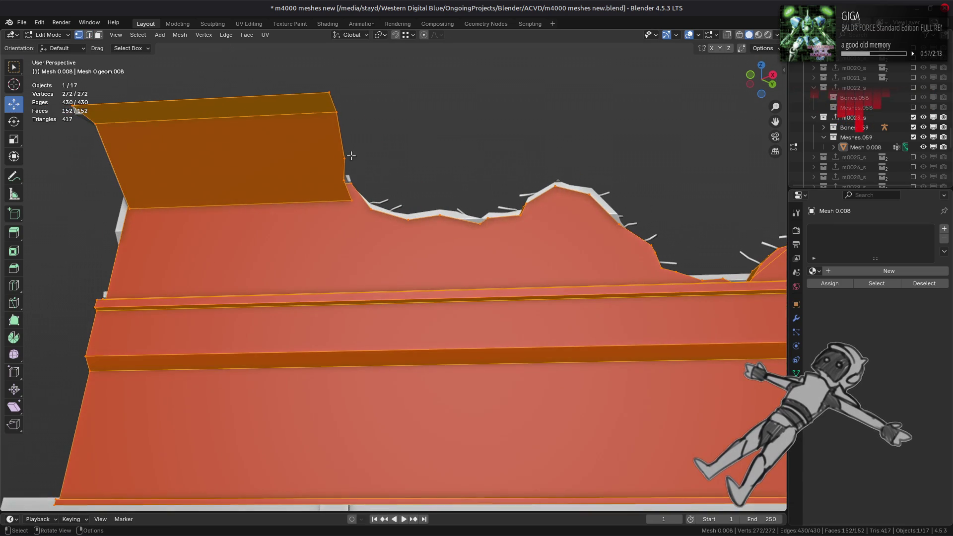
click(346, 166)
right_click(510, 300)
click(461, 503)
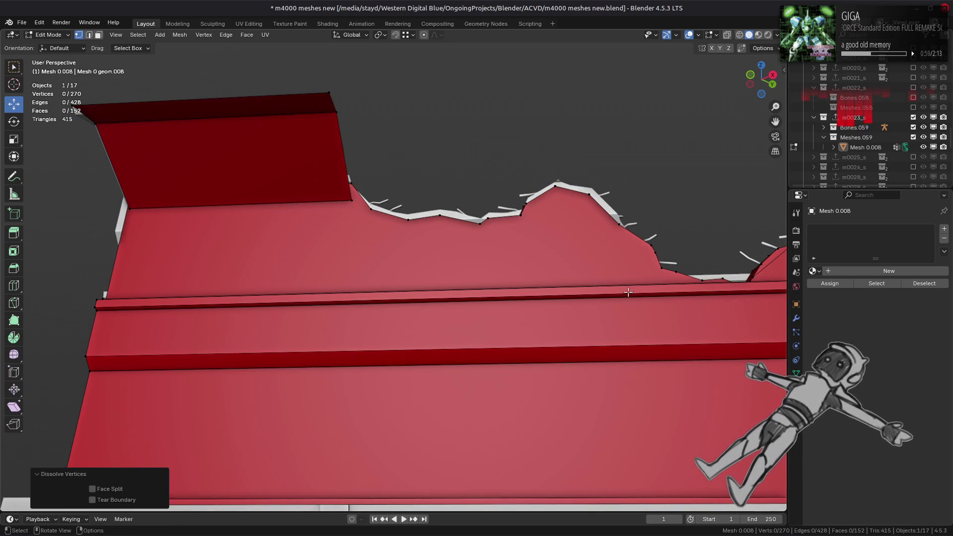
Dissolve three vertices along the wall's left edge
shift+middle_drag(695, 218, 511, 207)
key(a)
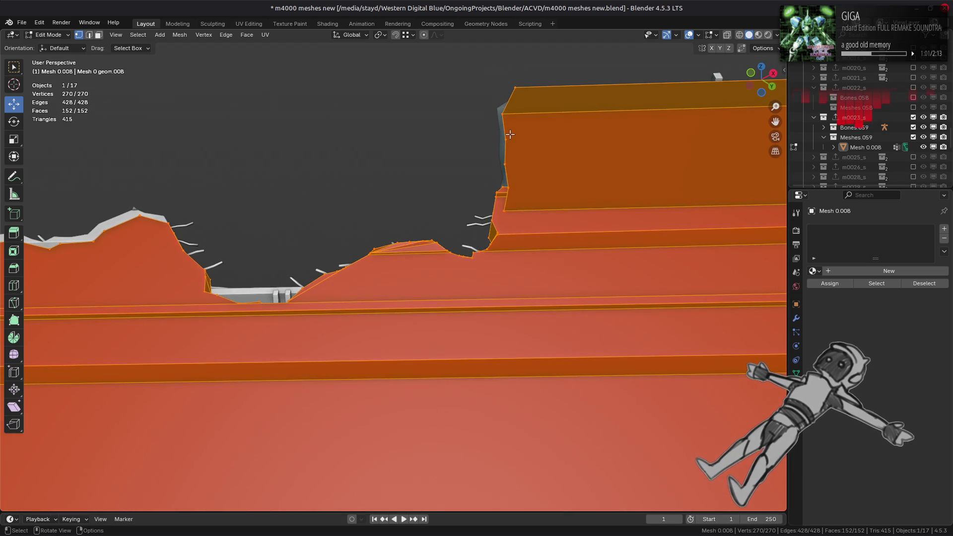
click(505, 140)
ctrl+click(503, 188)
right_click(534, 219)
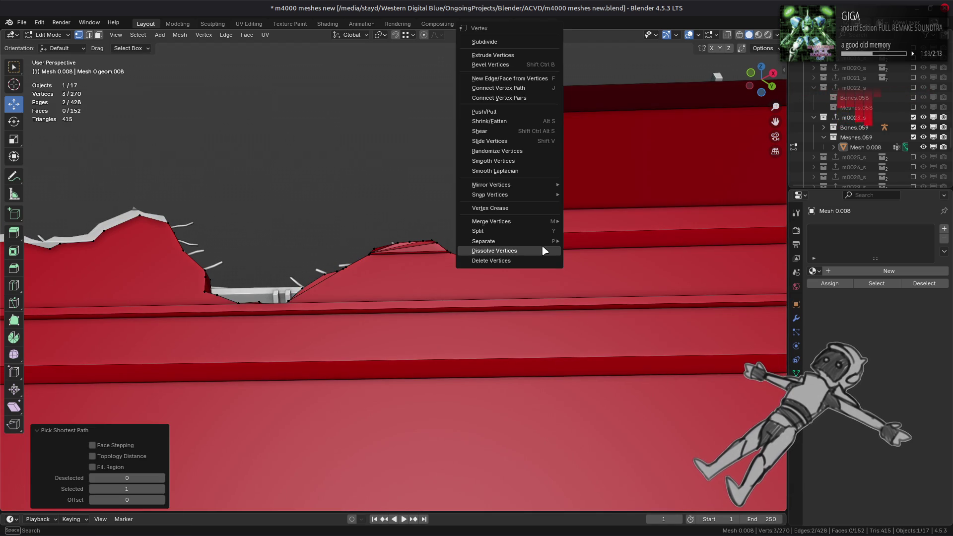
click(544, 250)
key(ctrl+x)
Dissolve two more leftover vertices, then the three box-selected stray rim vertices
ctrl+scroll(590, 229, down, 5)
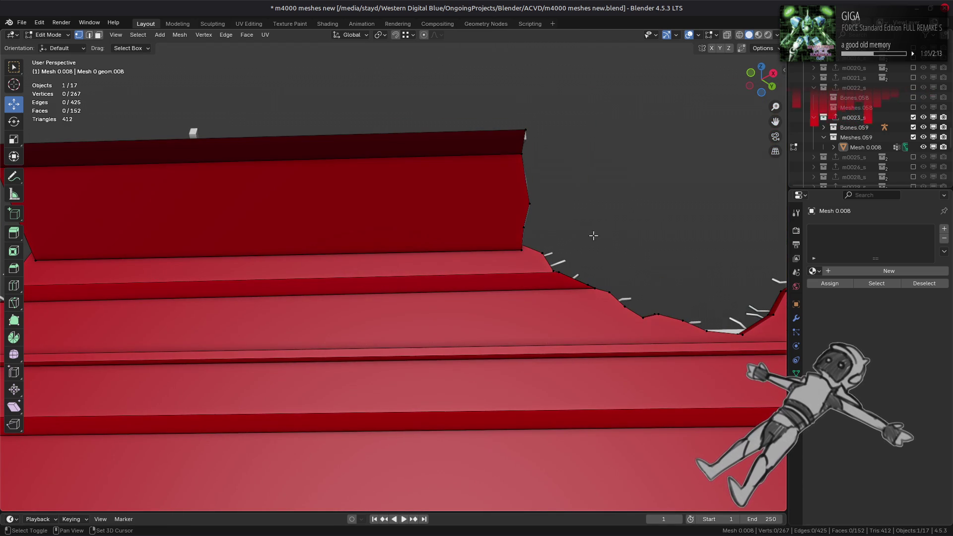
click(529, 203)
shift+click(524, 227)
right_click(402, 272)
click(403, 272)
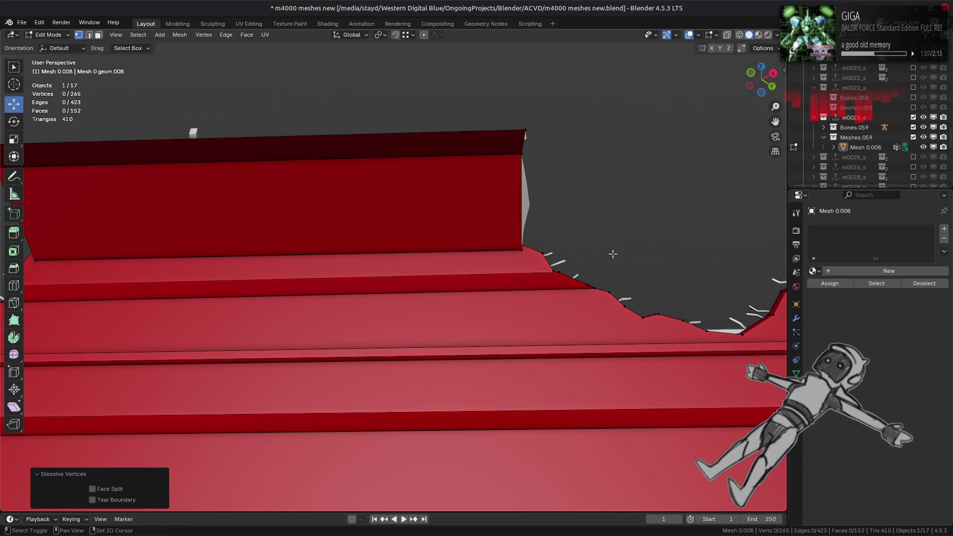
ctrl+scroll(465, 229, down, 5)
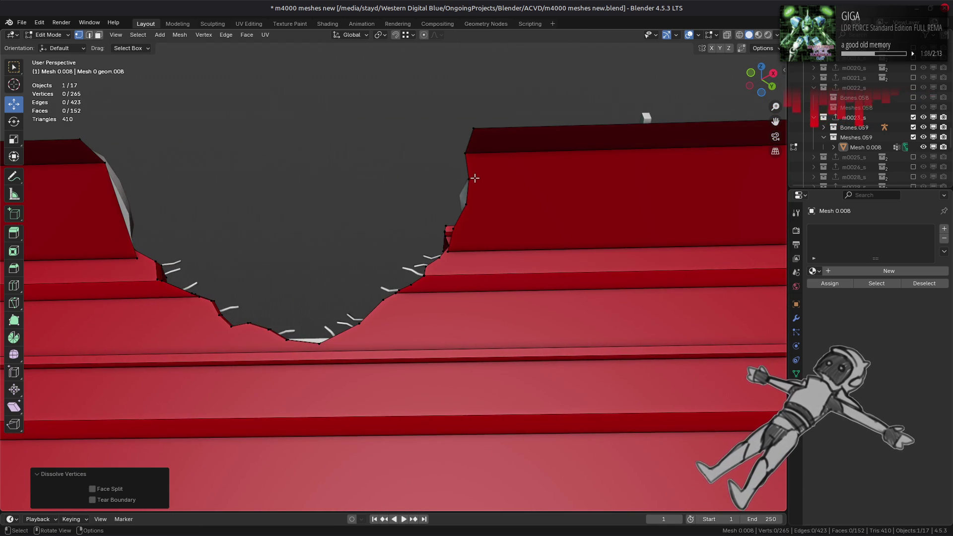
drag(487, 144, 457, 213)
right_click(367, 272)
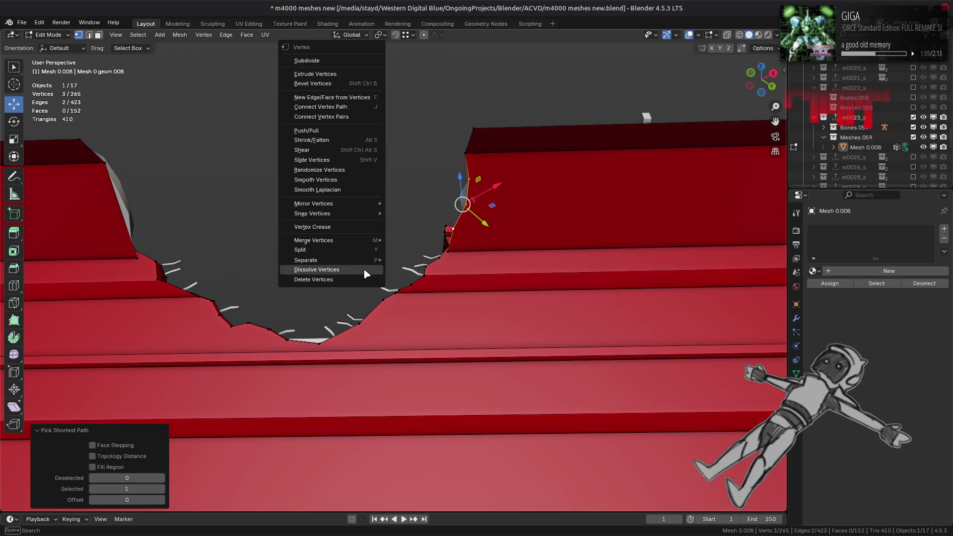
click(368, 274)
Pan and orbit along the red wall to inspect the cleaned rim
ctrl+scroll(536, 236, down, 5)
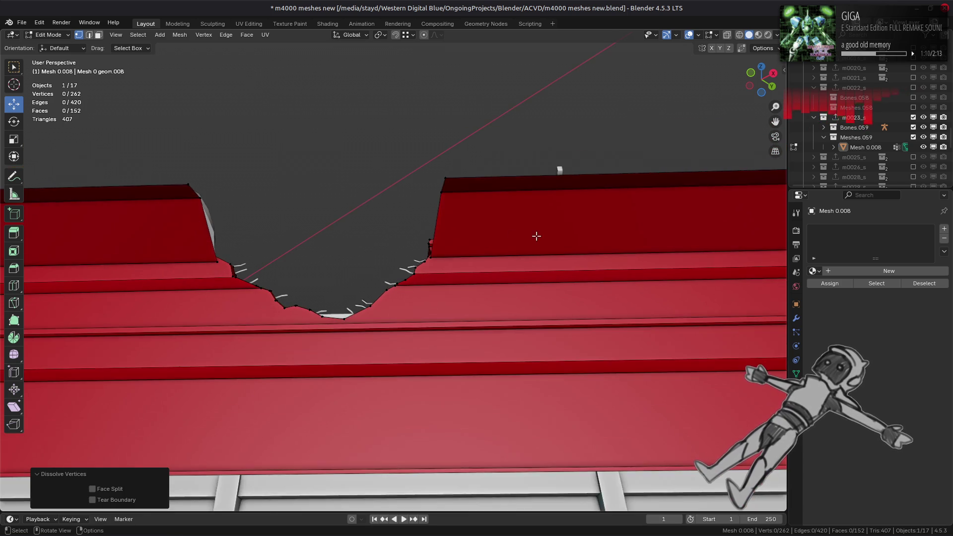
mouse_move(536, 235)
shift+middle_down()
mouse_move(223, 245)
mouse_move(192, 266)
mouse_move(498, 253)
mouse_move(102, 255)
mouse_move(345, 251)
mouse_move(464, 224)
mouse_move(669, 229)
mouse_move(639, 216)
mouse_move(334, 279)
shift+middle_up()
scroll(639, 216, up, 2)
scroll(338, 277, up, 3)
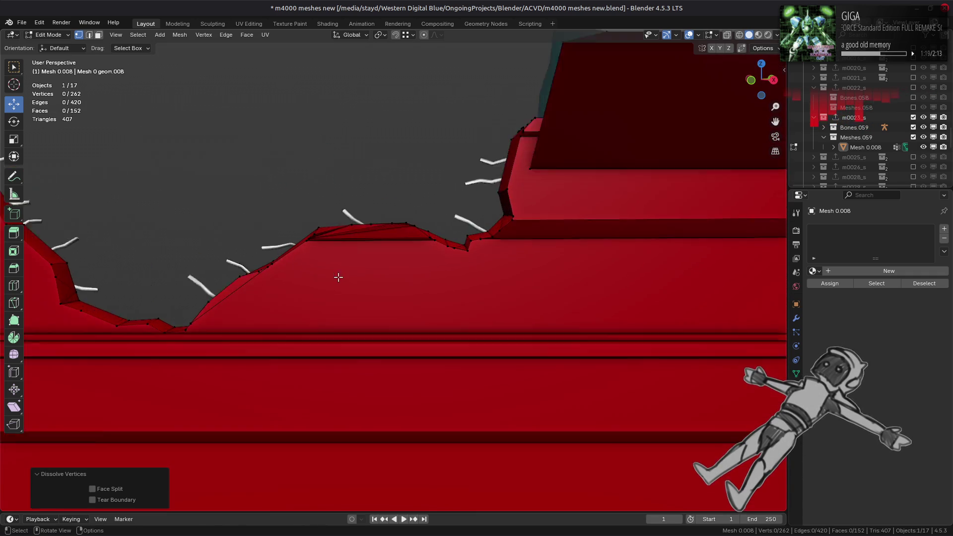
scroll(339, 277, up, 2)
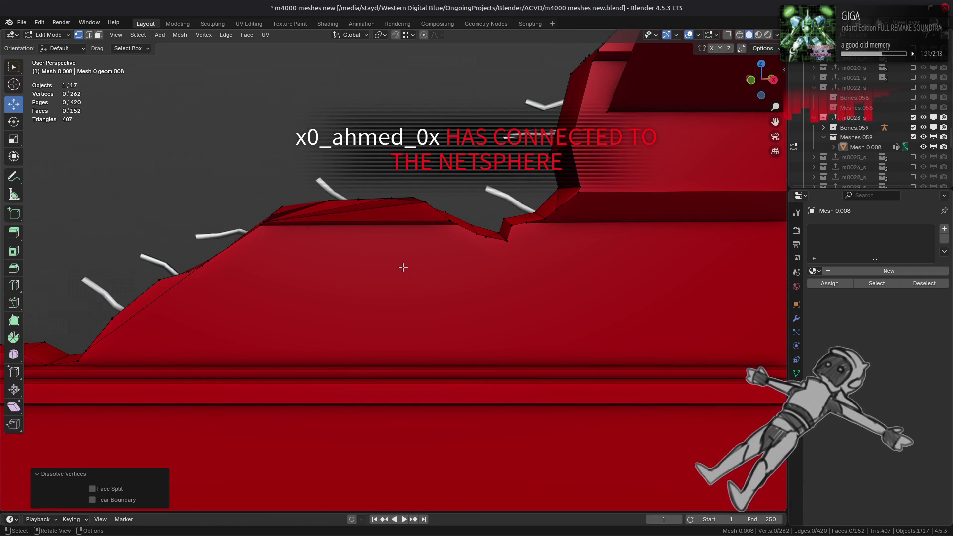
middle_drag(403, 268, 505, 269)
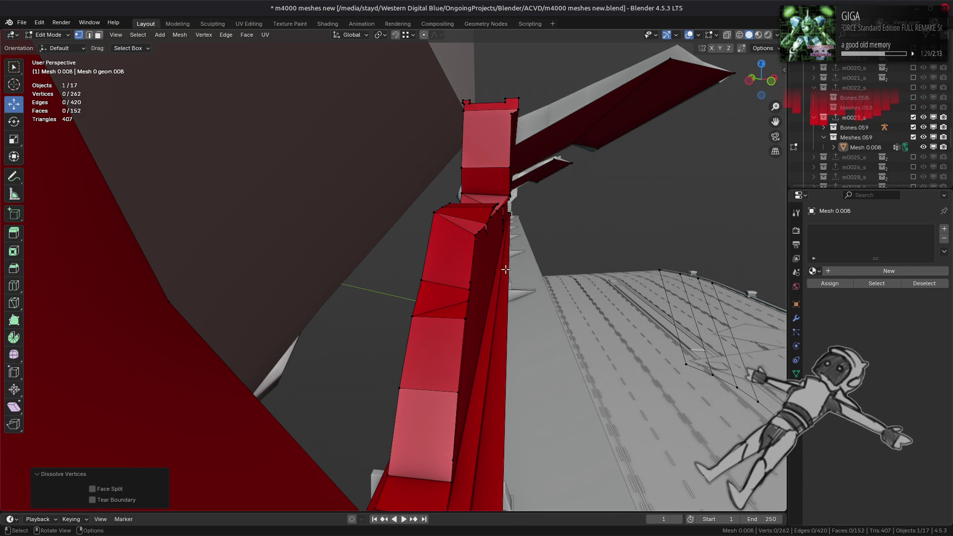
middle_drag(503, 269, 482, 272)
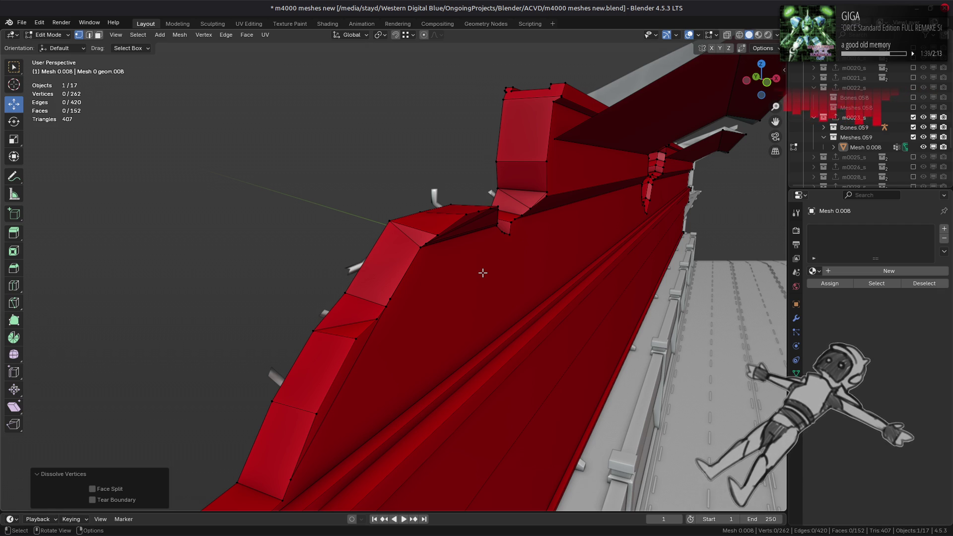
Dissolve the short upper edge on the wall's sloped rim
scroll(483, 272, up, 1)
key(2)
click(347, 328)
ctrl+middle_drag(348, 327, 460, 291)
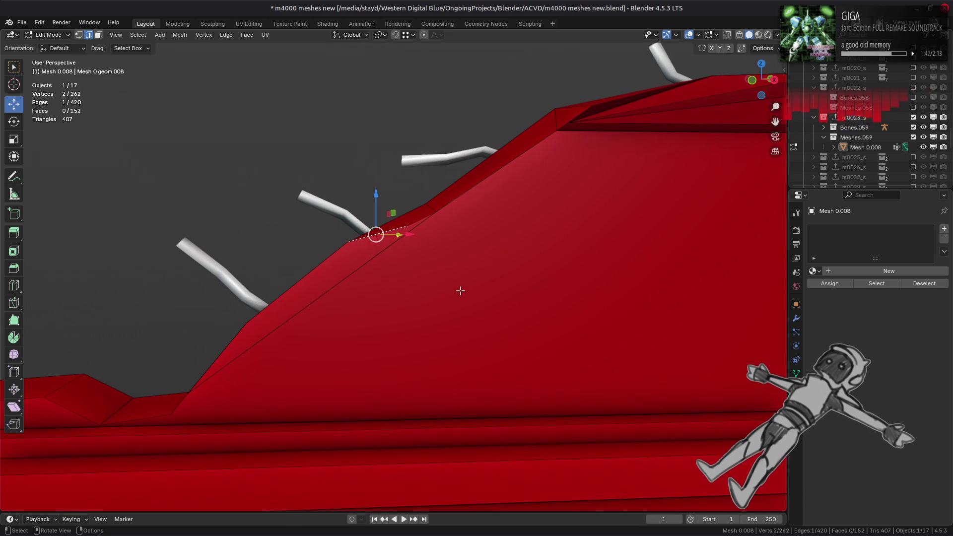
click(349, 275)
shift+middle_drag(370, 223, 377, 246)
click(400, 238)
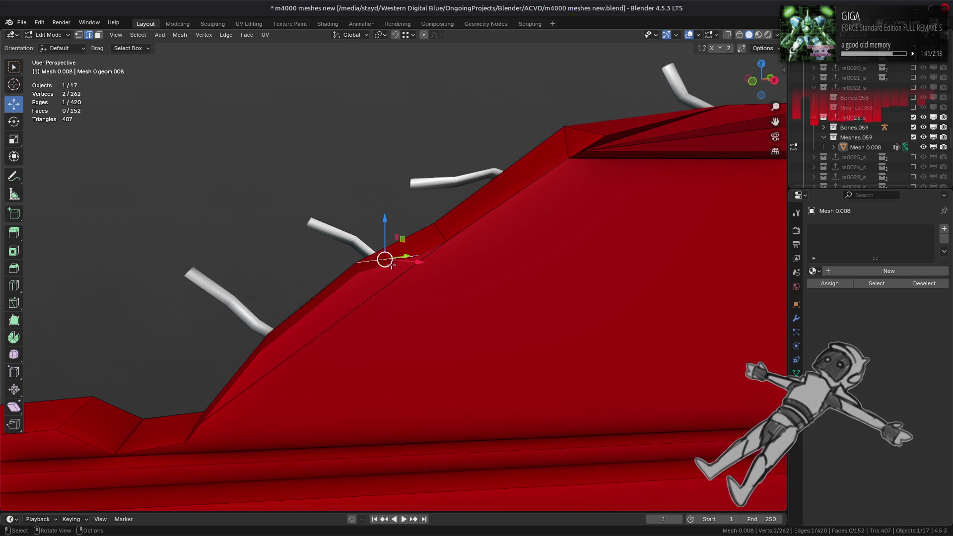
key(ctrl+e)
click(376, 512)
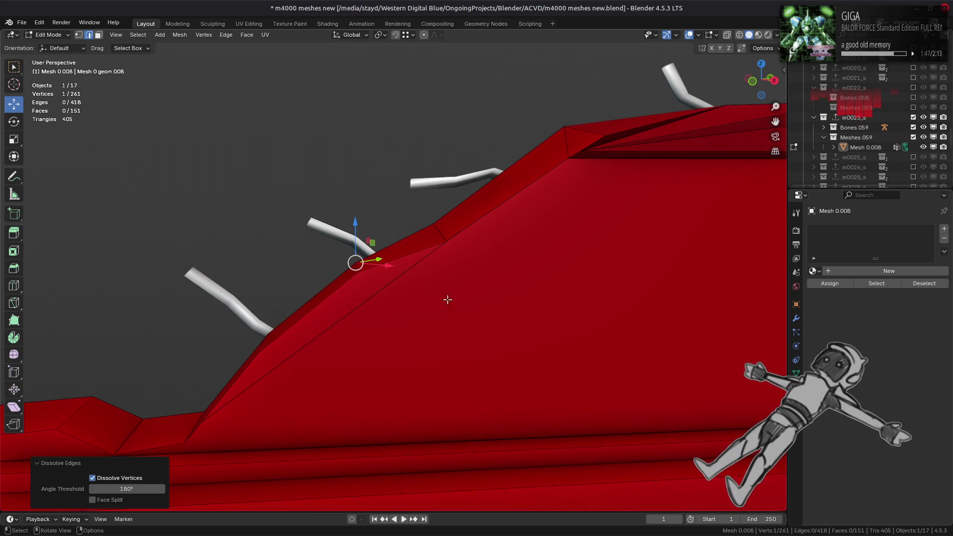
Hide the red side faces one by one to look behind them, then reveal them
scroll(454, 288, up, 4)
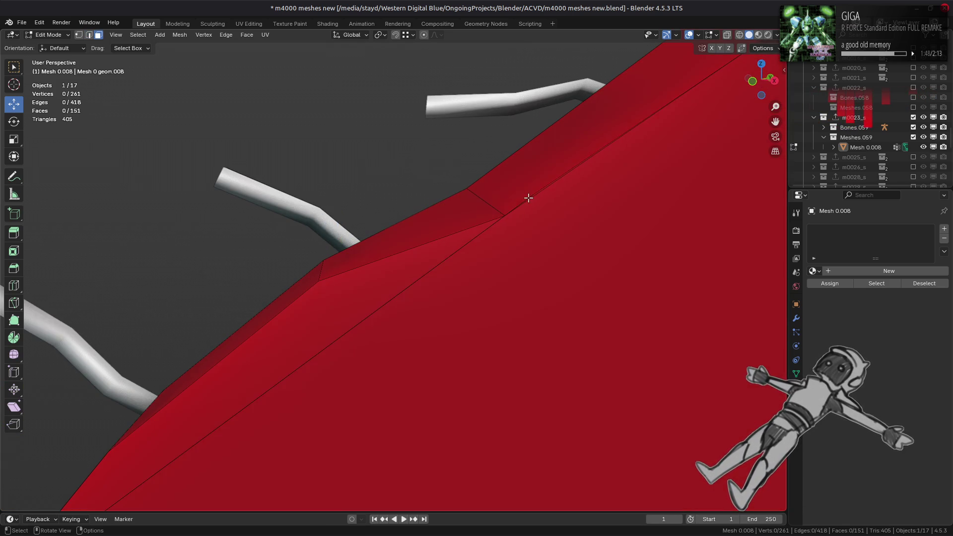
click(528, 197)
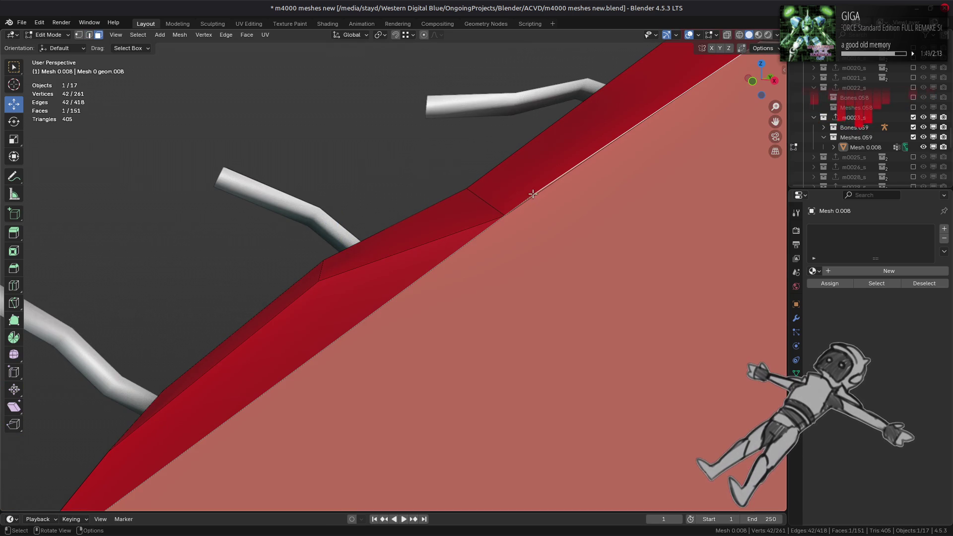
click(535, 187)
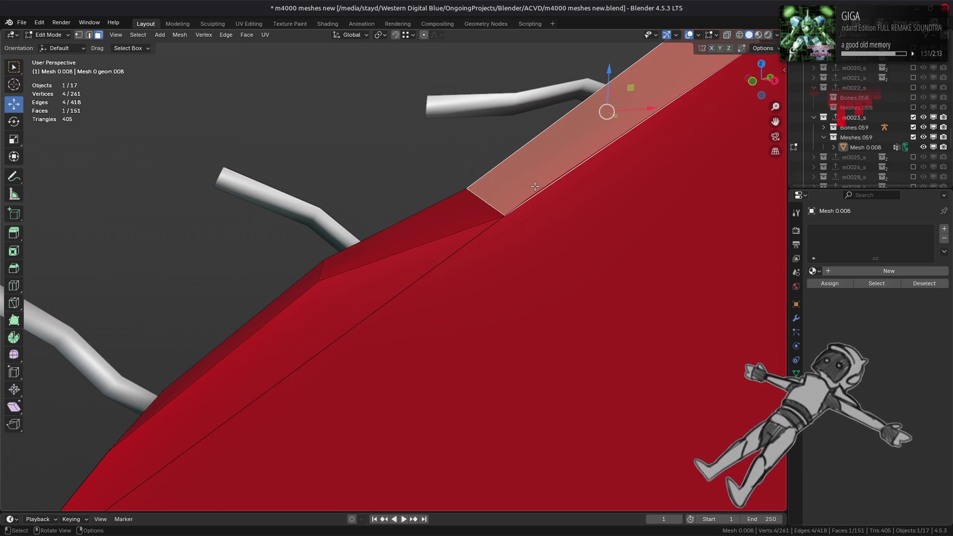
mouse_move(534, 187)
middle_down()
mouse_move(628, 202)
mouse_move(262, 276)
mouse_move(599, 296)
middle_up()
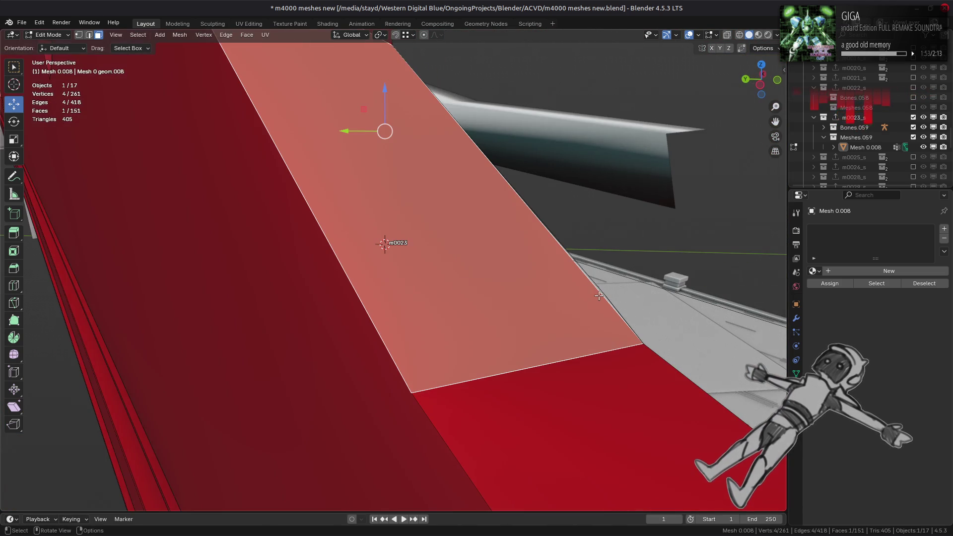
key(ctrl+z)
click(601, 295)
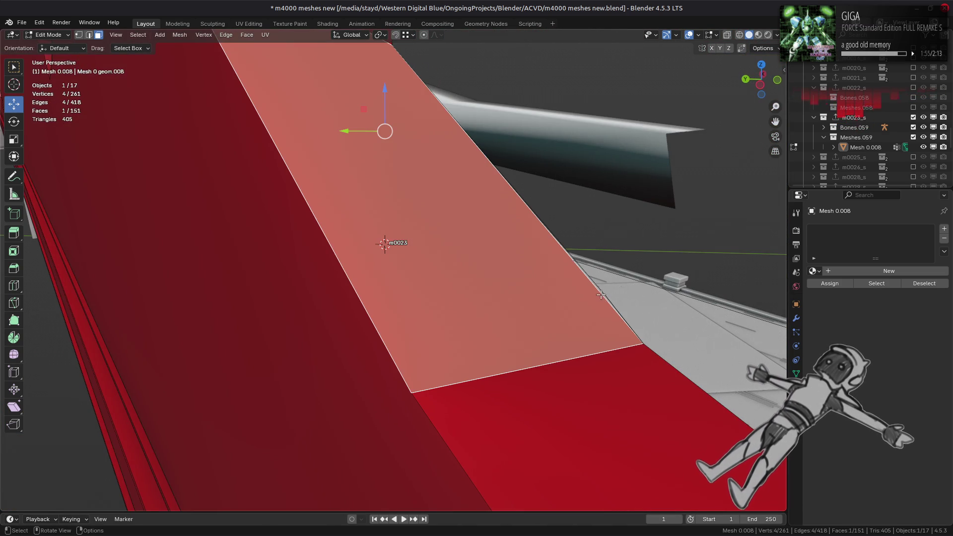
key(ctrl+z)
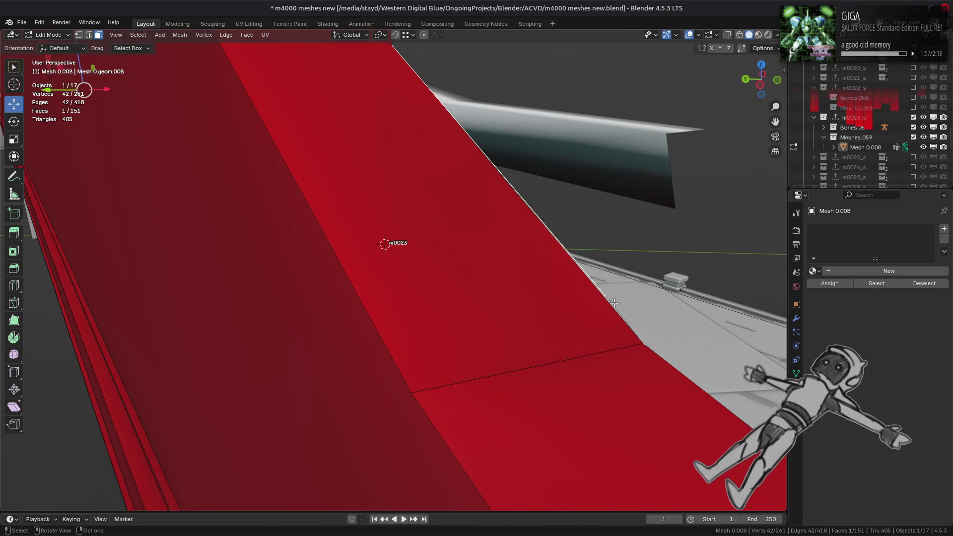
middle_drag(613, 303, 518, 291)
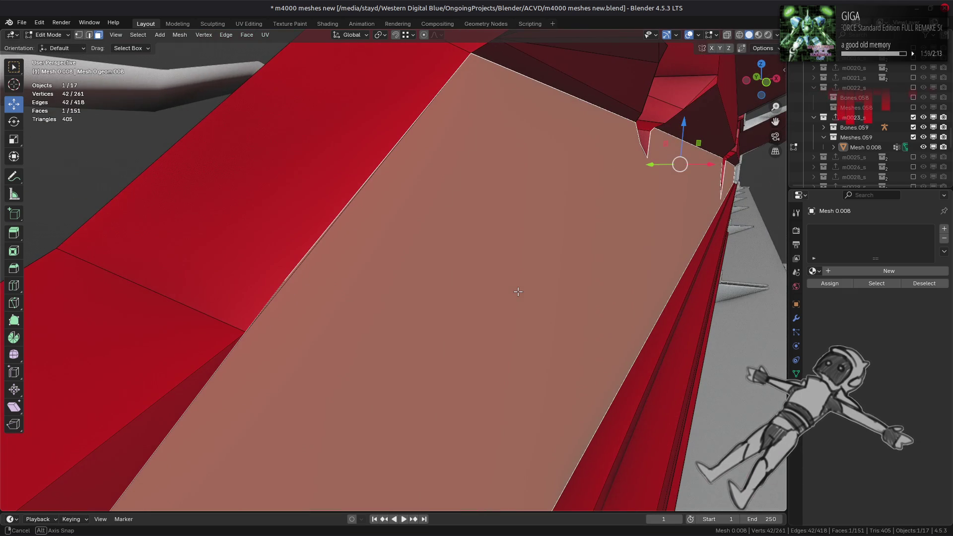
key(h)
click(278, 287)
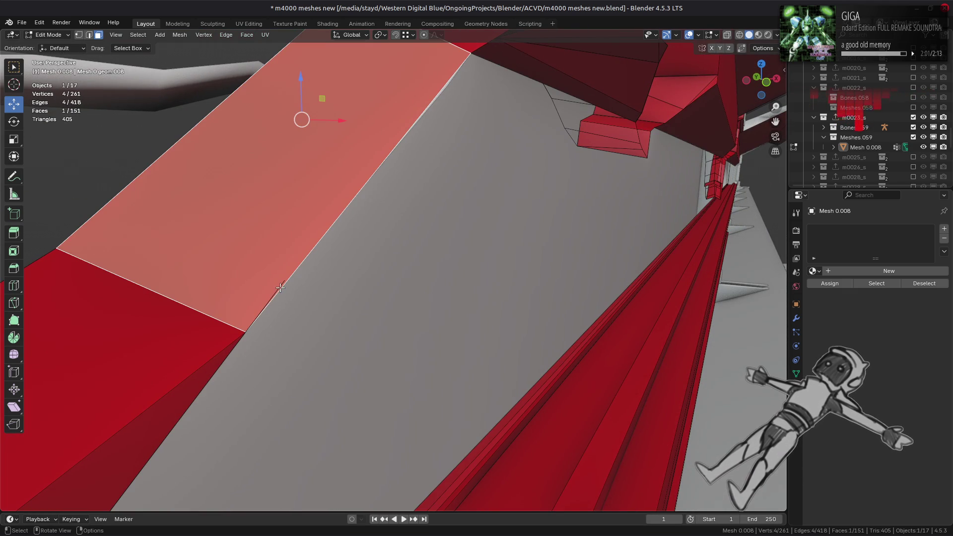
middle_drag(283, 288, 536, 294)
key(h)
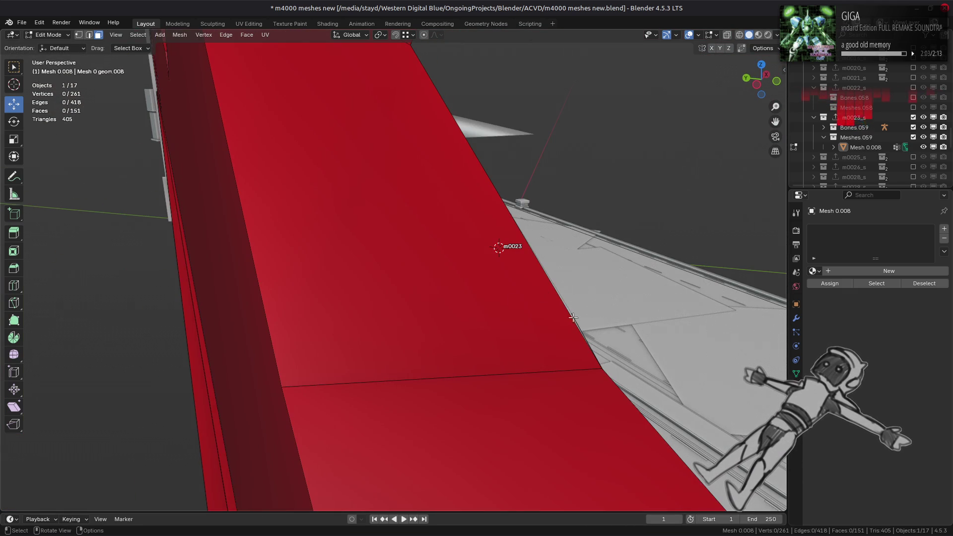
mouse_move(573, 318)
middle_down()
mouse_move(457, 294)
mouse_move(389, 247)
mouse_move(378, 222)
middle_up()
key(alt+h)
Hide the large red n-gon face, reveal it again, and select a corner vertex
key(3)
click(292, 222)
mouse_move(292, 221)
middle_down()
mouse_move(300, 240)
mouse_move(533, 294)
mouse_move(500, 282)
middle_up()
key(h)
key(1)
key(a)
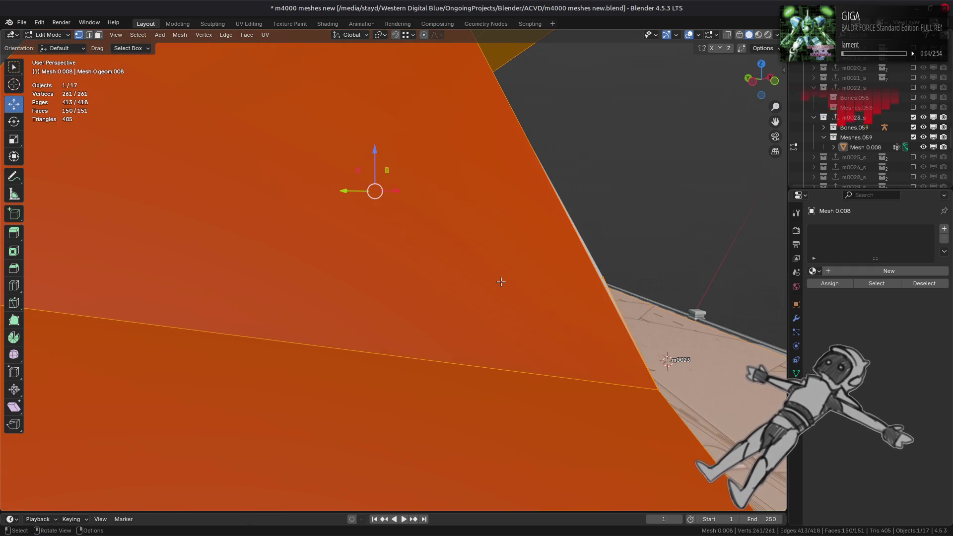
key(alt+h)
click(606, 276)
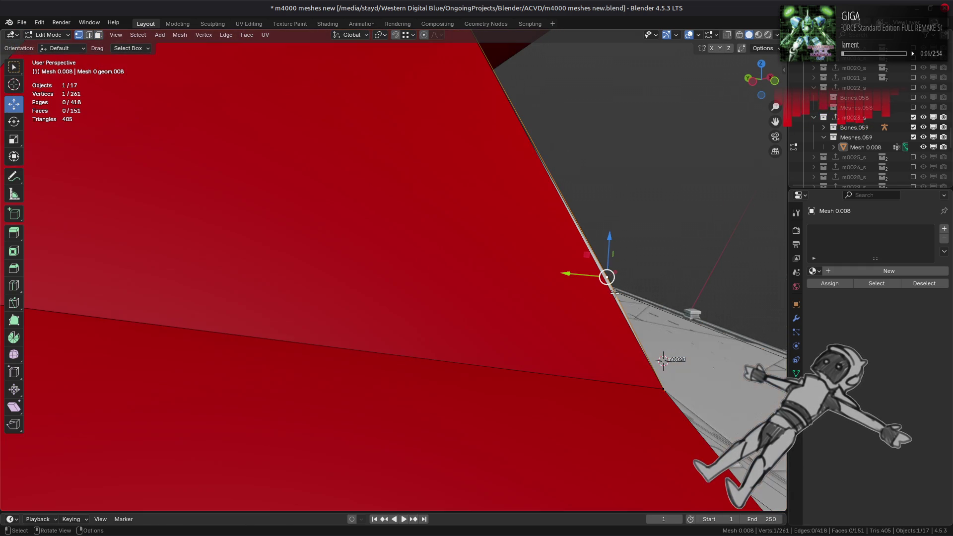
mouse_move(606, 277)
middle_down()
mouse_move(520, 268)
mouse_move(392, 230)
mouse_move(553, 298)
mouse_move(532, 283)
middle_up()
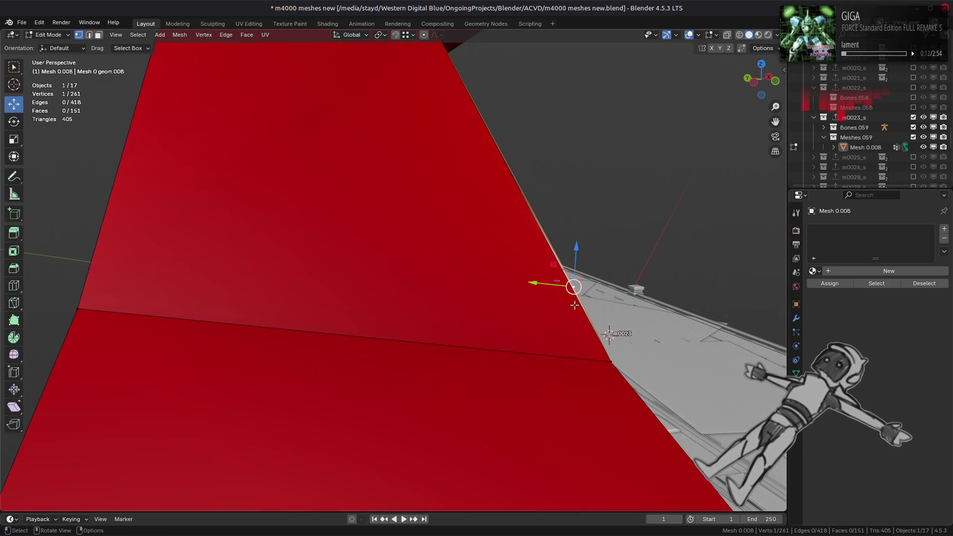
Select the two large upper side faces that share the diagonal edge
key(2)
alt+click(571, 294)
key(3)
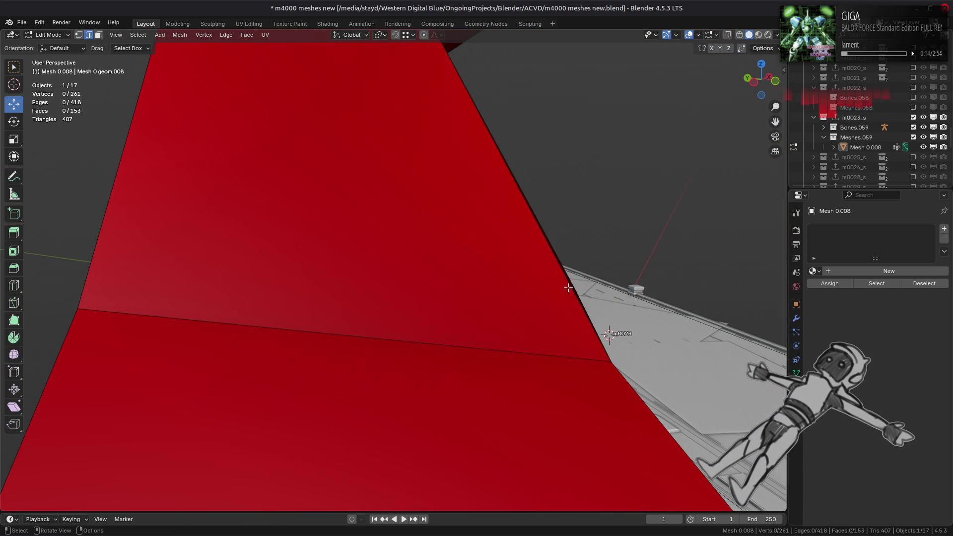
click(553, 286)
alt+click(571, 288)
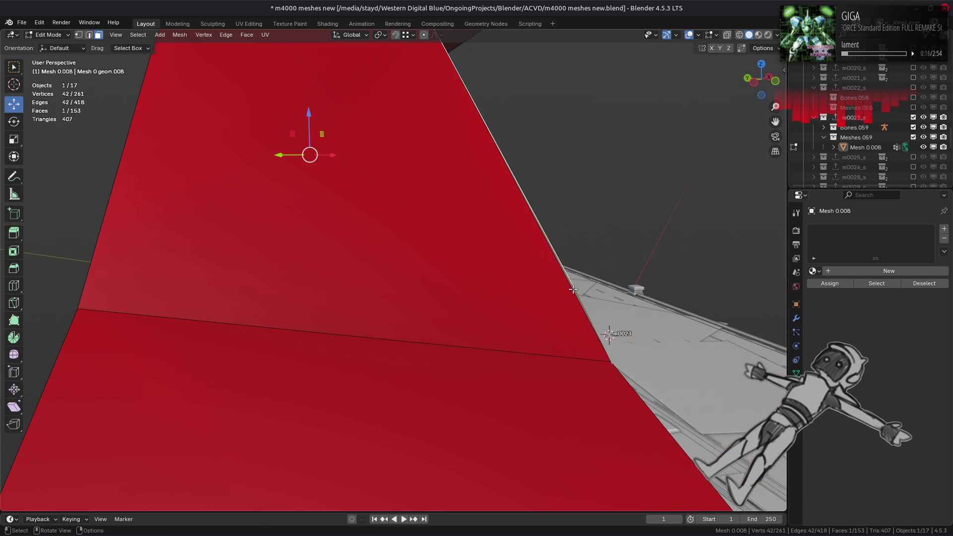
middle_drag(530, 284, 449, 266)
key(h)
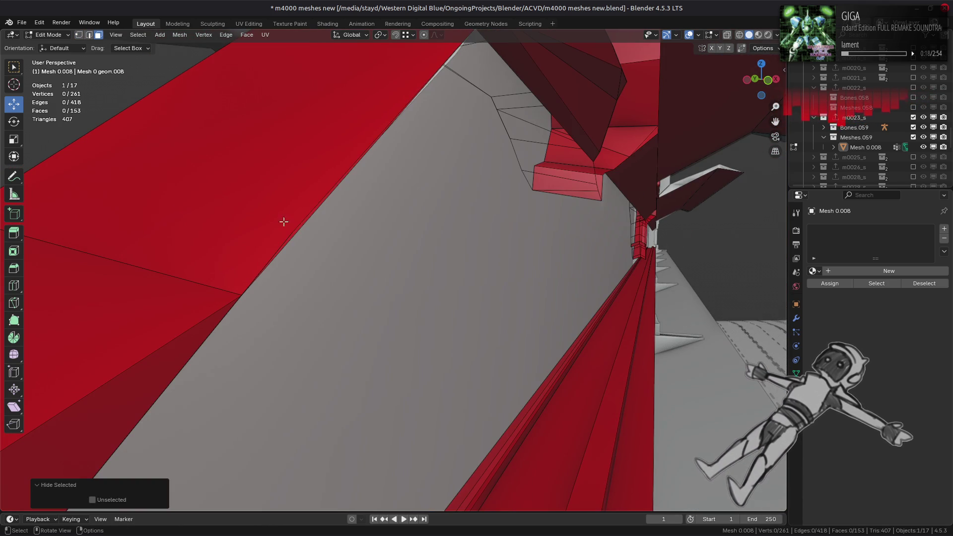
key(ctrl+z)
key(alt+h)
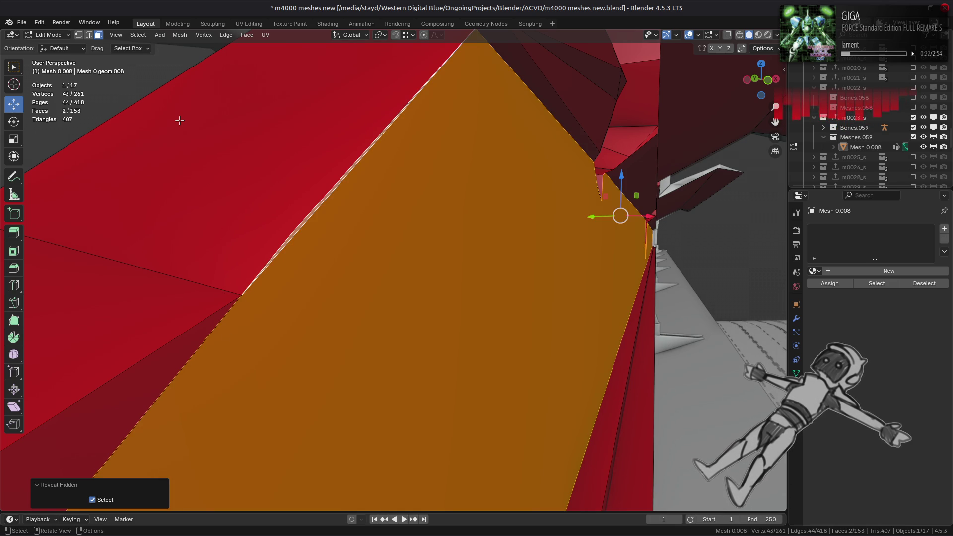
Rotate the diagonal edge between the selected faces clockwise and clear the selection
click(226, 34)
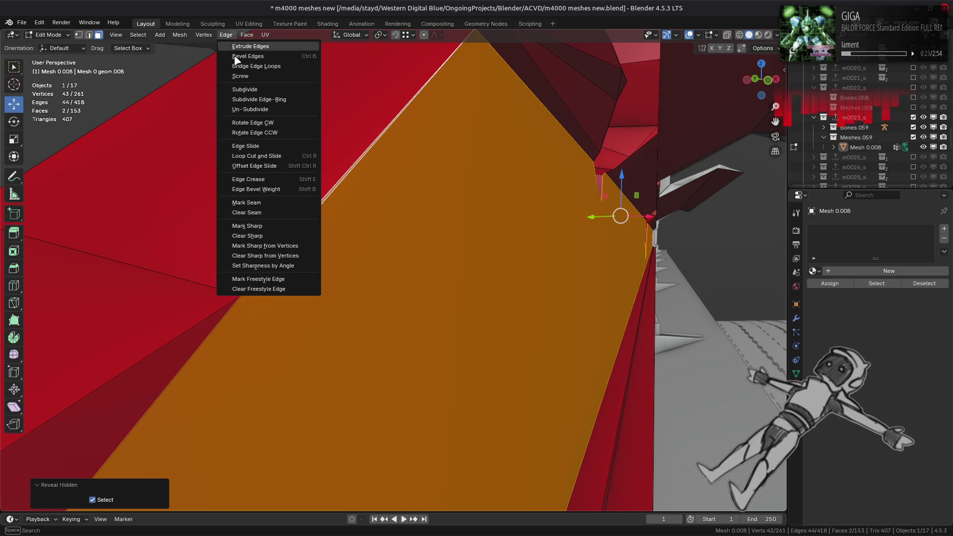
click(266, 121)
mouse_move(267, 121)
middle_down()
mouse_move(268, 153)
mouse_move(241, 158)
mouse_move(313, 170)
mouse_move(425, 233)
mouse_move(553, 269)
middle_up()
key(alt+a)
click(548, 281)
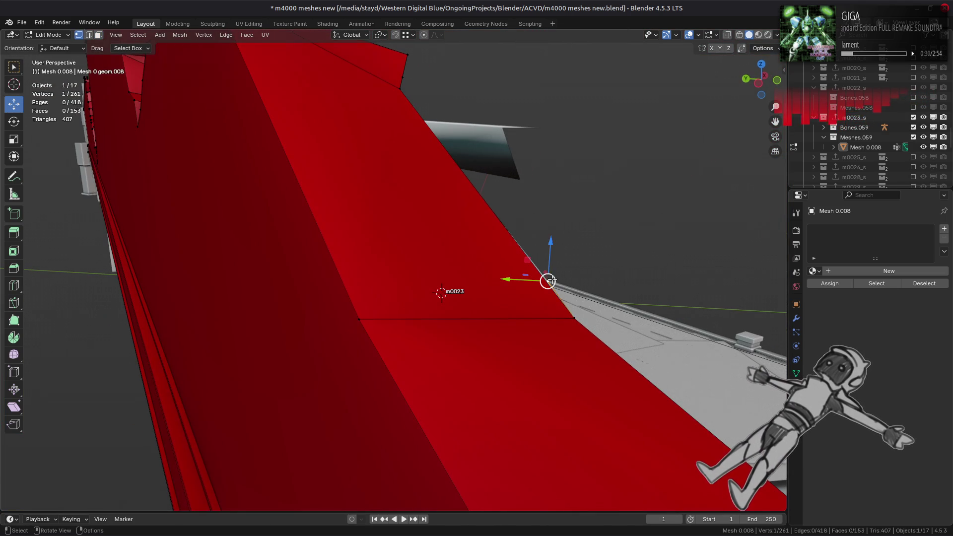
mouse_move(548, 281)
mouse_down()
mouse_move(571, 276)
mouse_move(560, 279)
mouse_up()
mouse_move(559, 279)
middle_down()
mouse_move(419, 265)
mouse_move(477, 228)
mouse_move(389, 194)
mouse_move(301, 183)
mouse_move(486, 161)
middle_up()
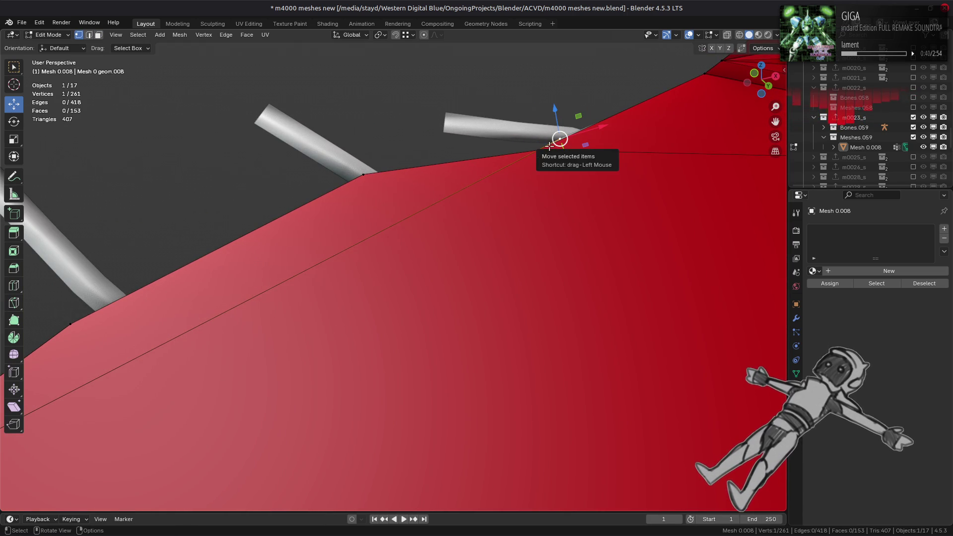
key(ctrl+KP_Add)
key(3)
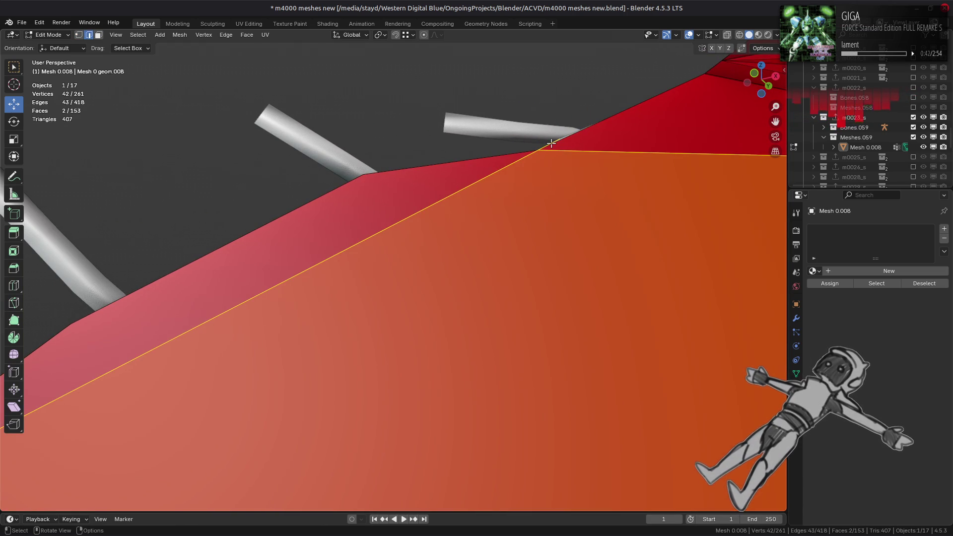
key(1)
click(557, 143)
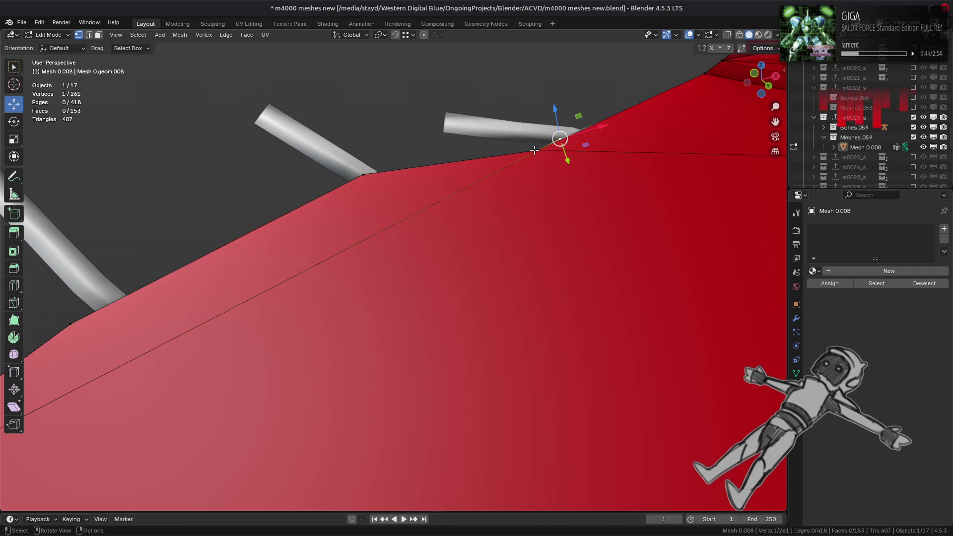
ctrl+click(534, 150)
ctrl+click(516, 137)
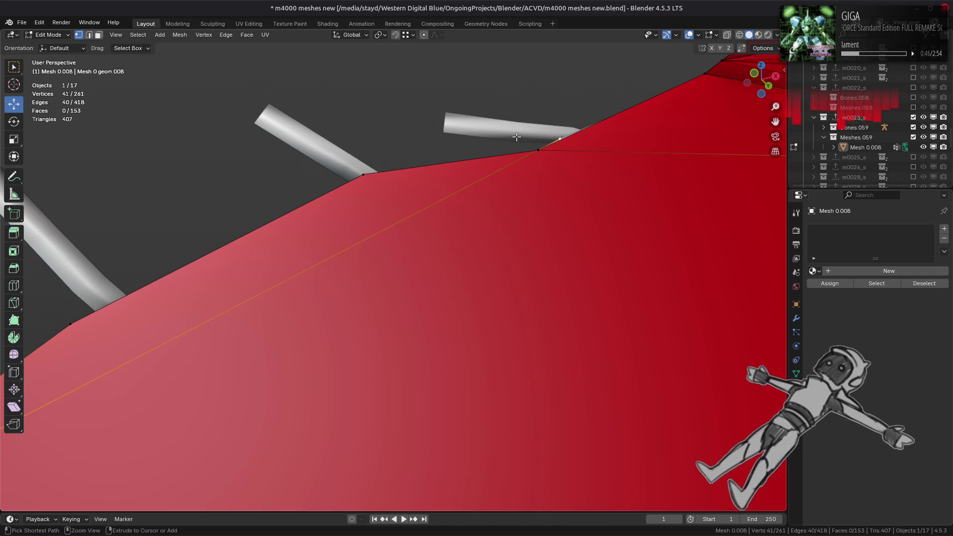
middle_drag(516, 137, 476, 180)
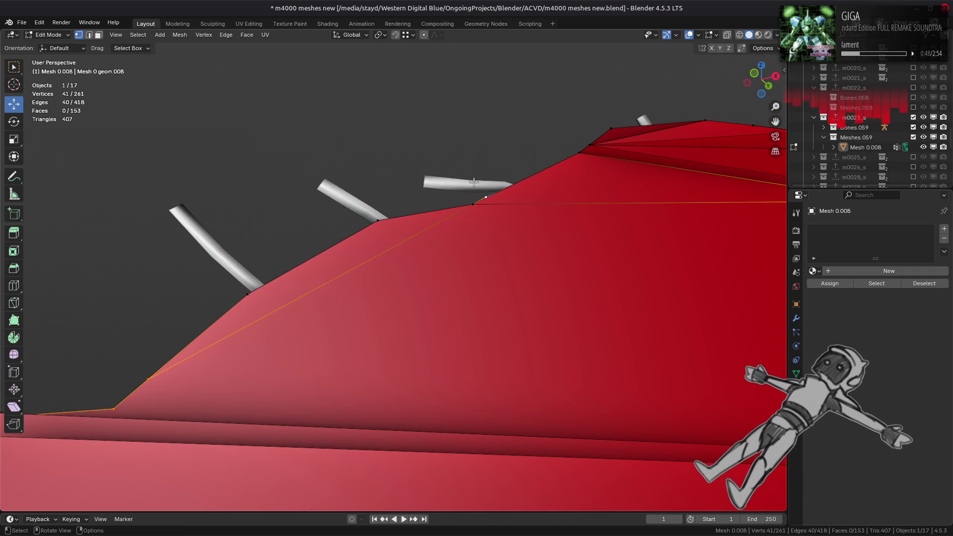
scroll(402, 221, down, 3)
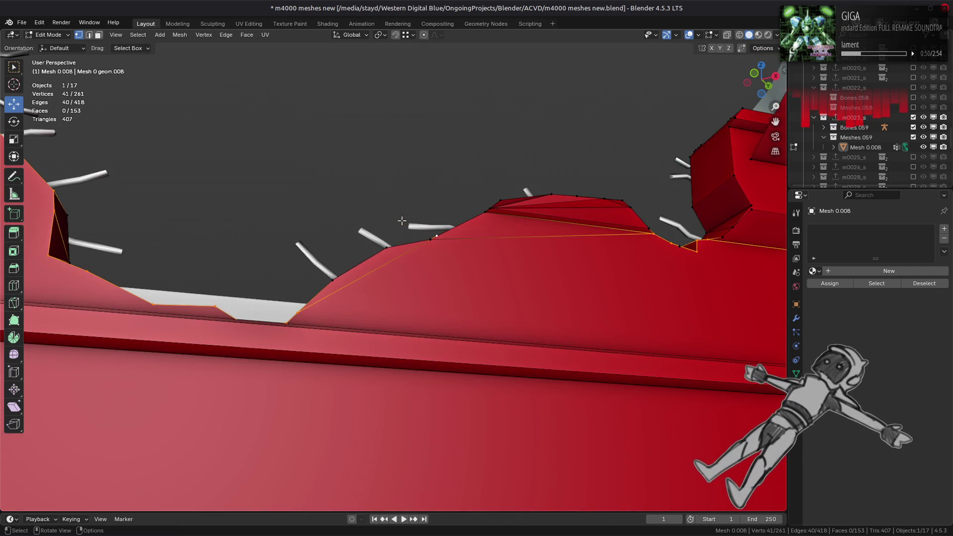
mouse_move(402, 221)
middle_down()
mouse_move(402, 297)
mouse_move(383, 241)
middle_up()
scroll(382, 241, up, 3)
click(468, 213)
drag(468, 213, 328, 207)
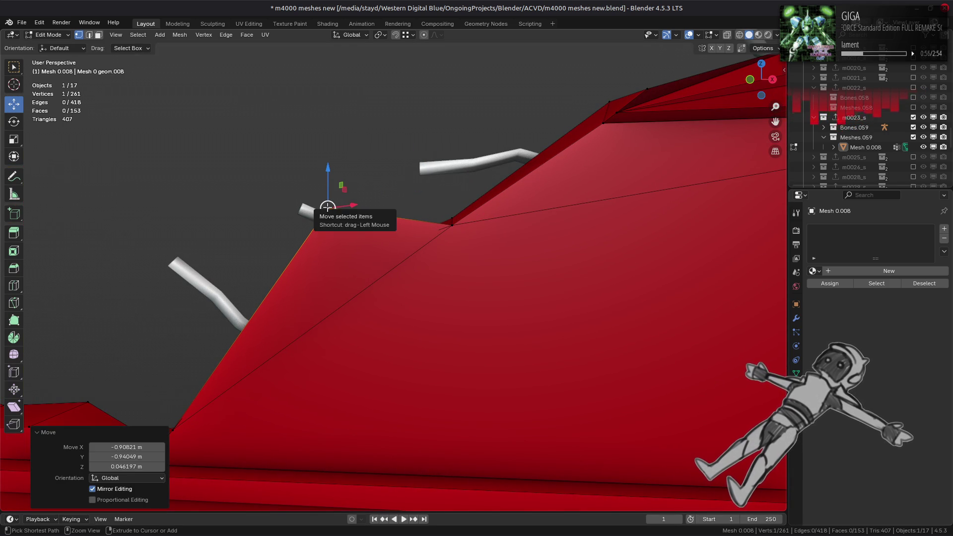
key(ctrl+z)
scroll(425, 212, up, 3)
key(3)
mouse_move(424, 212)
middle_down()
mouse_move(410, 105)
mouse_move(410, 210)
middle_up()
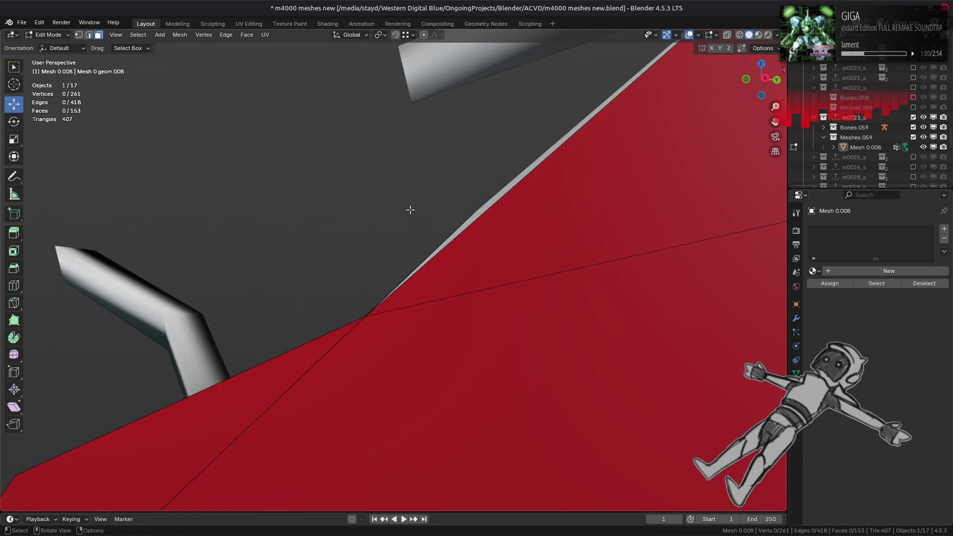
Nudge a single rim vertex up and to the left along the wall's rim
key(1)
click(410, 210)
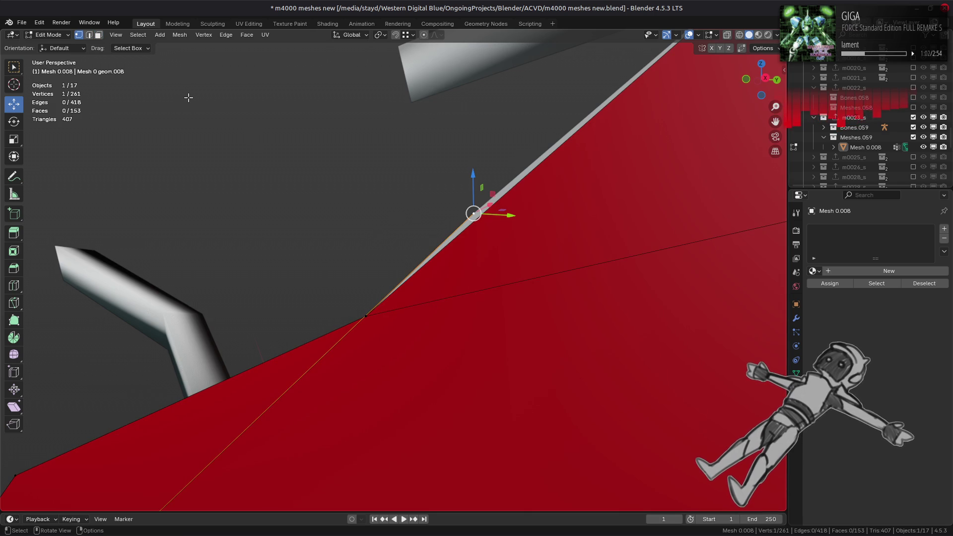
key(ctrl+KP_Add)
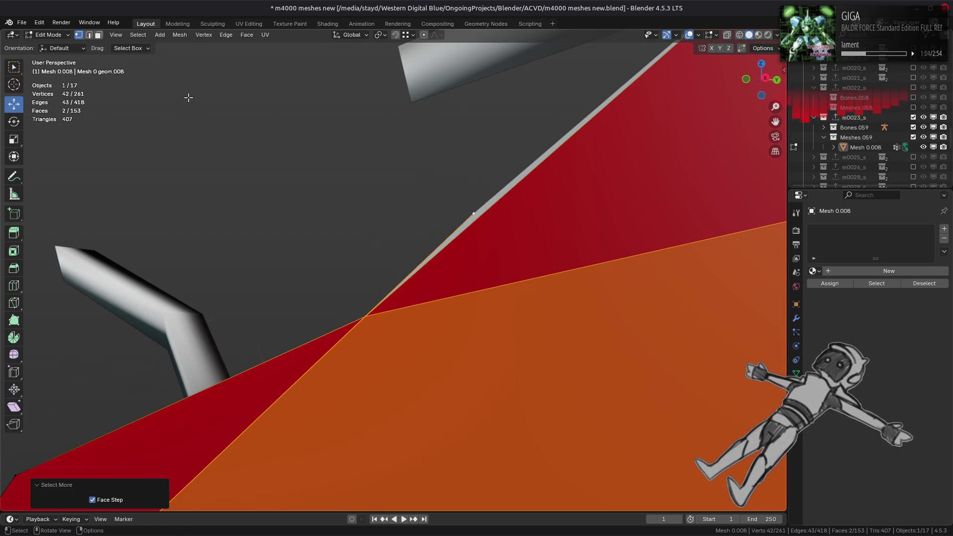
scroll(188, 98, down, 10)
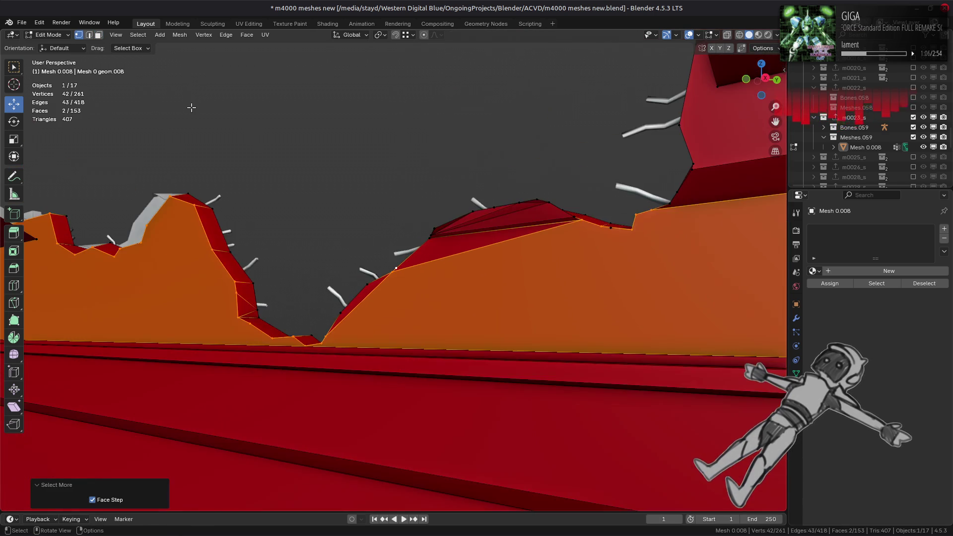
key(ctrl+z)
scroll(193, 119, up, 6)
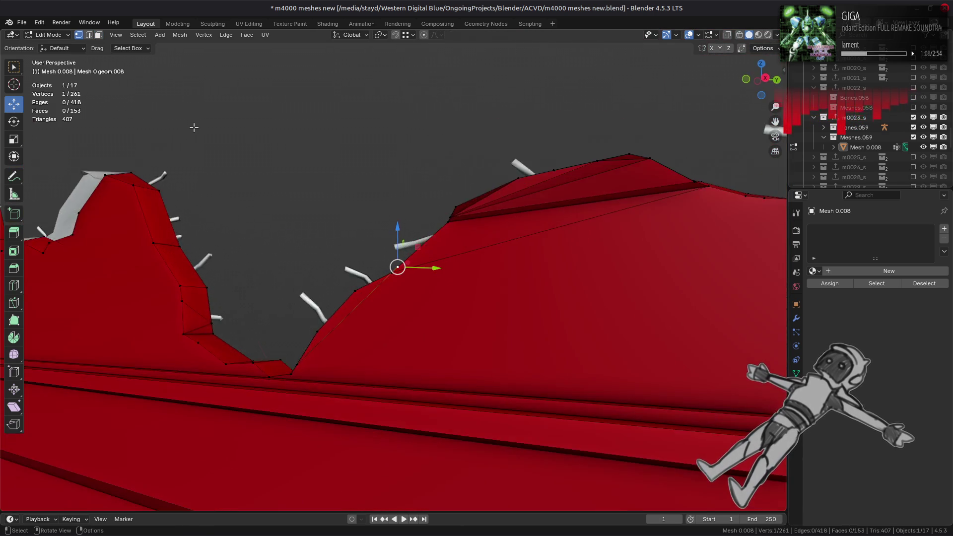
right_click(202, 273)
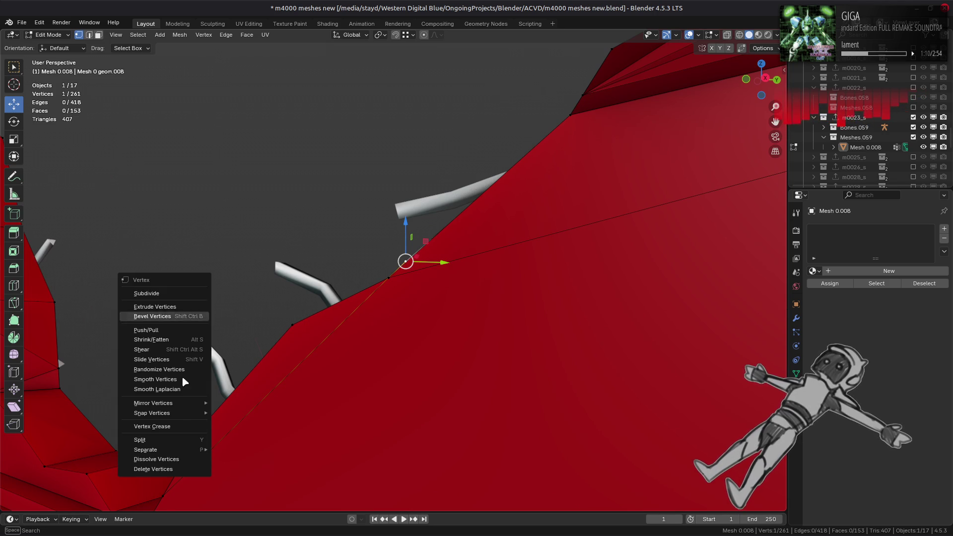
click(175, 469)
key(ctrl+z)
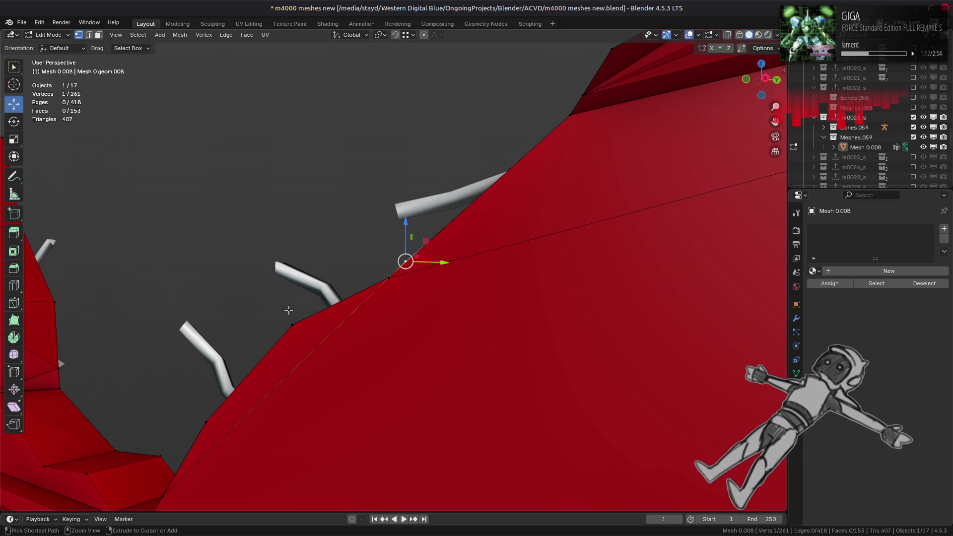
drag(396, 267, 306, 213)
key(3)
click(311, 278)
Dissolve the stray vertex on the red wall's rim
mouse_move(311, 278)
middle_down()
mouse_move(380, 293)
mouse_move(433, 287)
mouse_move(367, 313)
mouse_move(356, 299)
mouse_move(416, 338)
middle_up()
click(432, 319)
click(417, 335)
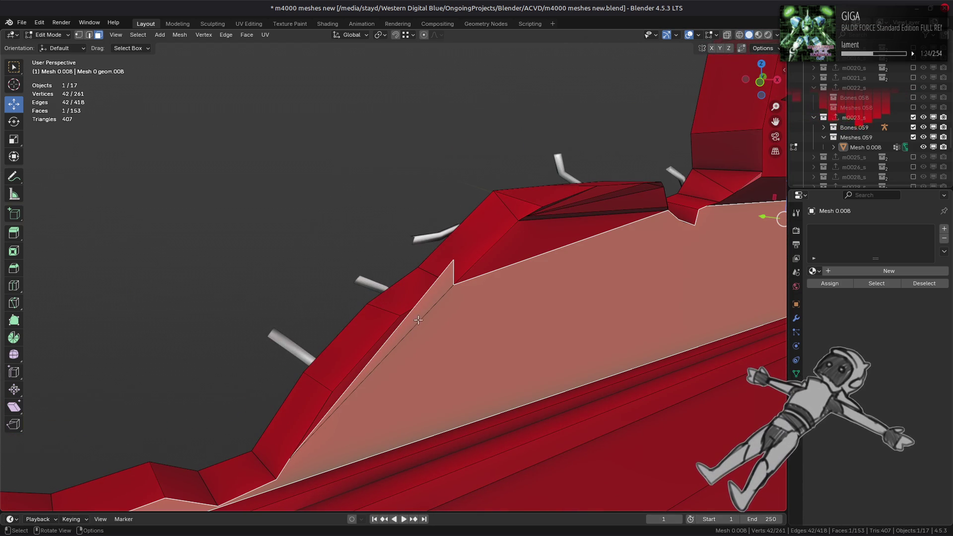
key(1)
click(453, 259)
right_click(453, 259)
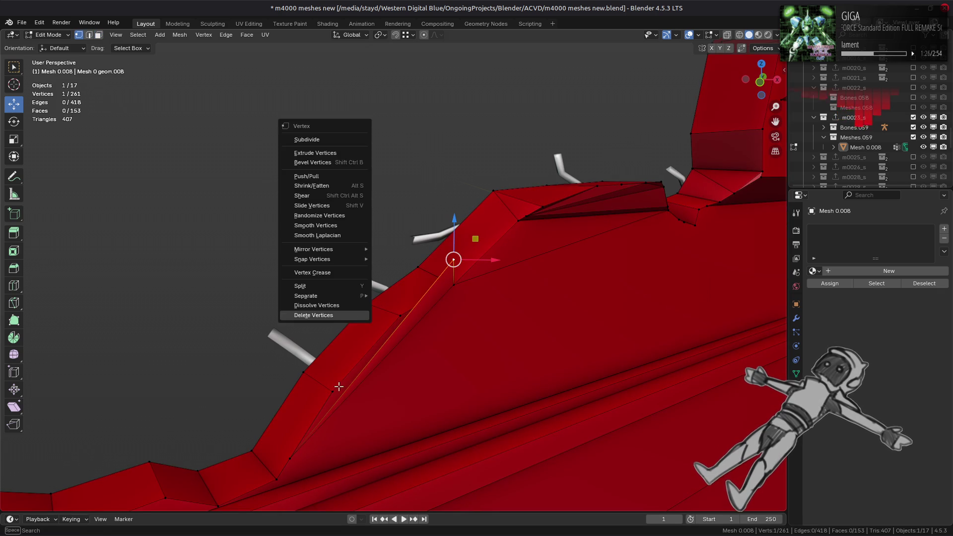
right_click(453, 260)
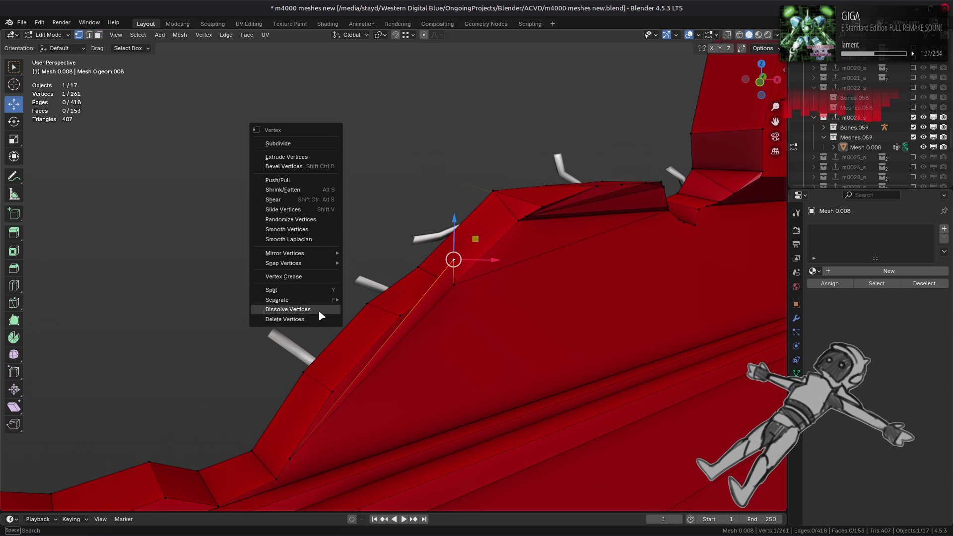
click(320, 309)
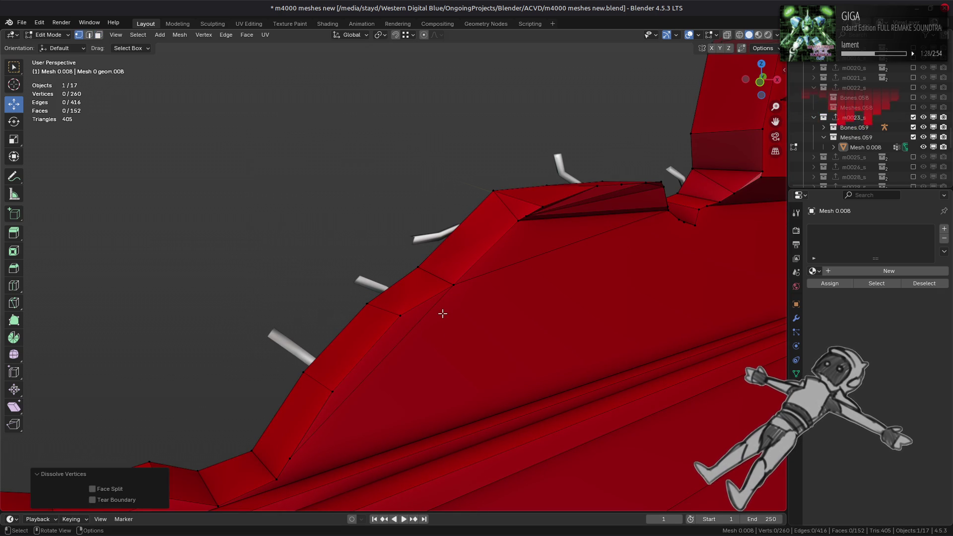
Dissolve the two extra sloped rim edges, leaving 259 vertices and 150 faces
key(3)
click(430, 319)
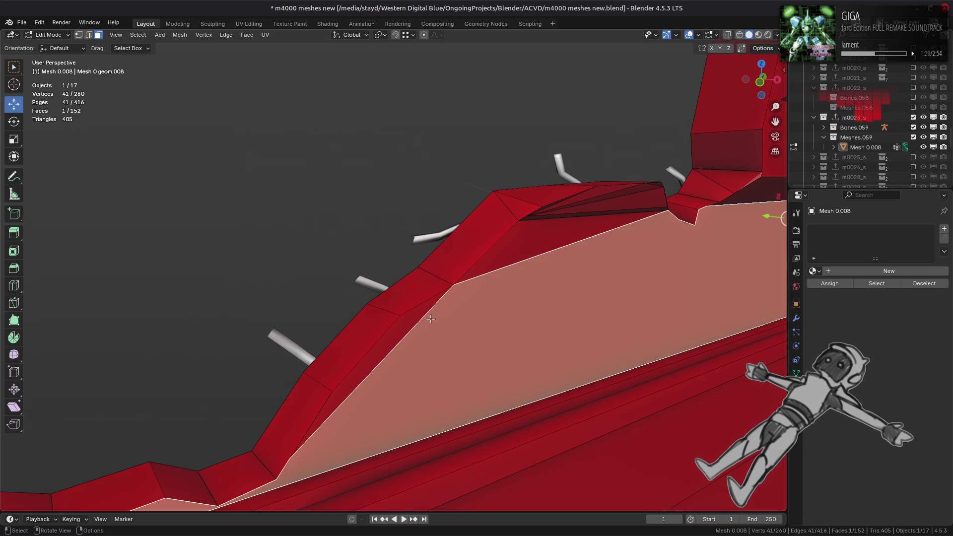
mouse_move(430, 319)
middle_down()
mouse_move(391, 299)
mouse_move(258, 291)
mouse_move(410, 304)
middle_up()
key(2)
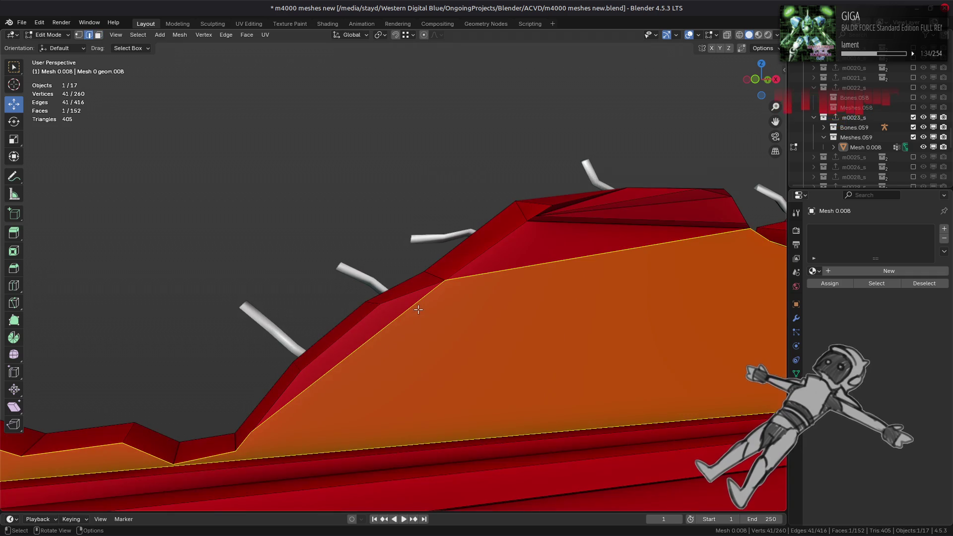
click(412, 306)
shift+click(470, 278)
right_click(386, 328)
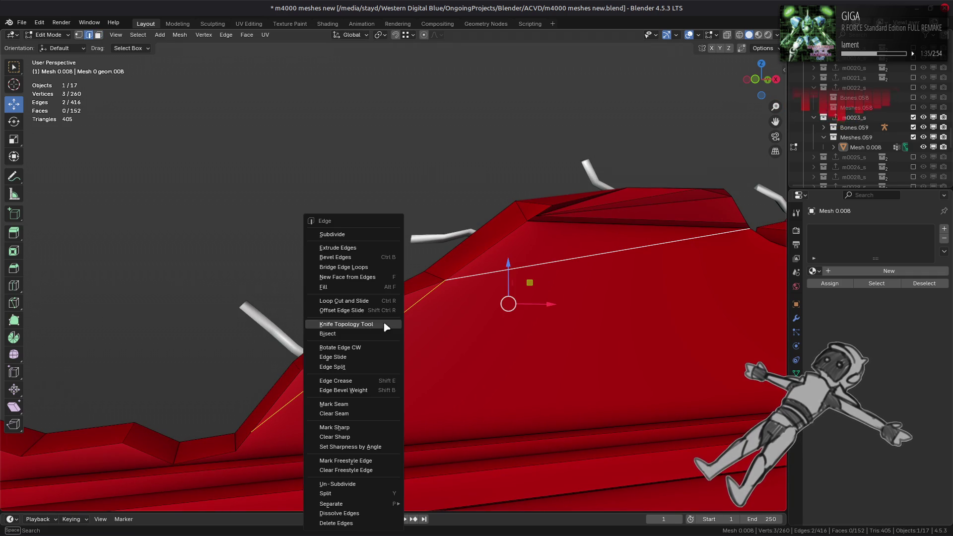
click(368, 514)
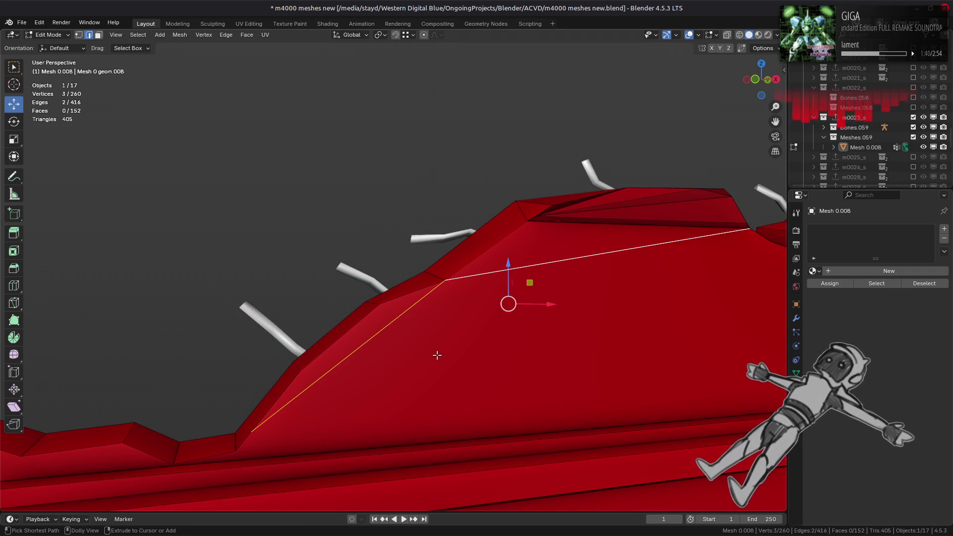
Select the entire mesh and return to vertex selection mode
key(ctrl+x)
mouse_move(498, 302)
middle_down()
mouse_move(238, 344)
mouse_move(366, 319)
middle_up()
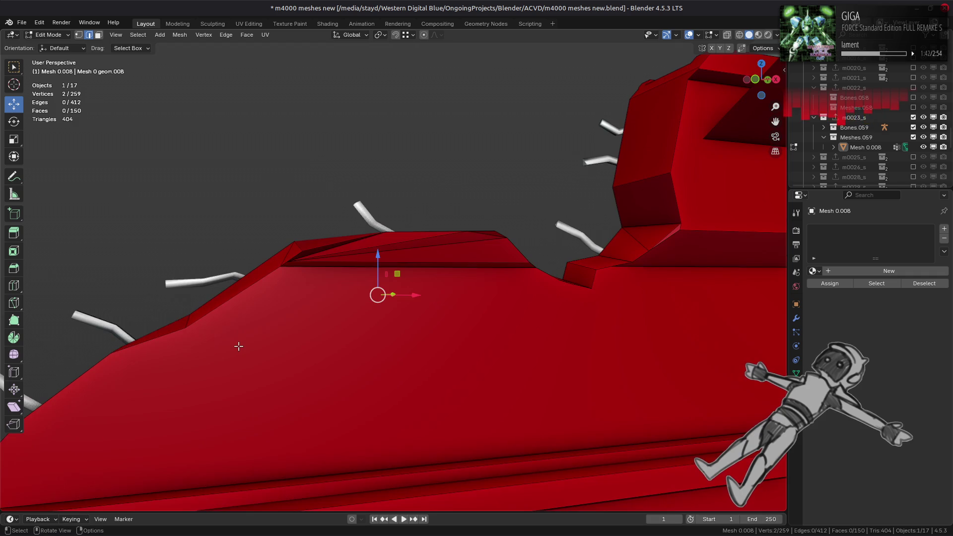
key(a)
key(1)
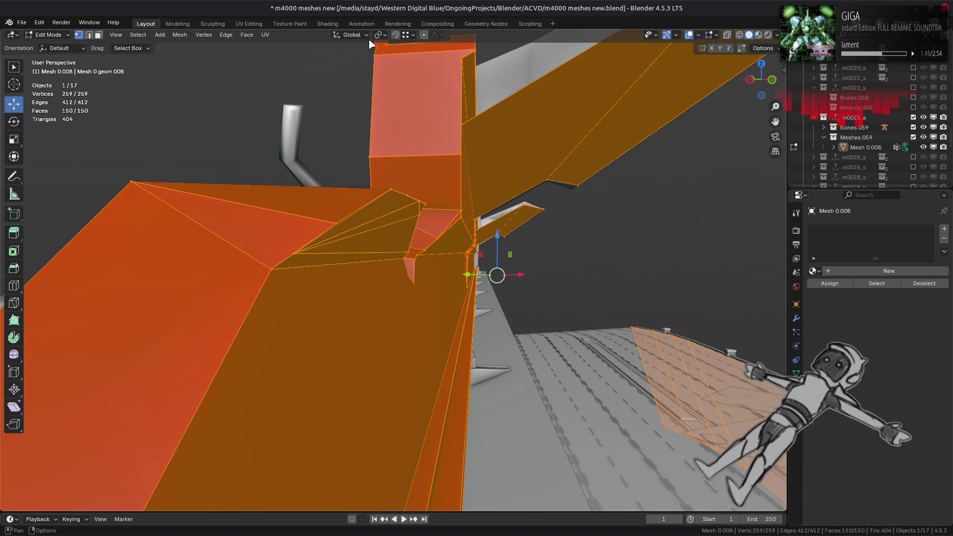
Use the 3D Cursor tool with its Surface Project orientation set to Geometry
middle_drag(356, 145, 254, 163)
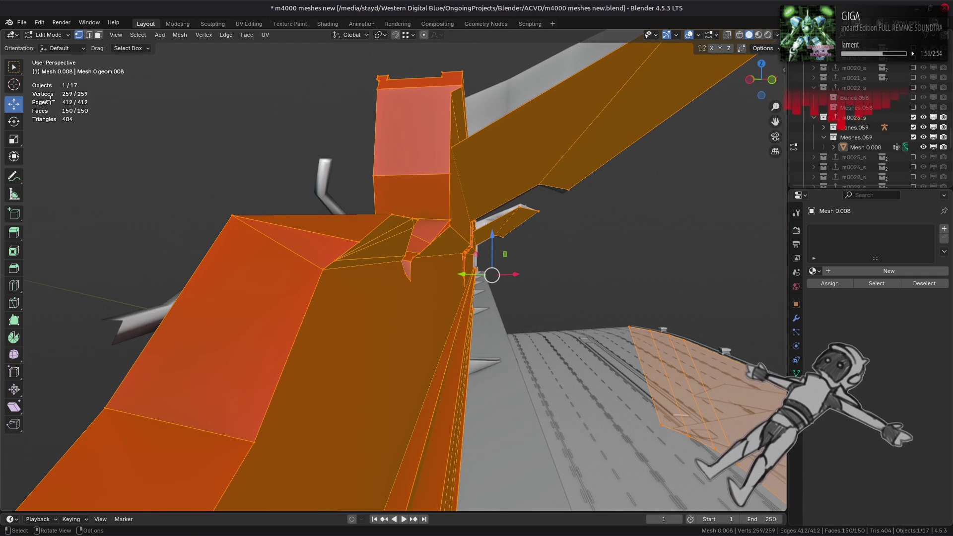
click(19, 92)
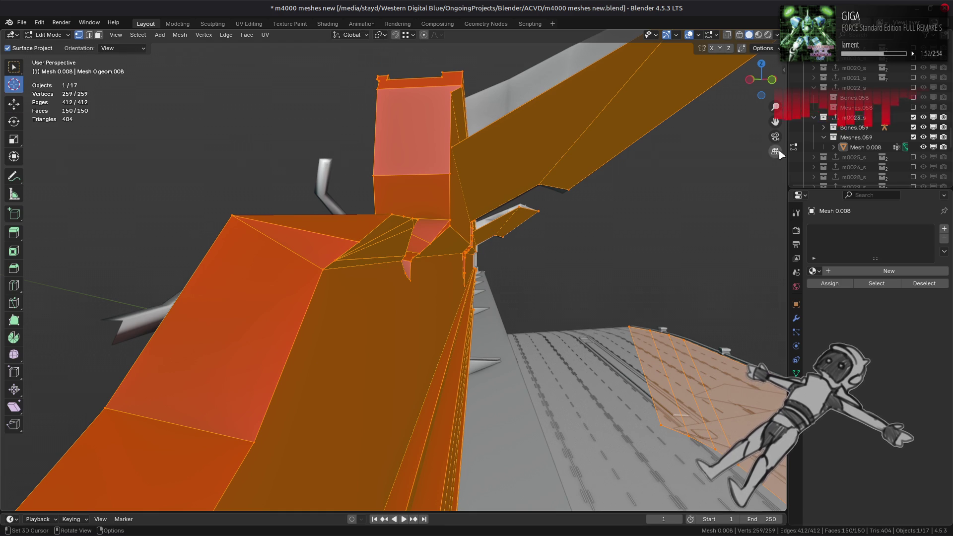
key(n)
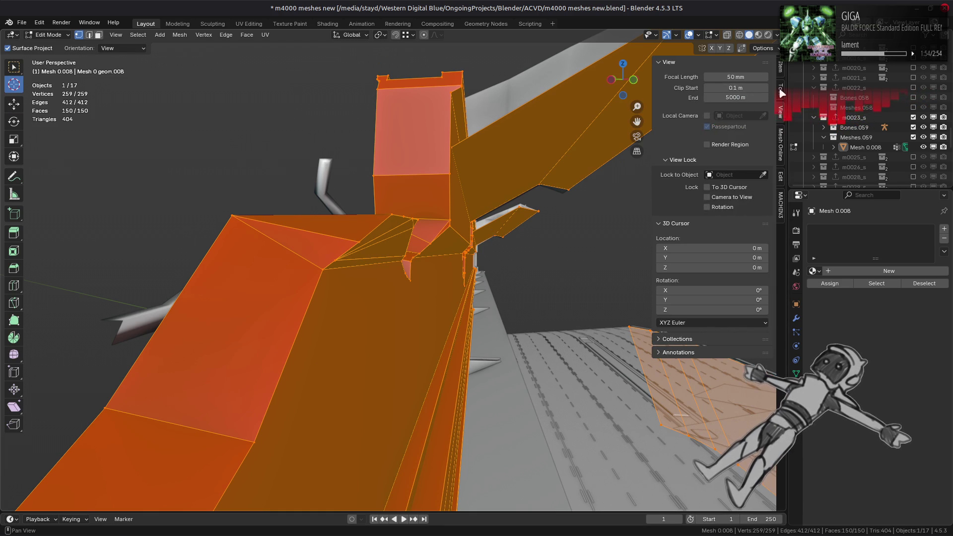
click(780, 92)
click(690, 120)
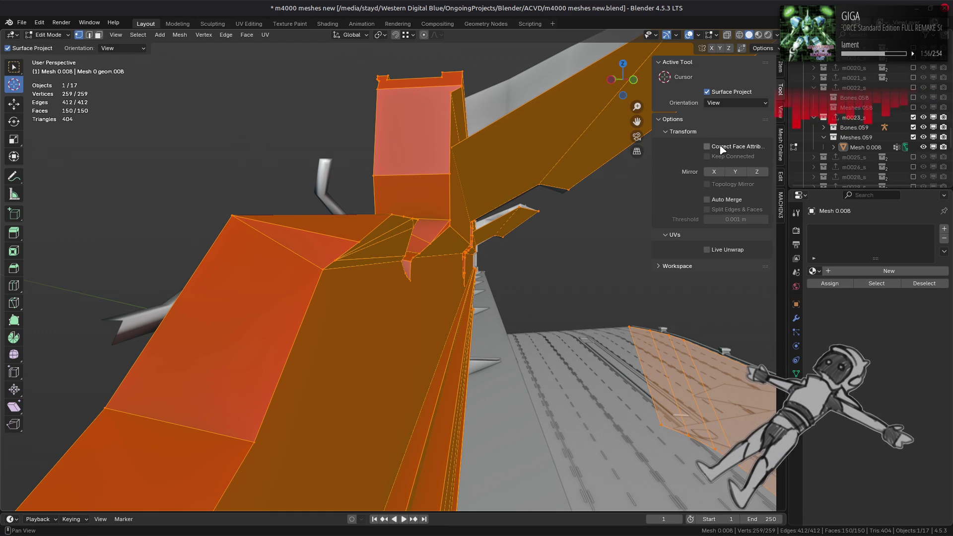
click(713, 103)
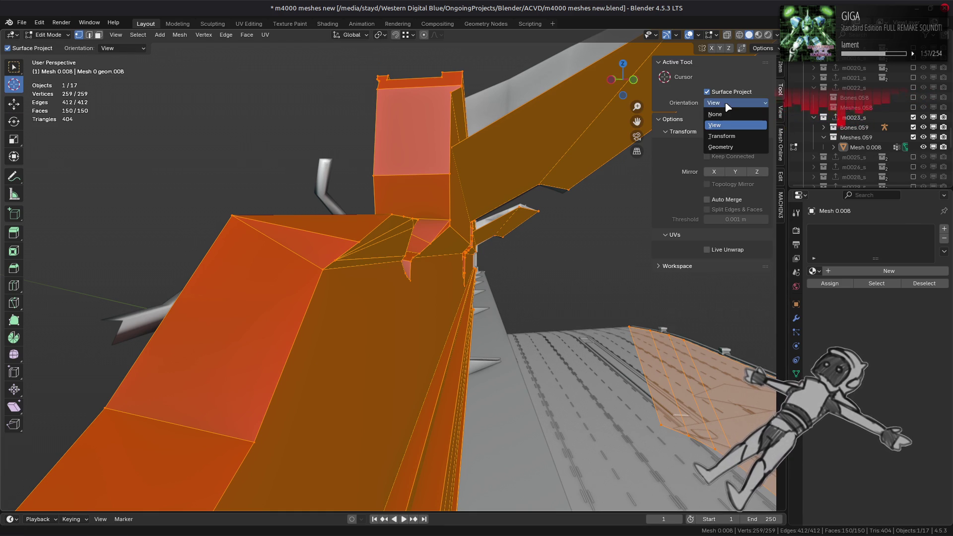
click(724, 148)
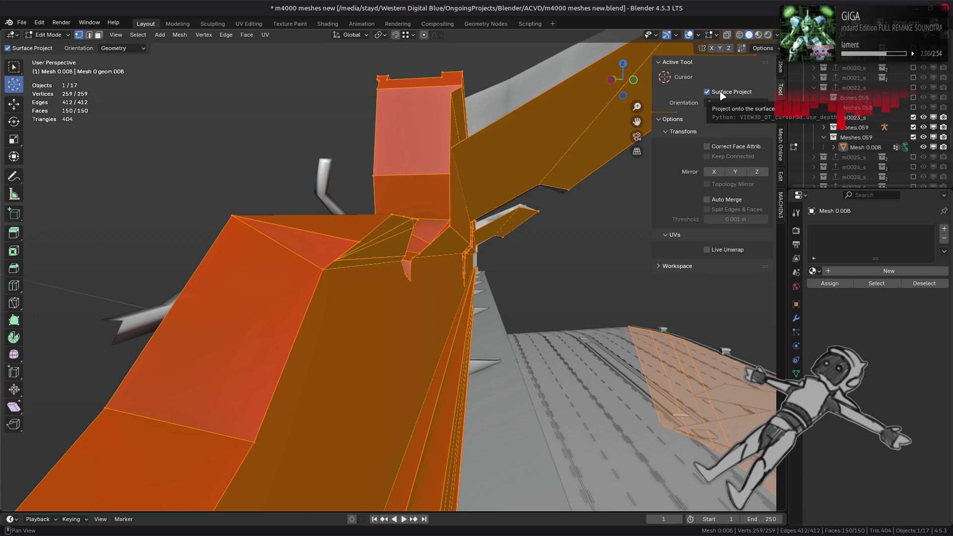
Place the 3D cursor on the red wall's surface, then return to the Move tool
mouse_move(457, 327)
middle_down()
mouse_move(454, 371)
mouse_move(411, 366)
mouse_move(389, 344)
mouse_move(448, 370)
mouse_move(429, 401)
middle_up()
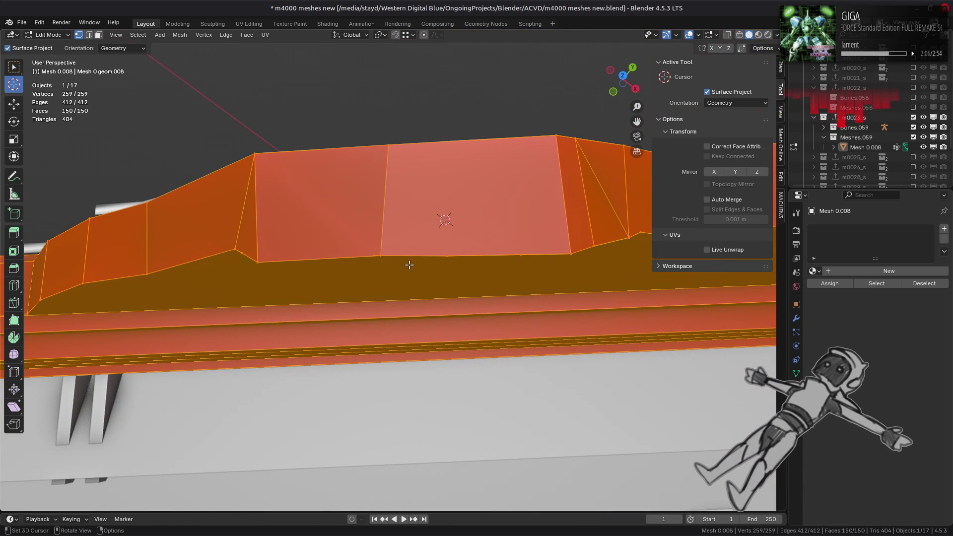
middle_drag(370, 281, 481, 399)
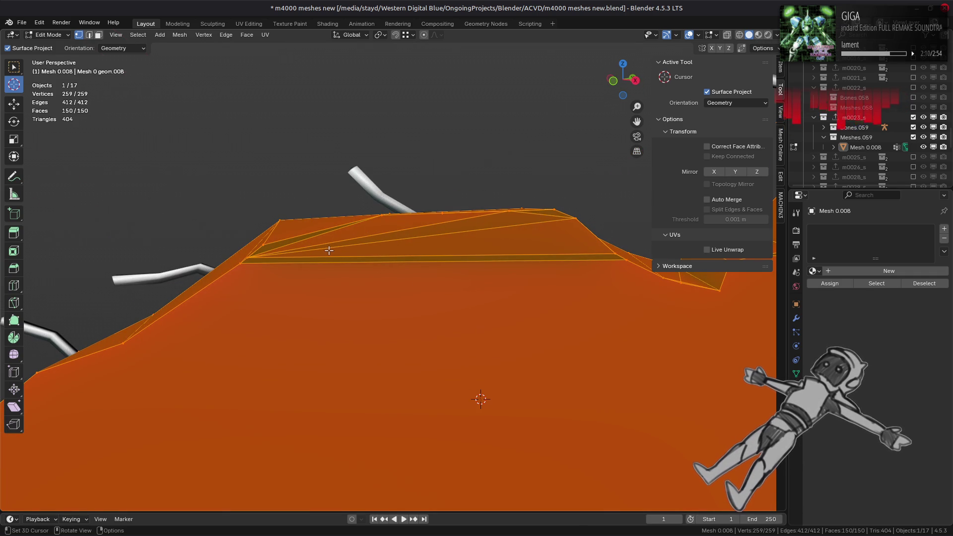
key(n)
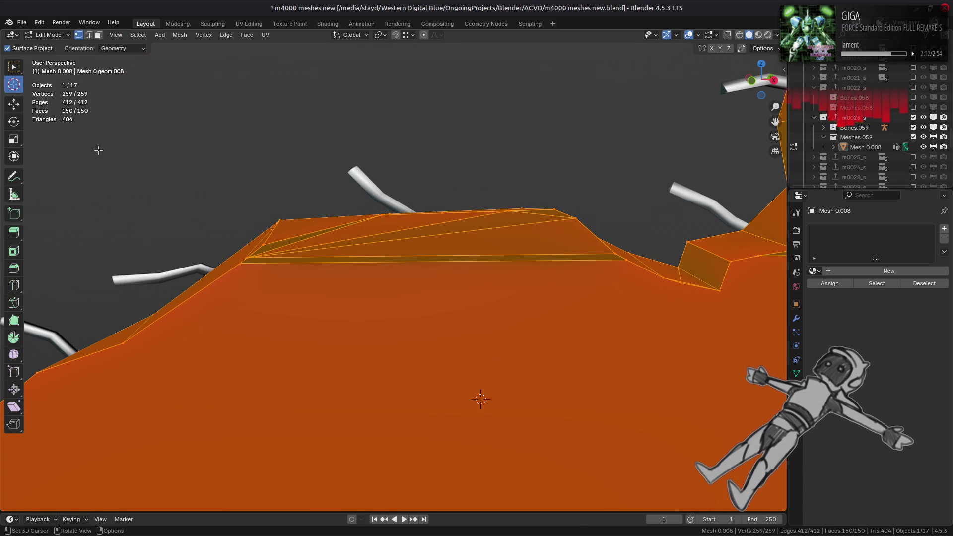
click(9, 111)
Set transform orientation to 3D Cursor, snapping to Face, and select a rim vertex
click(347, 35)
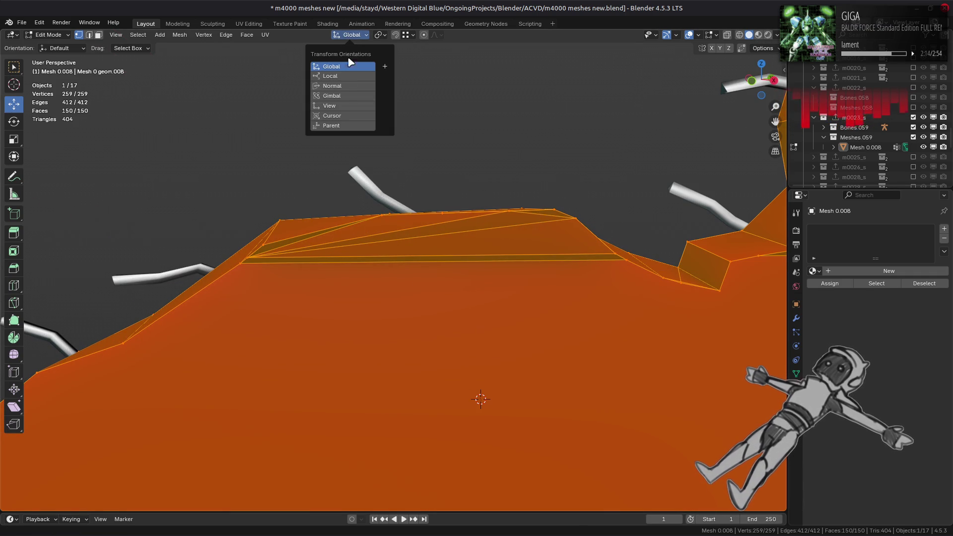
click(322, 117)
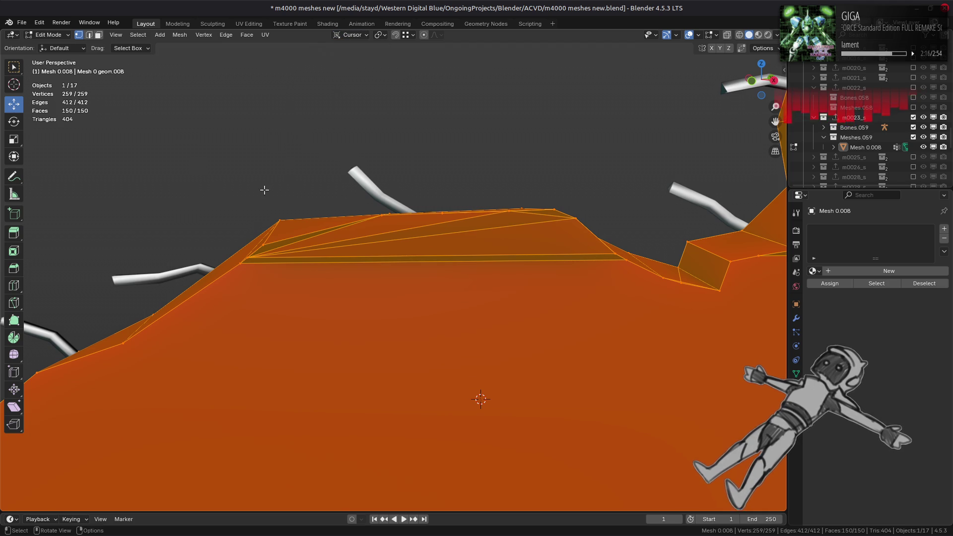
middle_drag(318, 199, 306, 248)
click(304, 250)
mouse_move(394, 95)
middle_down()
mouse_move(393, 213)
mouse_move(419, 266)
middle_up()
click(409, 36)
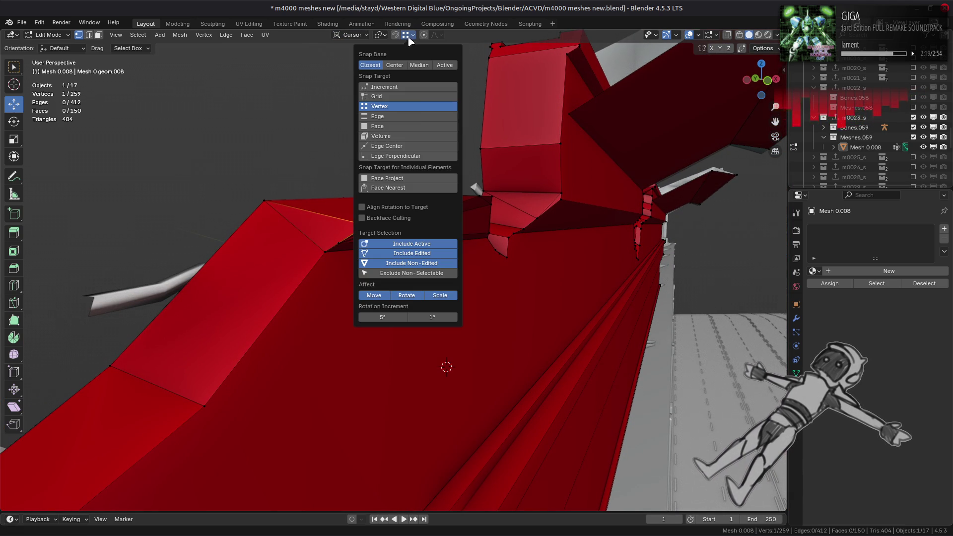
click(412, 126)
Lower the selected rim vertex 0.30045 m along Z
middle_drag(403, 242, 407, 305)
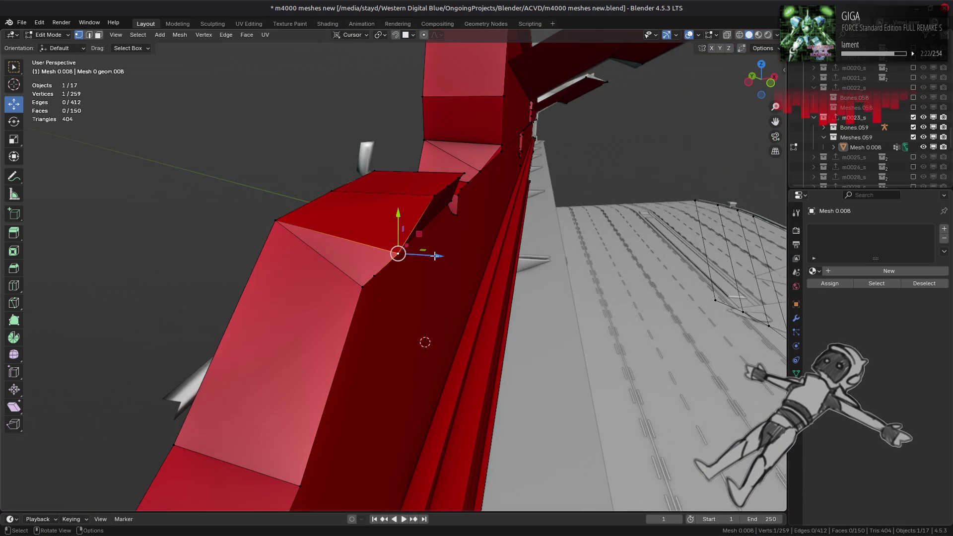
key(g)
key(z)
click(441, 293)
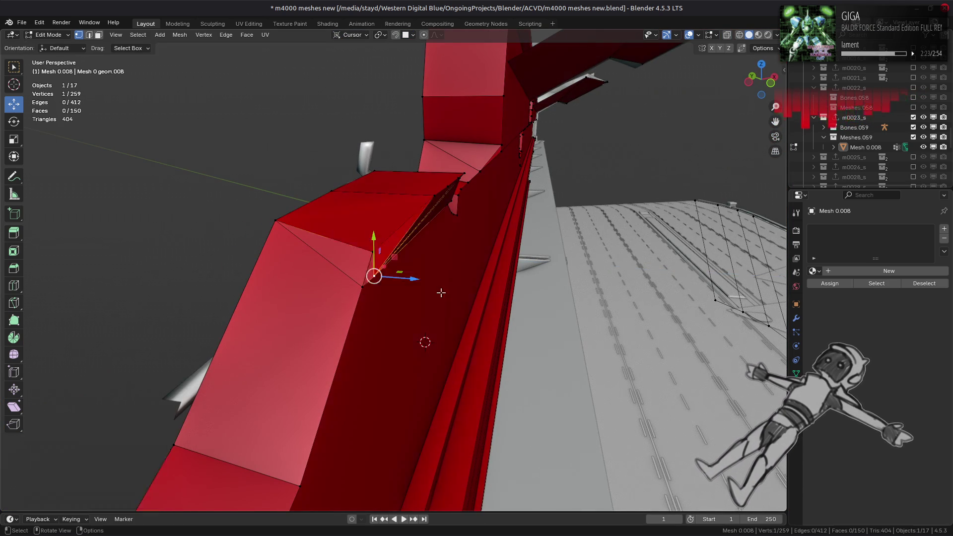
key(g)
key(z)
click(401, 291)
mouse_move(401, 292)
middle_down()
mouse_move(390, 219)
mouse_move(423, 231)
middle_up()
key(ctrl+z)
key(g)
key(z)
click(472, 215)
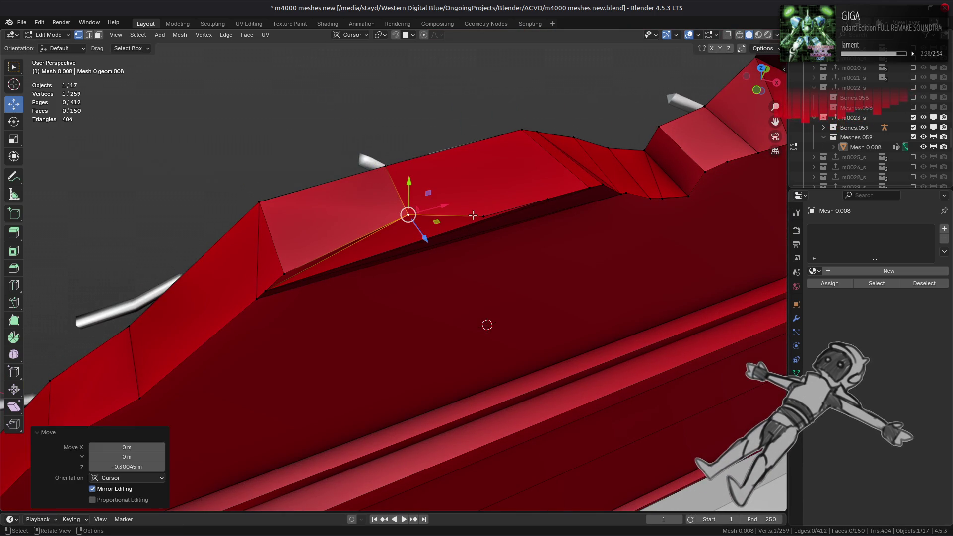
Raise the adjacent notch vertex along Z up to the rim
click(483, 217)
key(g)
key(z)
click(531, 219)
click(547, 200)
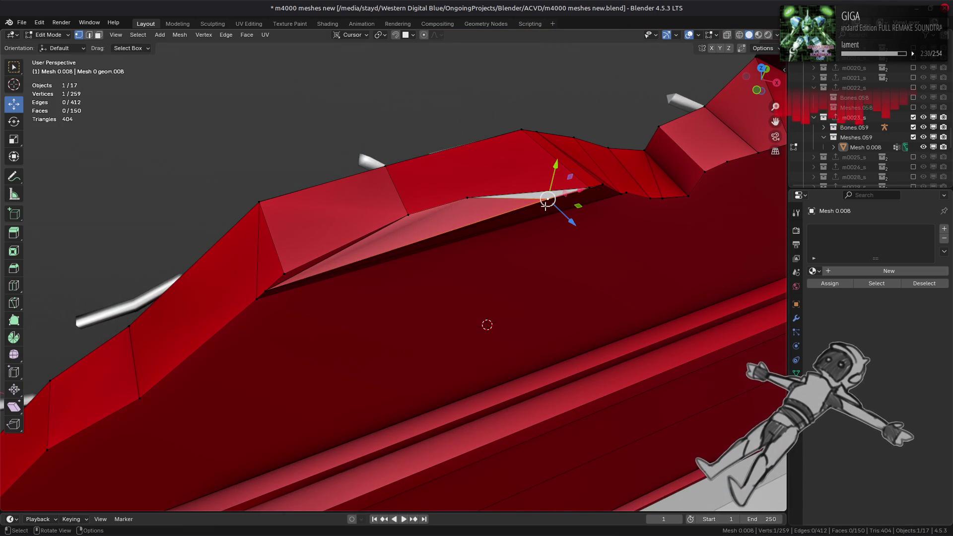
mouse_move(546, 205)
middle_down()
mouse_move(536, 243)
mouse_move(412, 256)
mouse_move(407, 247)
mouse_move(516, 243)
middle_up()
Fill the hole in the rim with a new face from its boundary edges
key(2)
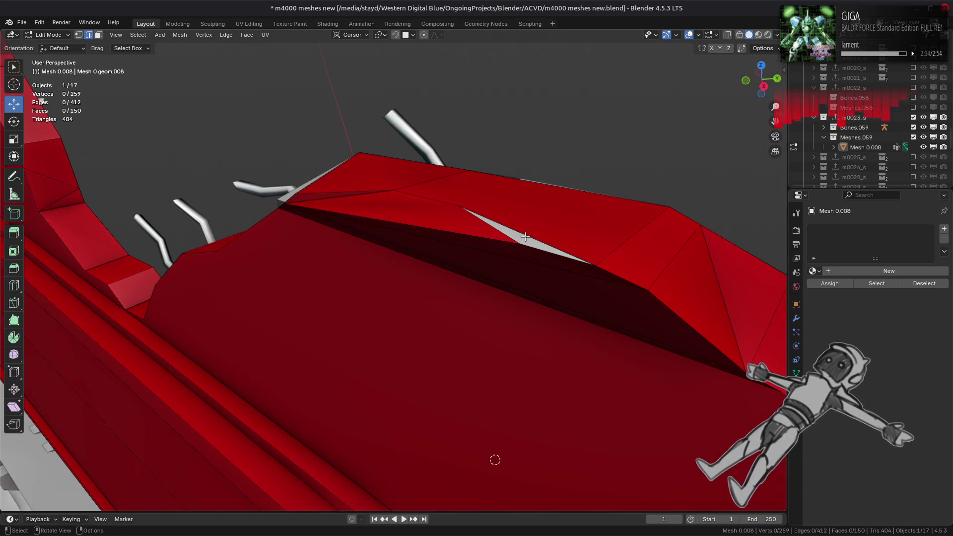
alt+click(525, 236)
key(f)
key(alt+a)
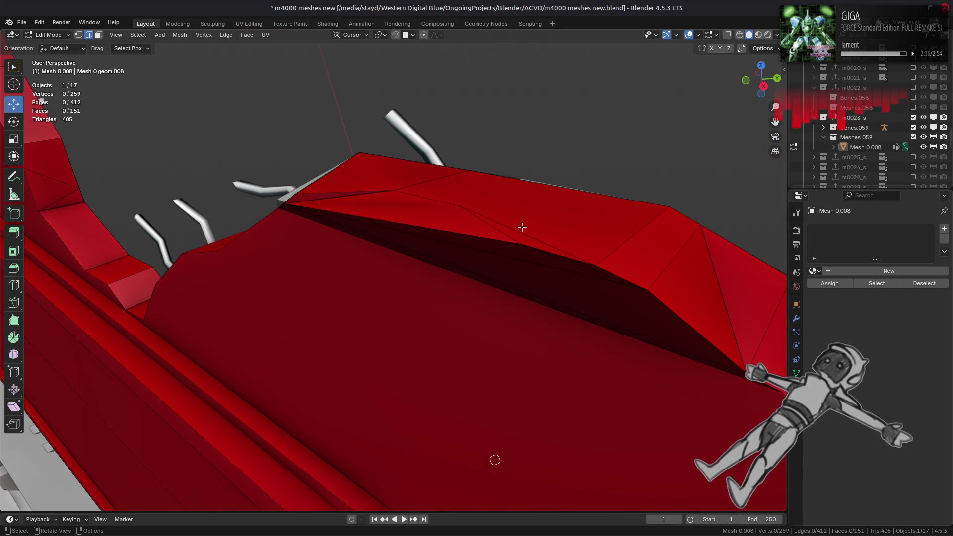
click(522, 227)
right_click(376, 262)
click(353, 508)
Dissolve the stray edges left on the rim
key(1)
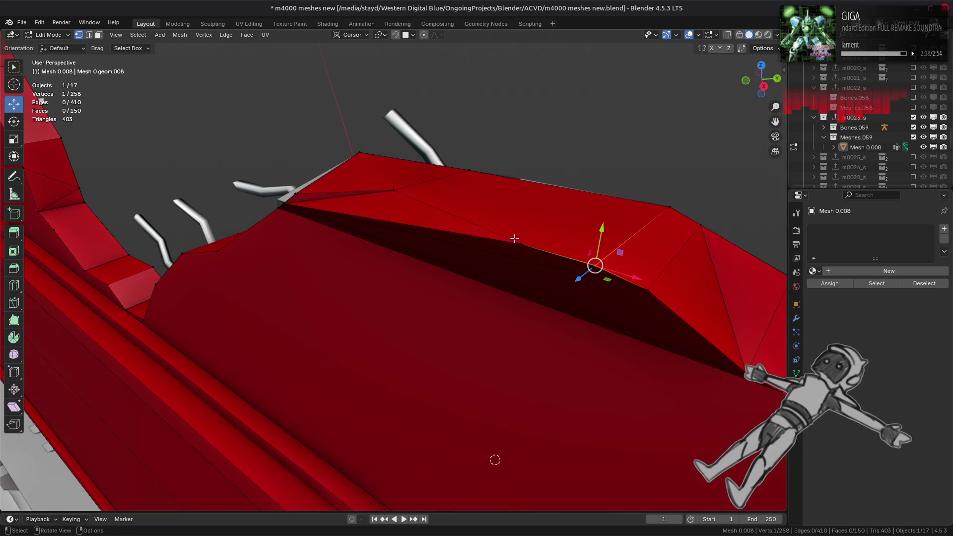
key(ctrl+z)
middle_drag(453, 256, 448, 260)
key(ctrl+z)
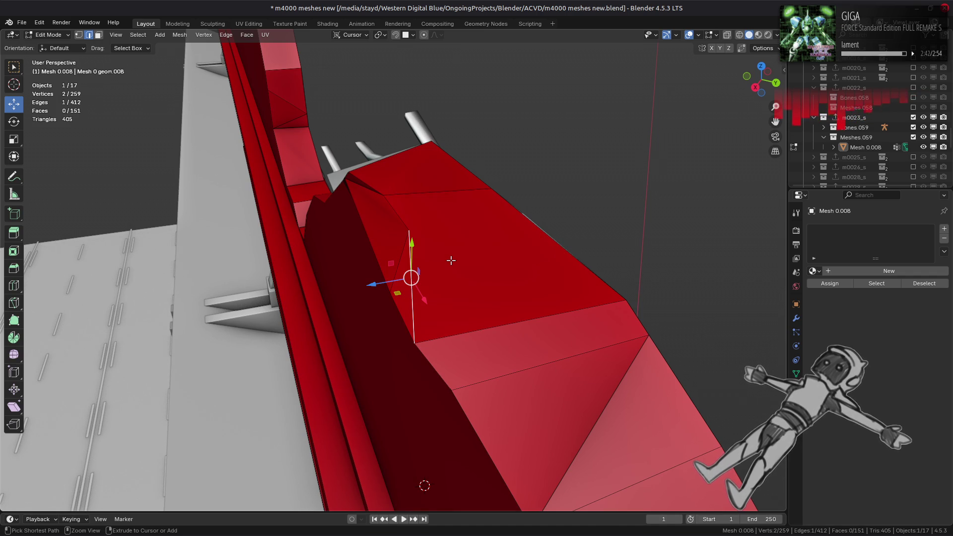
right_click(387, 288)
mouse_move(397, 290)
click(446, 300)
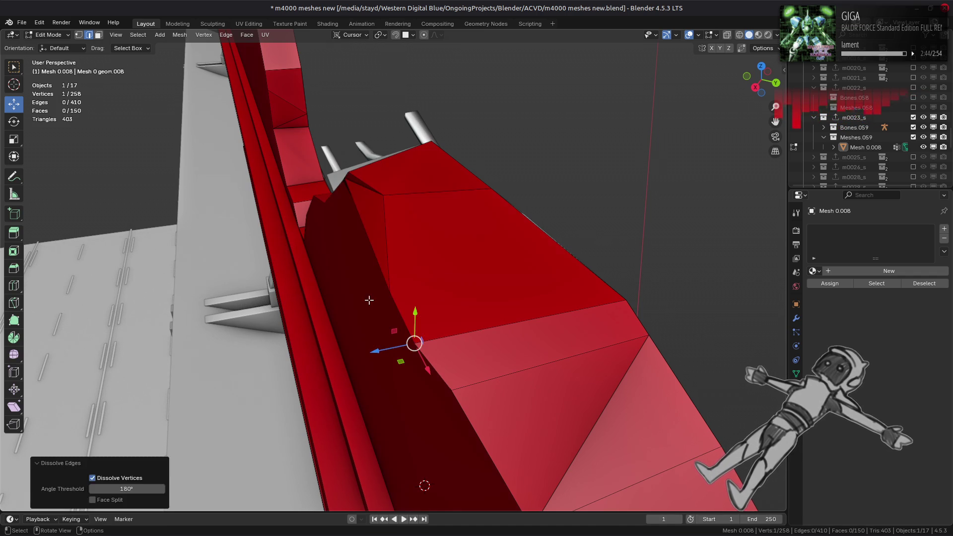
click(366, 313)
key(ctrl+z)
key(ctrl+z)
right_click(319, 395)
click(319, 395)
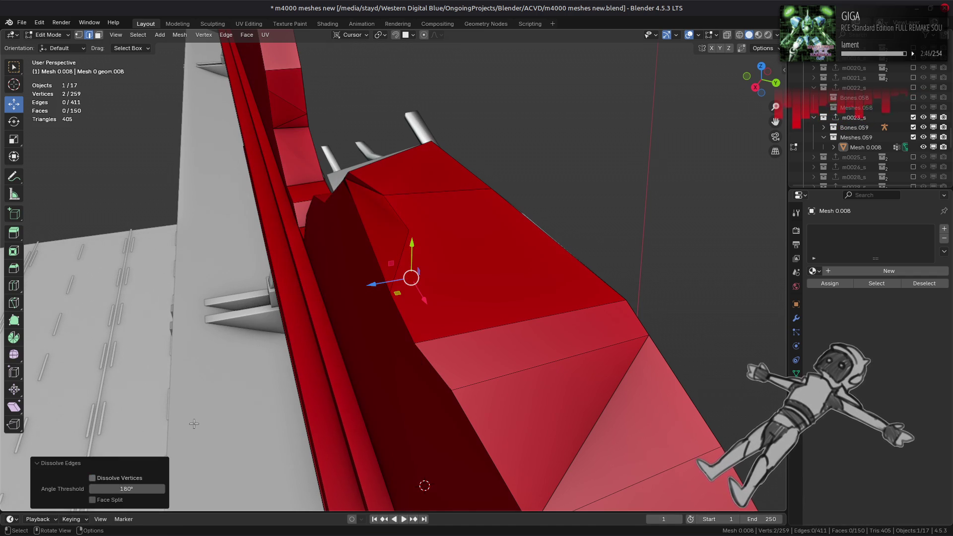
Lower another rim vertex about 0.38 m along Z
key(1)
click(389, 291)
key(g)
key(z)
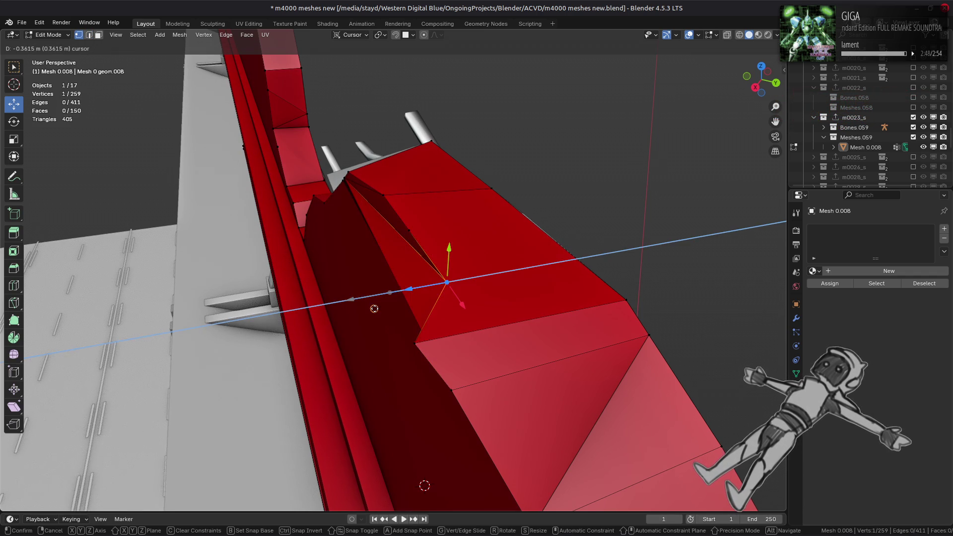
click(408, 332)
key(g)
key(z)
click(450, 332)
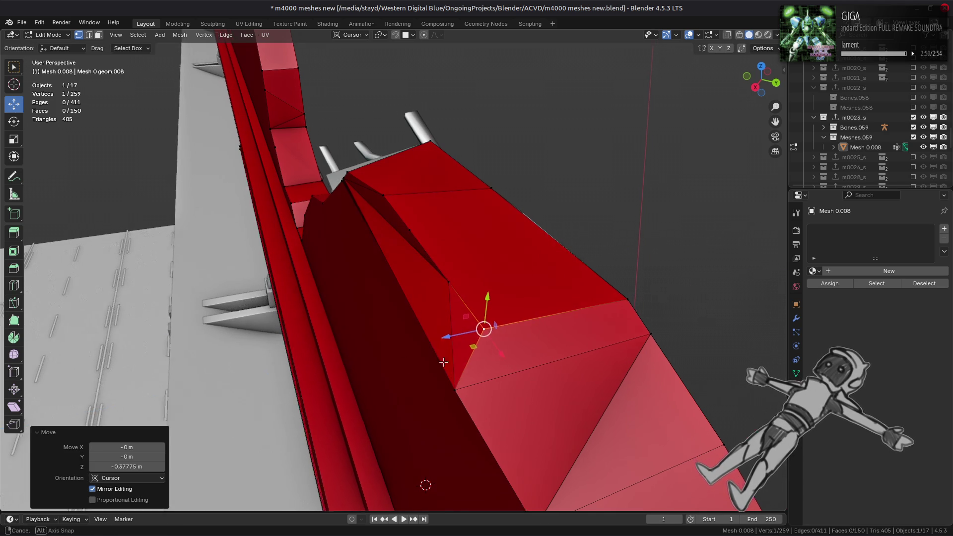
mouse_move(449, 331)
middle_down()
mouse_move(354, 370)
mouse_move(380, 350)
middle_up()
mouse_move(456, 326)
middle_down()
mouse_move(520, 276)
mouse_move(393, 314)
mouse_move(355, 266)
middle_up()
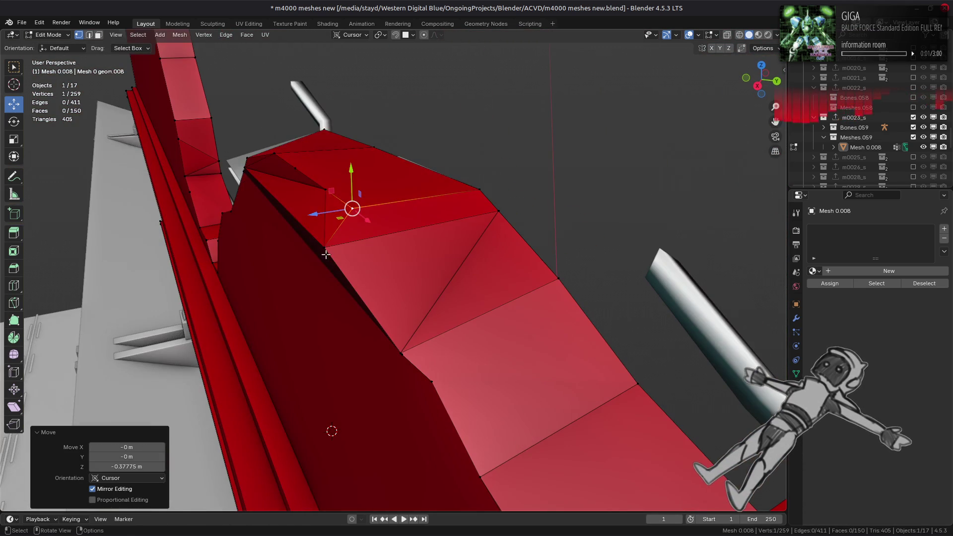
Reposition the vertex at the rim notch
key(g)
key(z)
scroll(413, 354, up, 5)
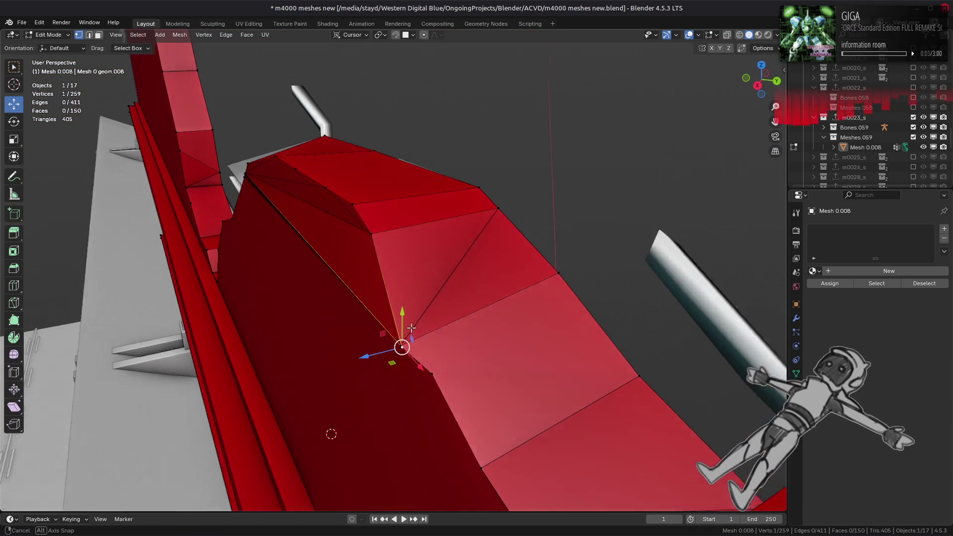
click(437, 254)
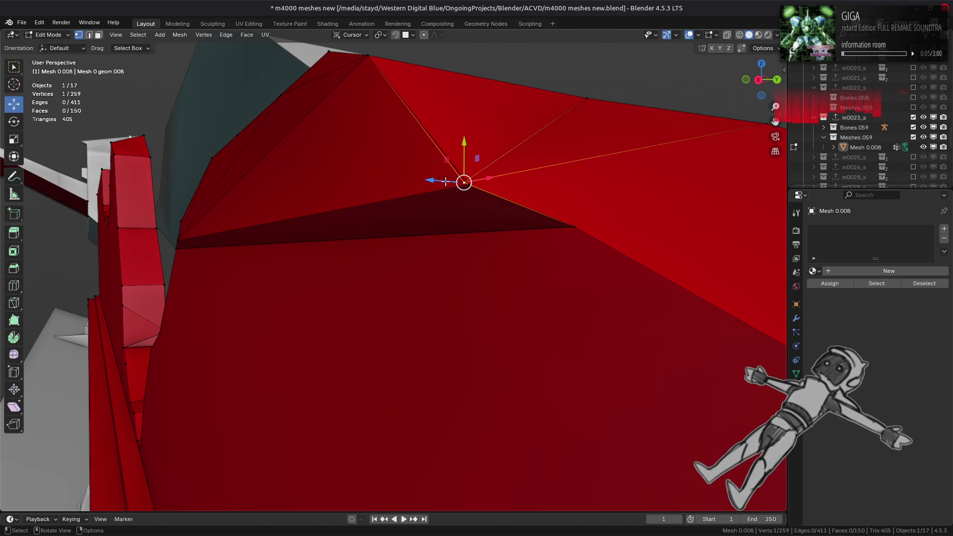
key(g)
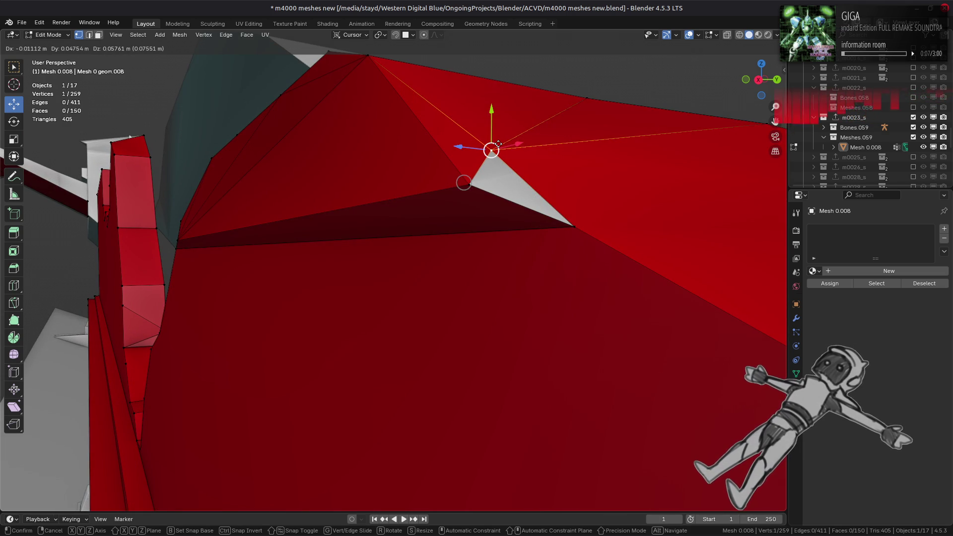
click(497, 144)
Merge the overlapping notch vertices by distance, bringing the mesh to 258 vertices
key(g)
click(442, 206)
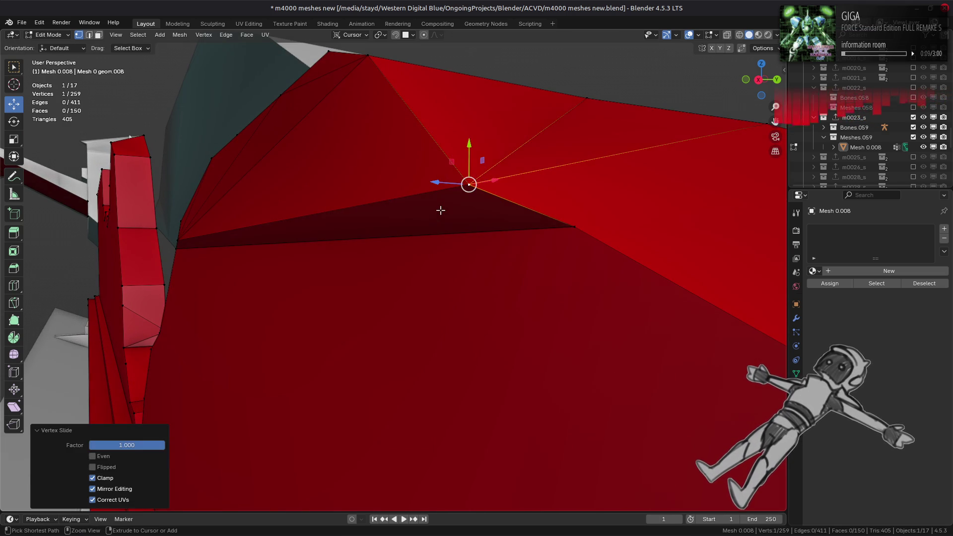
key(ctrl+KP_Add)
right_click(444, 214)
mouse_move(447, 390)
click(511, 446)
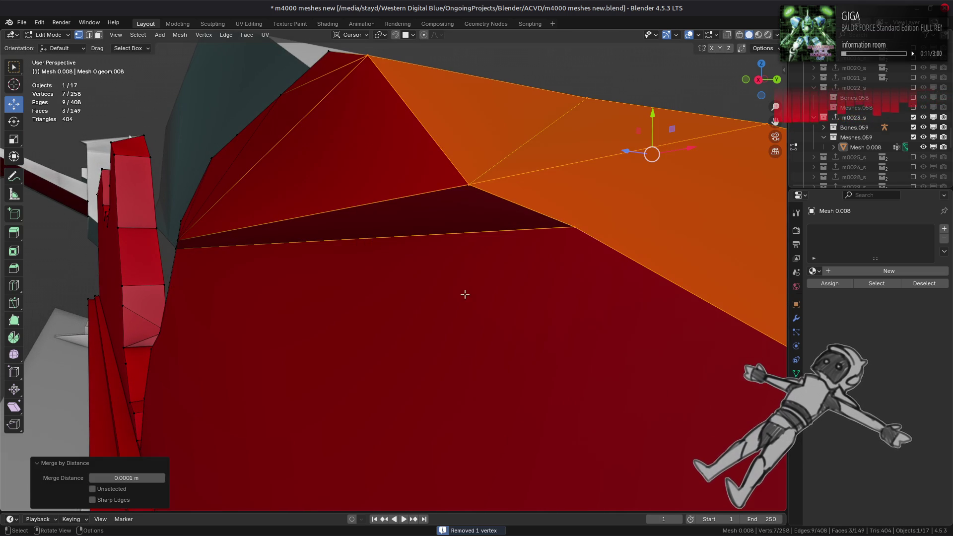
Lower the remaining notch vertex -0.080265 m along cursor Z
click(462, 175)
key(g)
key(z)
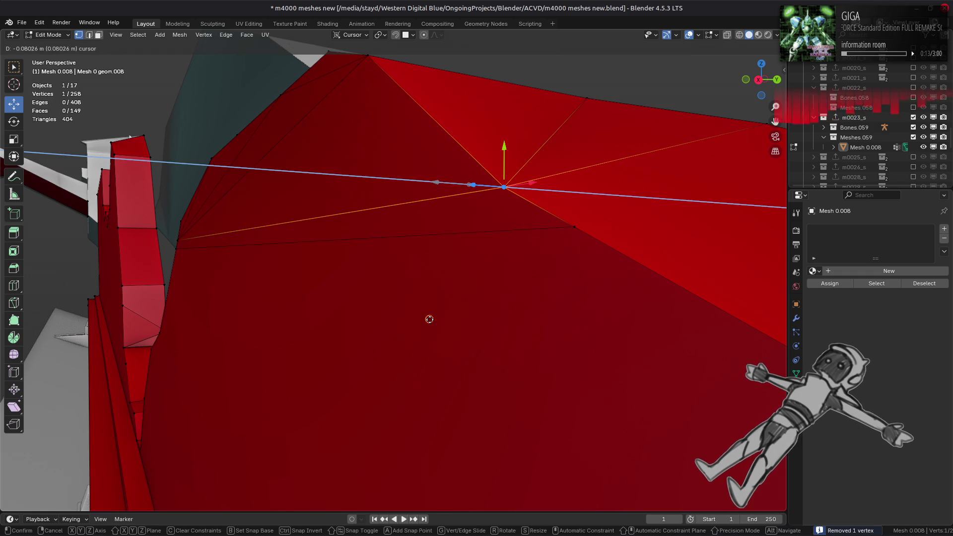
click(389, 273)
mouse_move(389, 272)
middle_down()
mouse_move(397, 251)
mouse_move(276, 251)
mouse_move(385, 230)
mouse_move(371, 264)
mouse_move(378, 218)
mouse_move(391, 230)
mouse_move(323, 222)
mouse_move(392, 253)
middle_up()
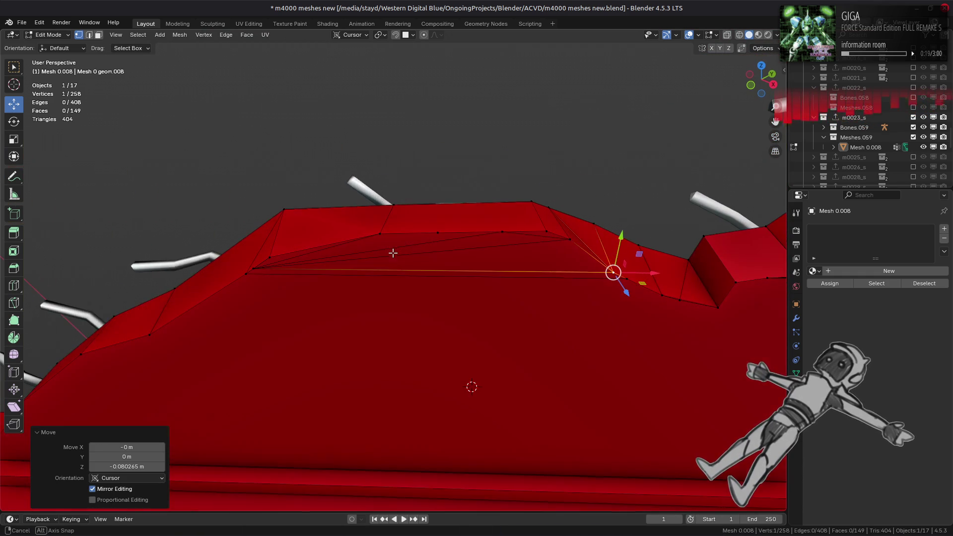
Dissolve two redundant rim vertices and join the rim-corner vertex with a new edge (J)
click(437, 231)
ctrl+click(502, 232)
right_click(330, 310)
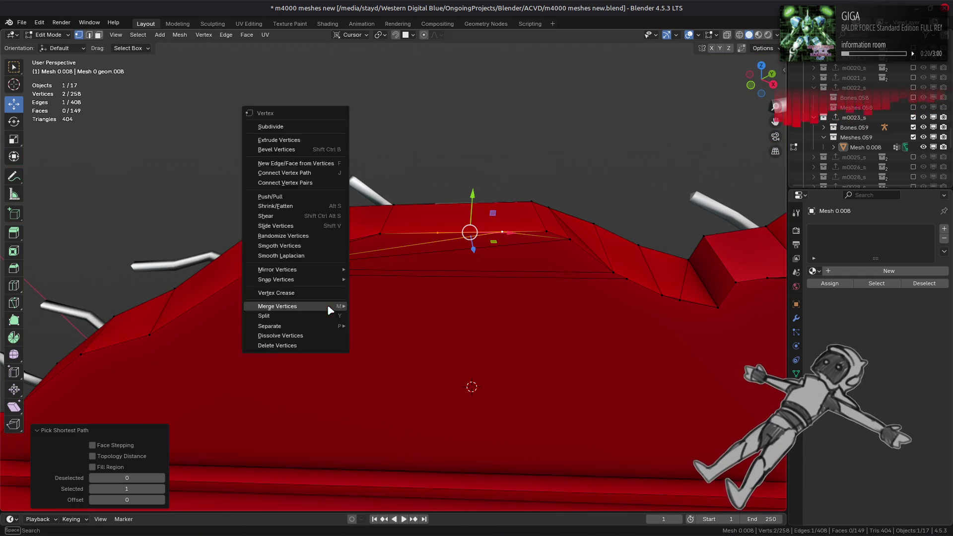
click(317, 337)
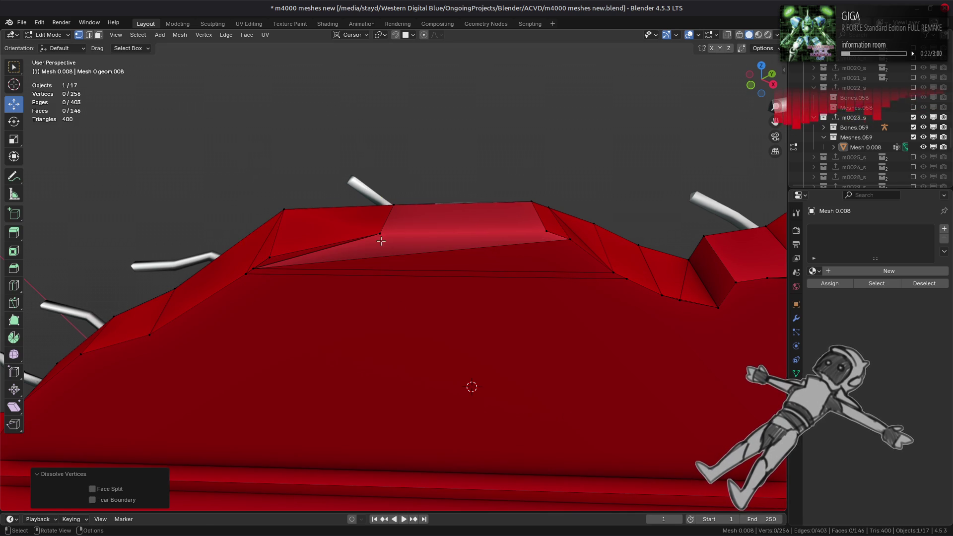
click(381, 242)
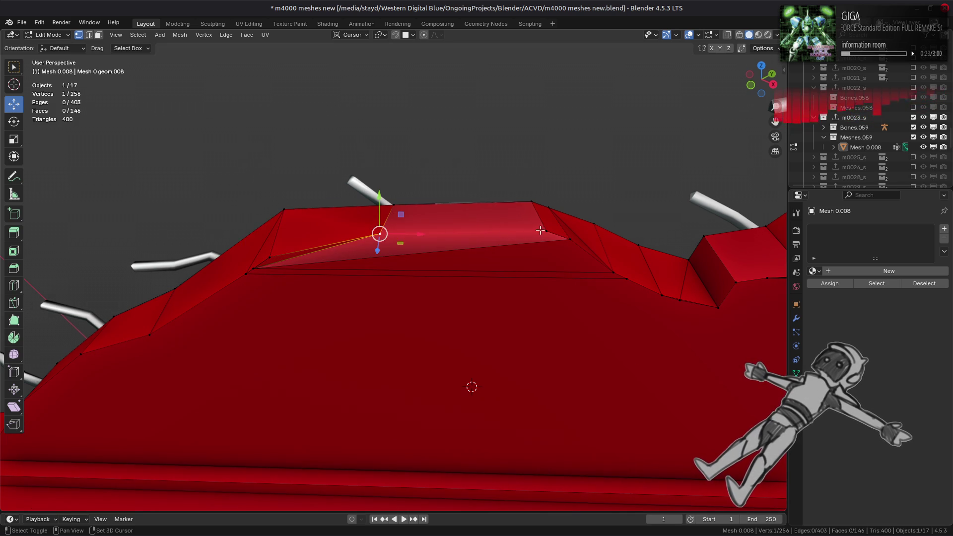
key(j)
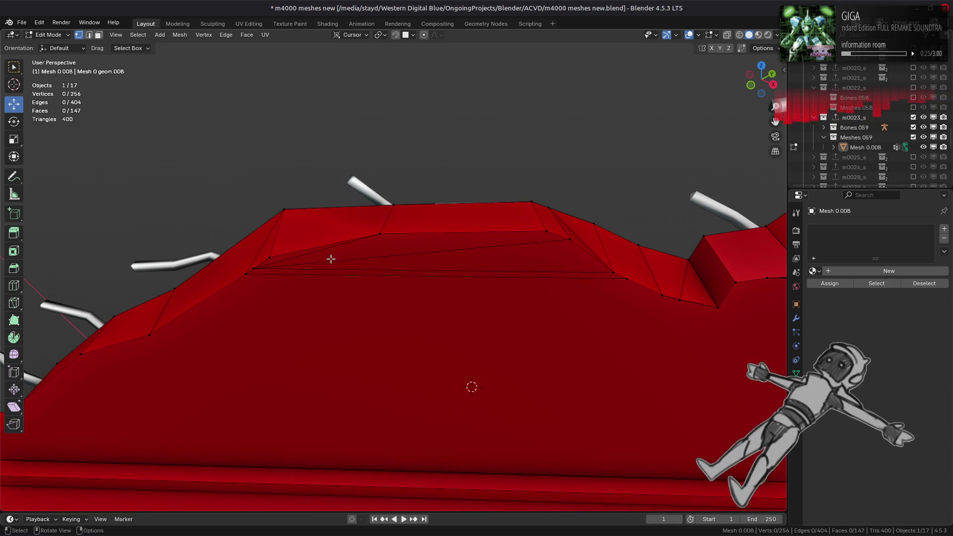
Dissolve the stray and redundant edges around the wall's rim
middle_drag(323, 255, 391, 234)
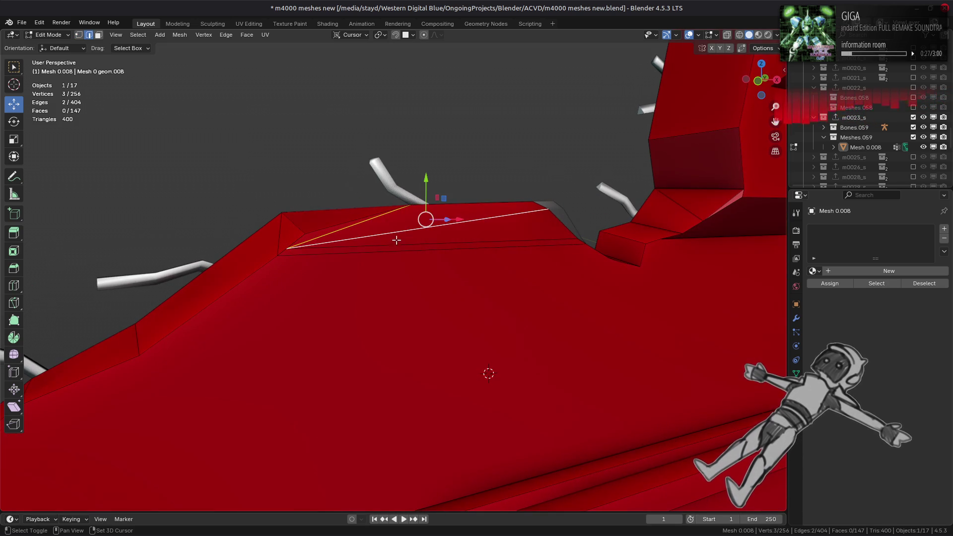
key(ctrl+e)
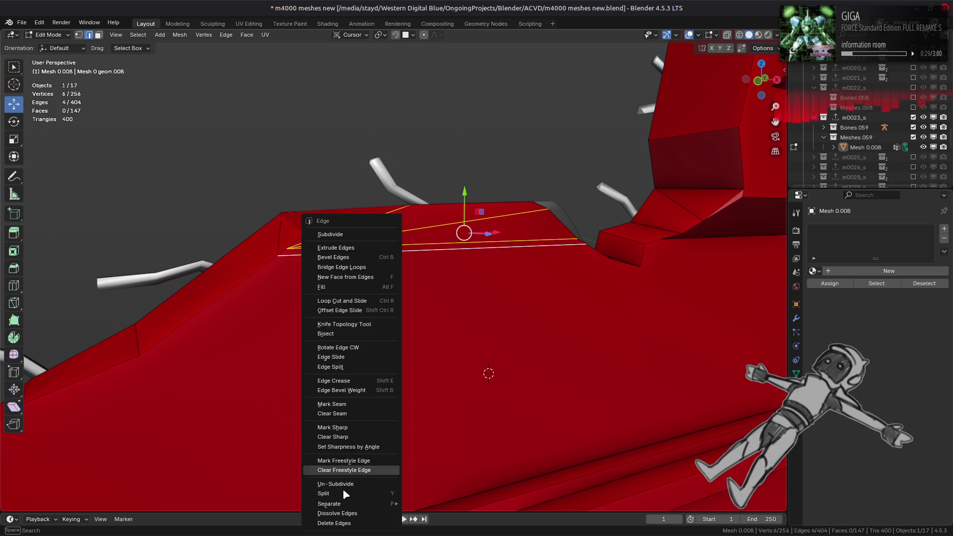
mouse_move(556, 260)
middle_down()
mouse_move(467, 262)
mouse_move(496, 260)
mouse_move(479, 263)
middle_up()
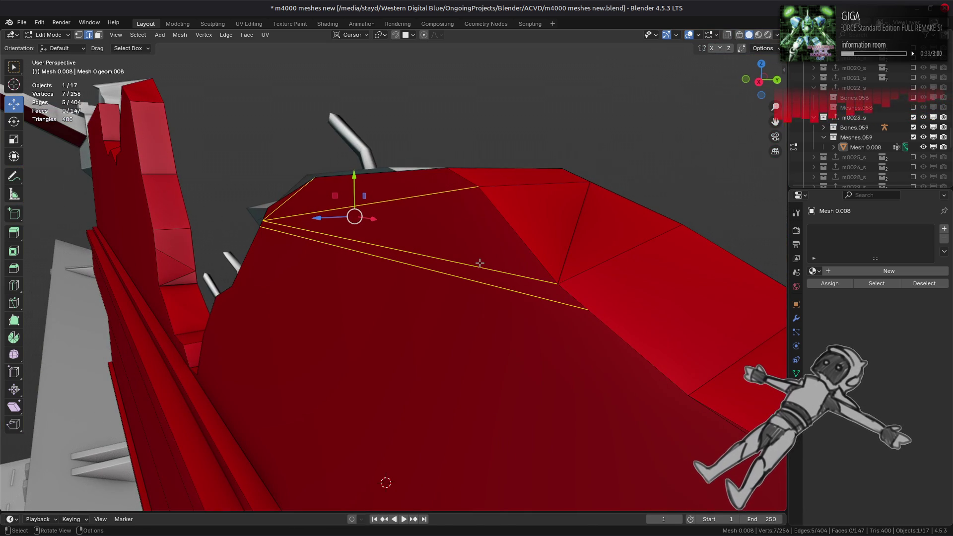
key(ctrl+e)
click(440, 513)
click(565, 259)
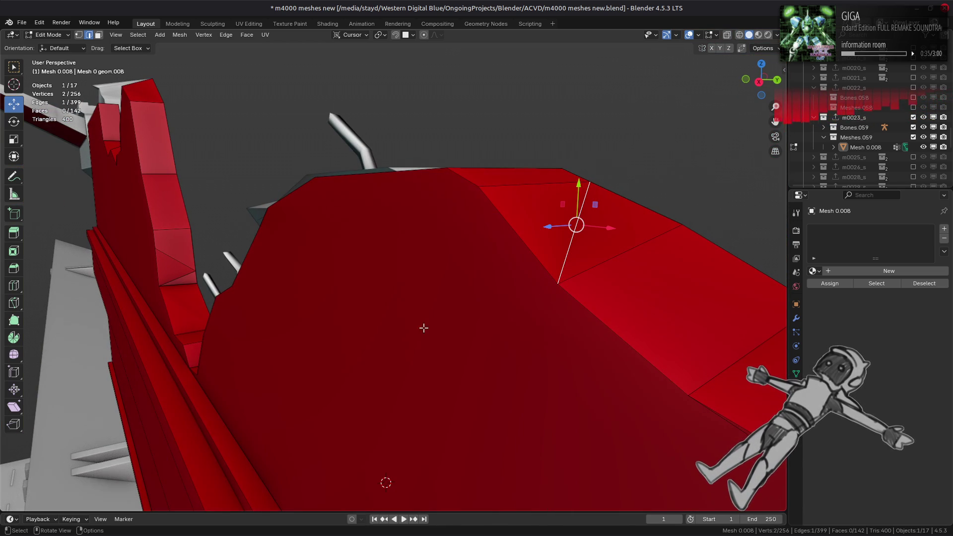
key(ctrl+e)
click(425, 332)
mouse_move(417, 289)
middle_down()
mouse_move(468, 324)
mouse_move(509, 319)
mouse_move(514, 290)
mouse_move(472, 279)
mouse_move(464, 292)
mouse_move(549, 295)
middle_up()
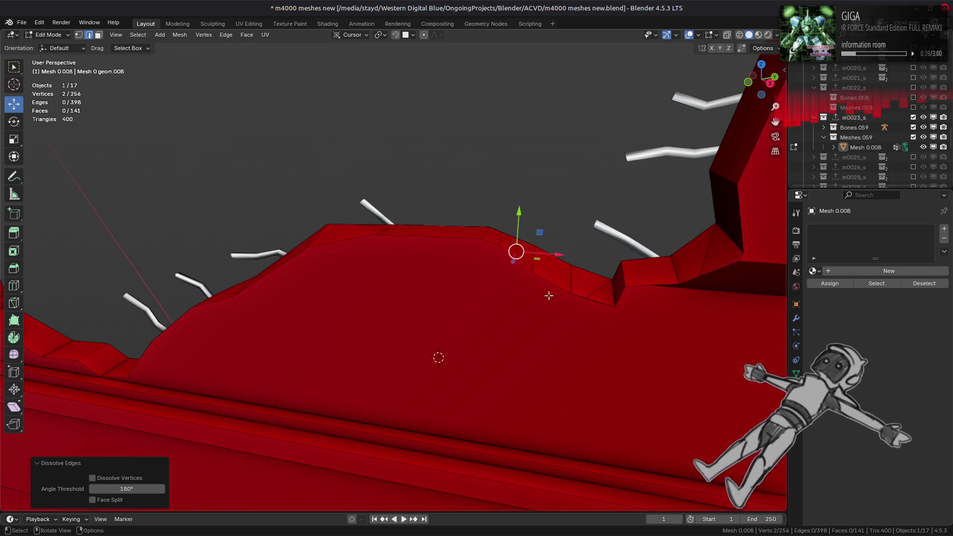
click(599, 291)
key(ctrl+e)
click(470, 305)
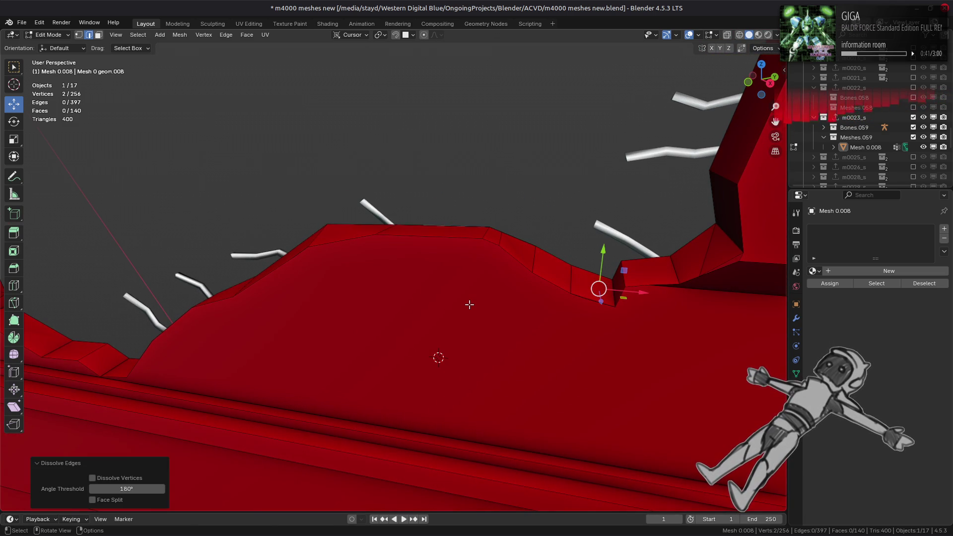
Dissolve the stray vertices sitting on the rim edges, undoing one mistaken dissolve
mouse_move(469, 304)
middle_down()
mouse_move(517, 279)
mouse_move(287, 236)
mouse_move(437, 224)
middle_up()
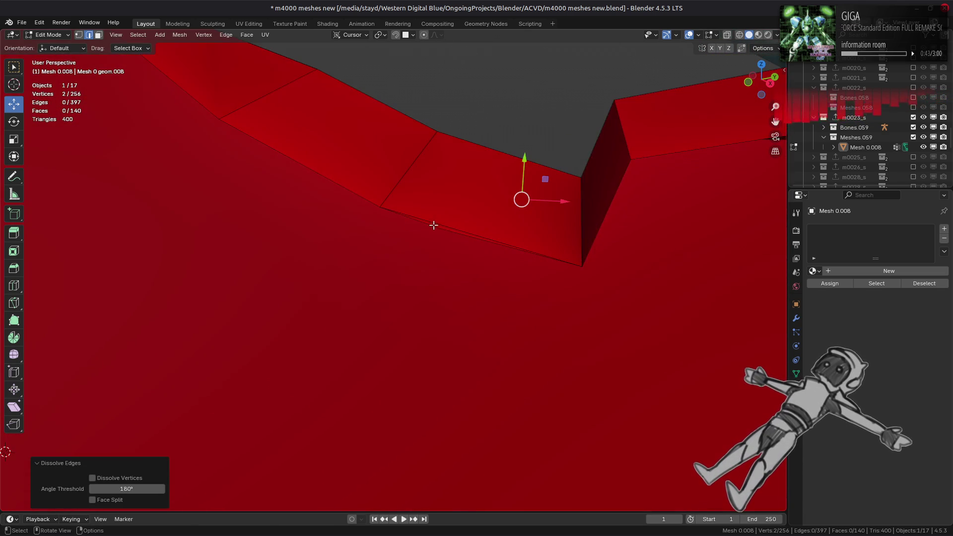
key(3)
click(447, 231)
key(1)
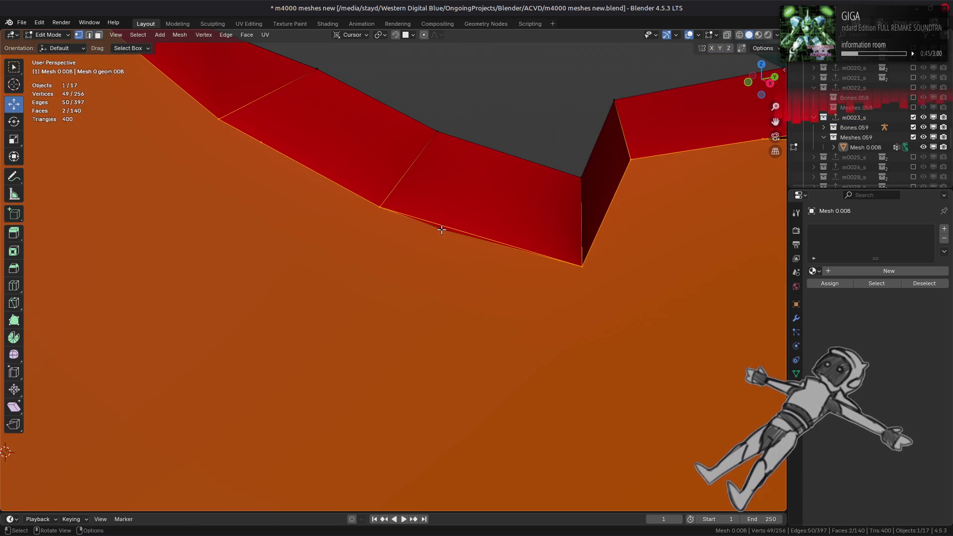
click(441, 229)
right_click(441, 230)
click(411, 415)
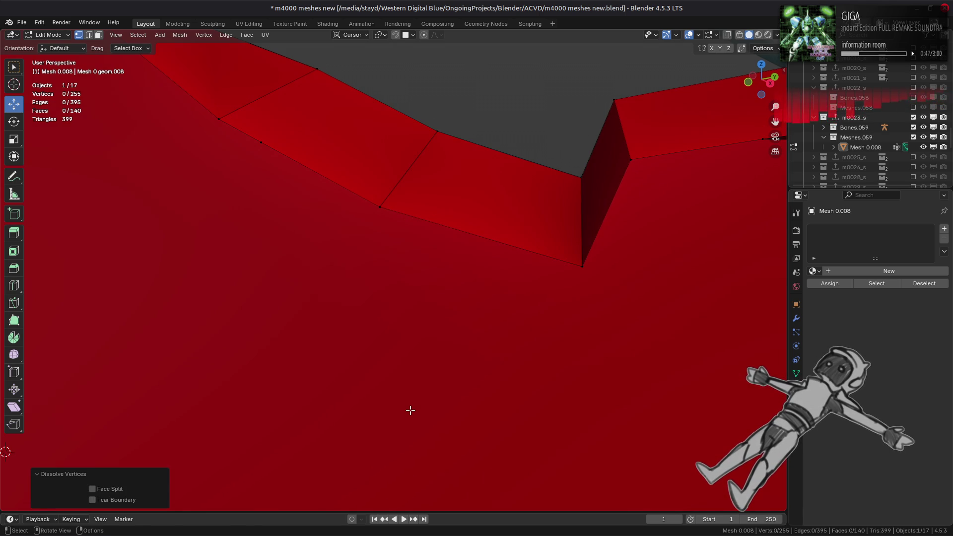
key(ctrl+z)
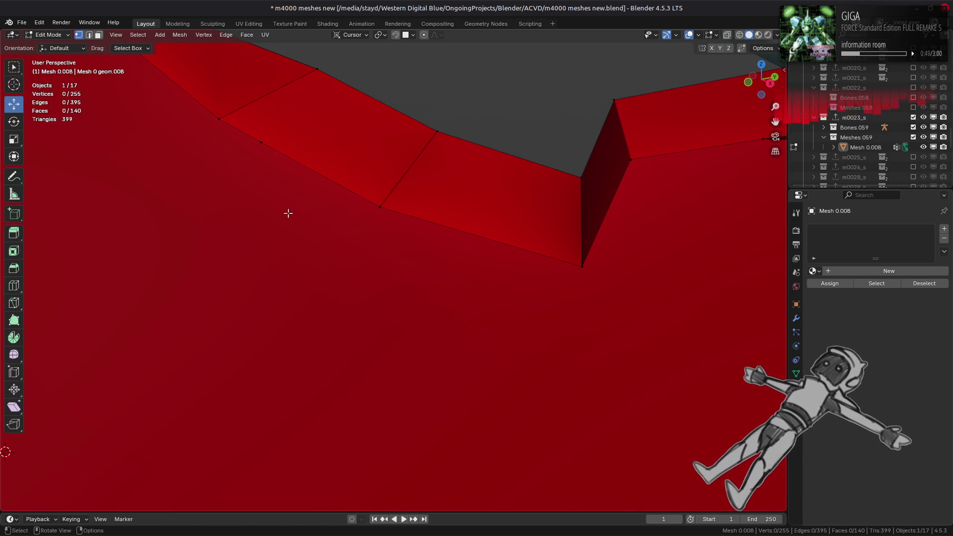
middle_drag(262, 144, 412, 341)
right_click(412, 340)
click(412, 341)
mouse_move(273, 266)
middle_down()
mouse_move(490, 304)
mouse_move(358, 278)
mouse_move(344, 291)
mouse_move(386, 262)
mouse_move(430, 266)
mouse_move(406, 276)
mouse_move(425, 230)
middle_up()
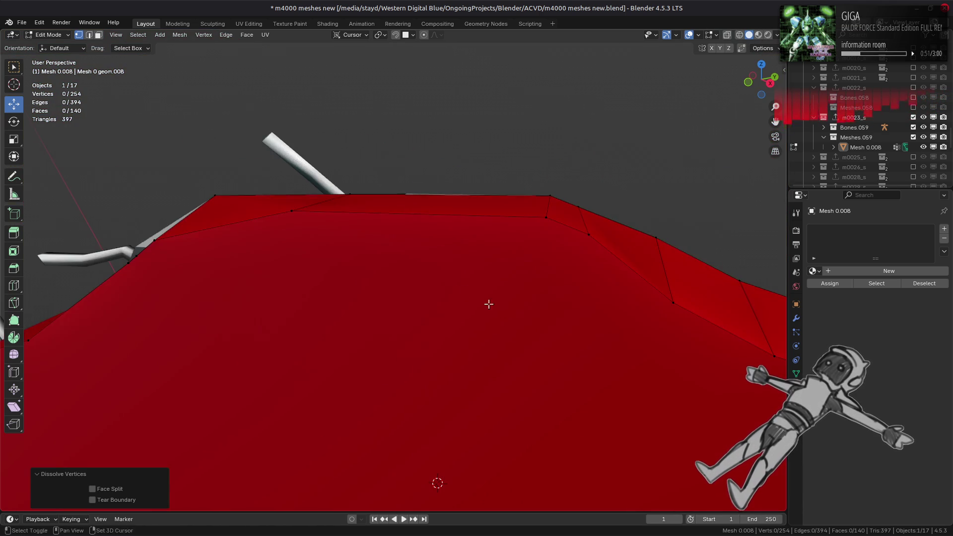
Dissolve a top rim edge, check the result, and select the whole mesh
key(2)
click(426, 228)
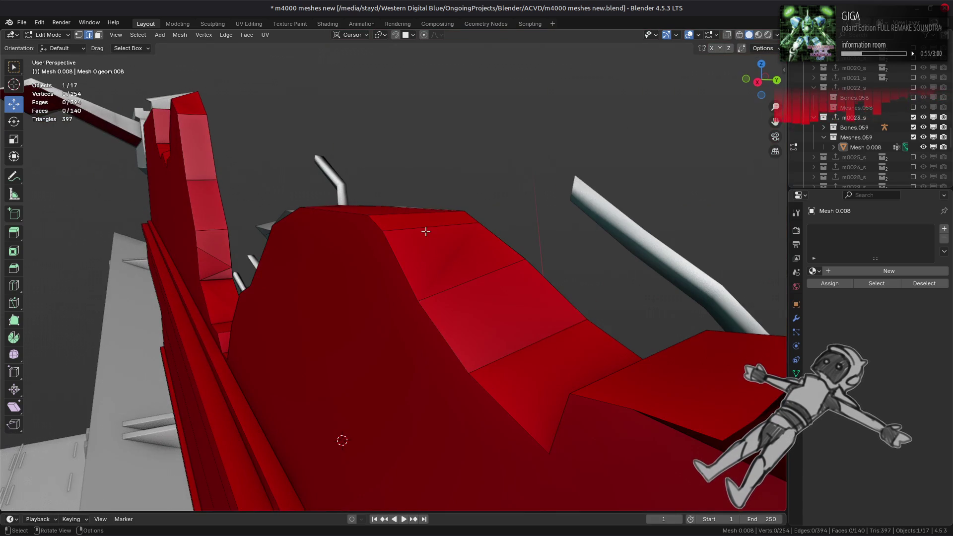
right_click(322, 259)
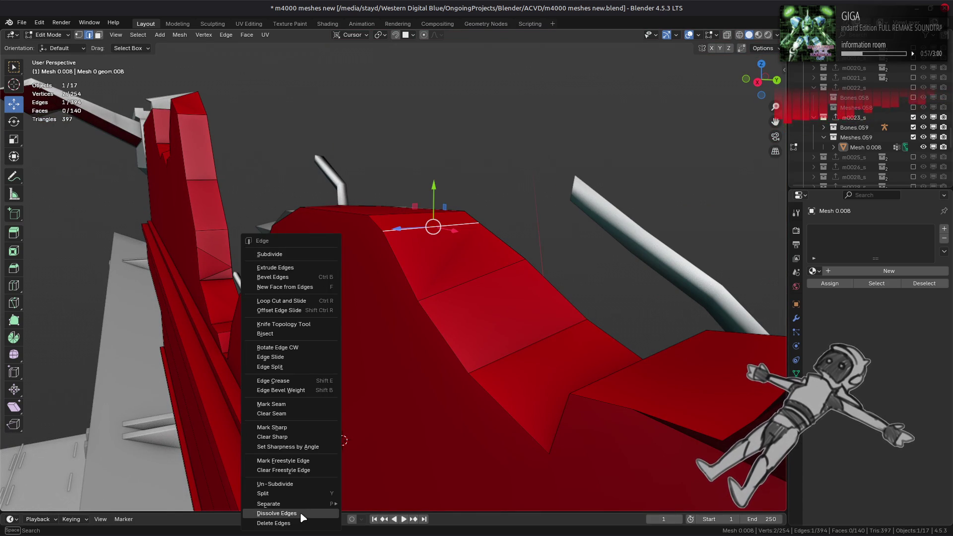
click(300, 512)
mouse_move(342, 298)
middle_down()
mouse_move(356, 281)
mouse_move(426, 270)
middle_up()
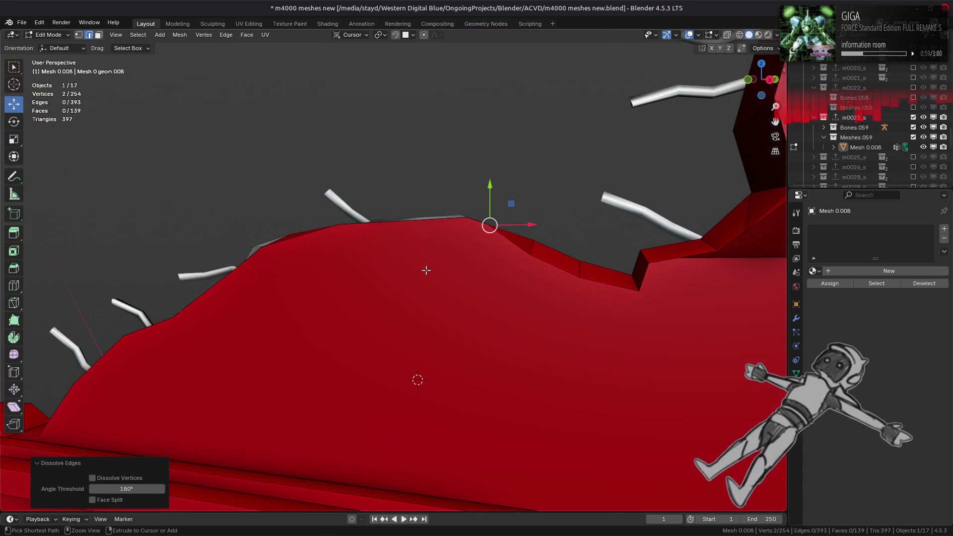
key(ctrl+z)
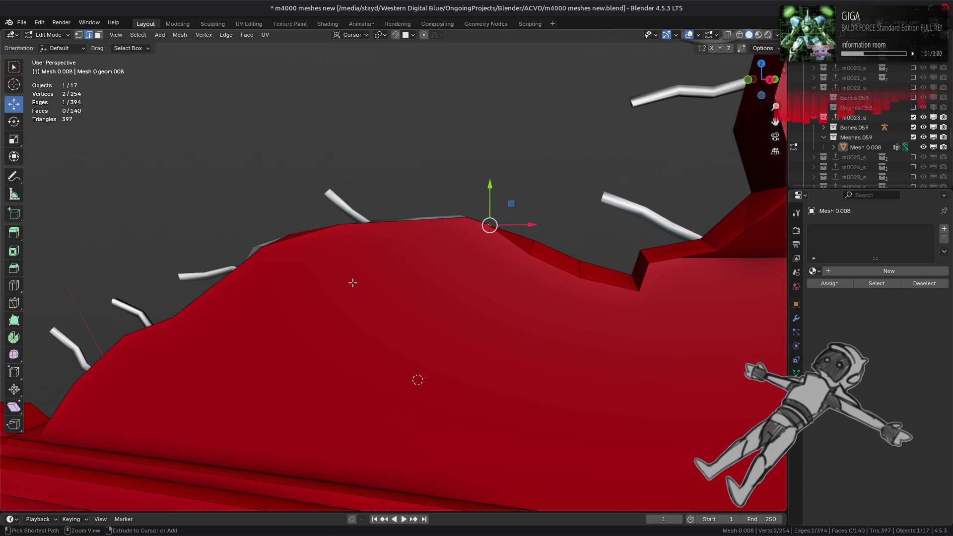
key(ctrl+shift+z)
key(a)
mouse_move(342, 305)
middle_down()
mouse_move(288, 304)
mouse_move(546, 249)
mouse_move(399, 268)
mouse_move(419, 266)
mouse_move(354, 237)
mouse_move(373, 266)
middle_up()
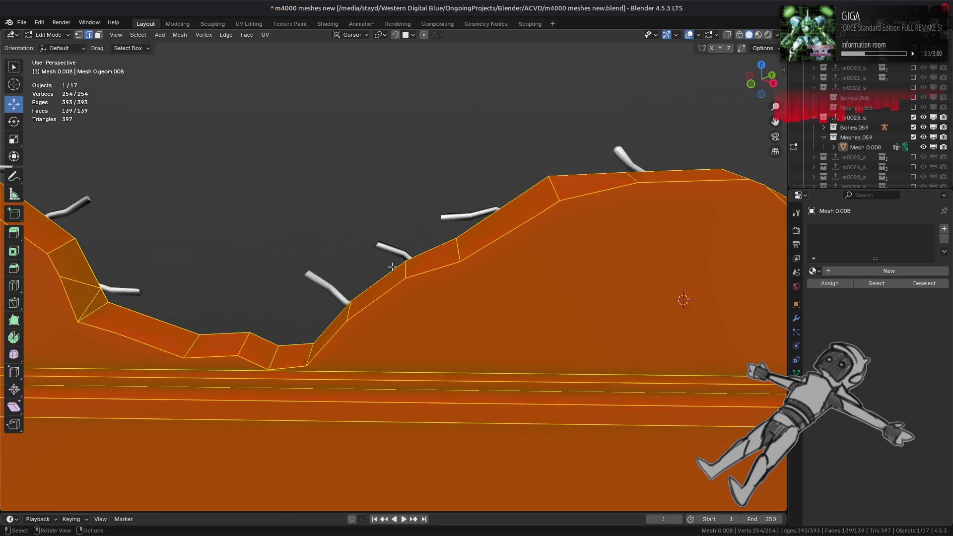
Try dissolving two rim edges, then undo it and clear the selection
click(355, 237)
shift+click(350, 233)
key(ctrl+e)
click(488, 321)
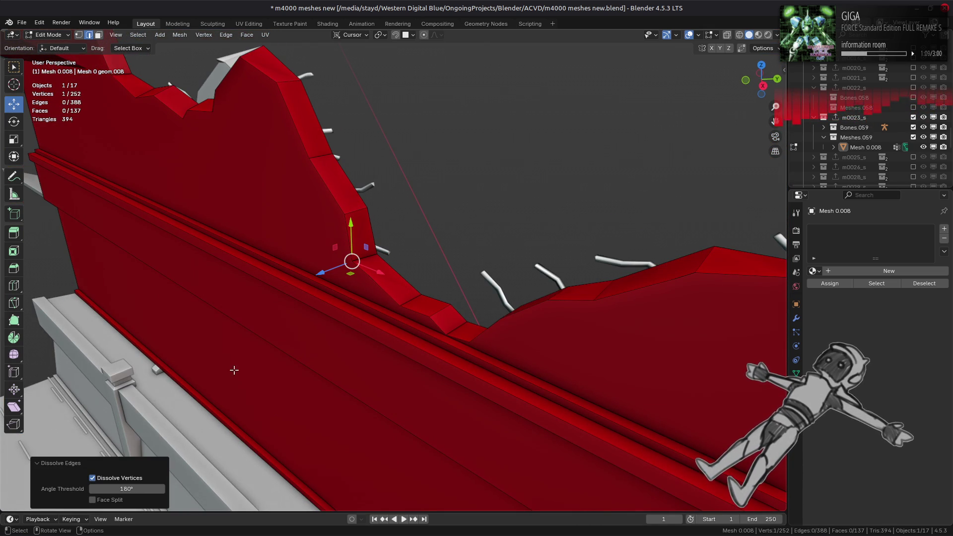
key(ctrl+z)
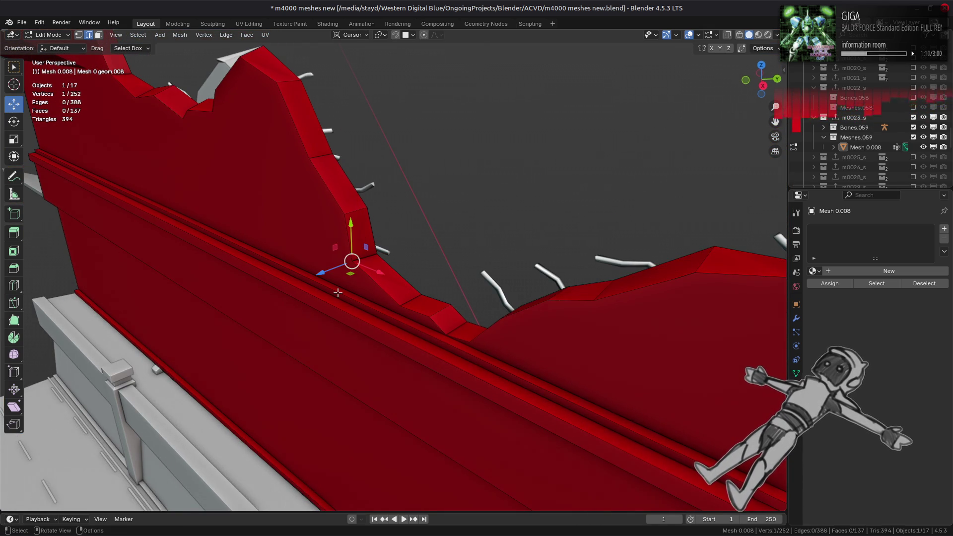
click(338, 293)
In Face mode, pick a ledge-lip face and grow the selection along the strip with Ctrl+Numpad+
mouse_move(337, 293)
middle_down()
mouse_move(268, 267)
mouse_move(499, 324)
middle_up()
scroll(454, 300, down, 5)
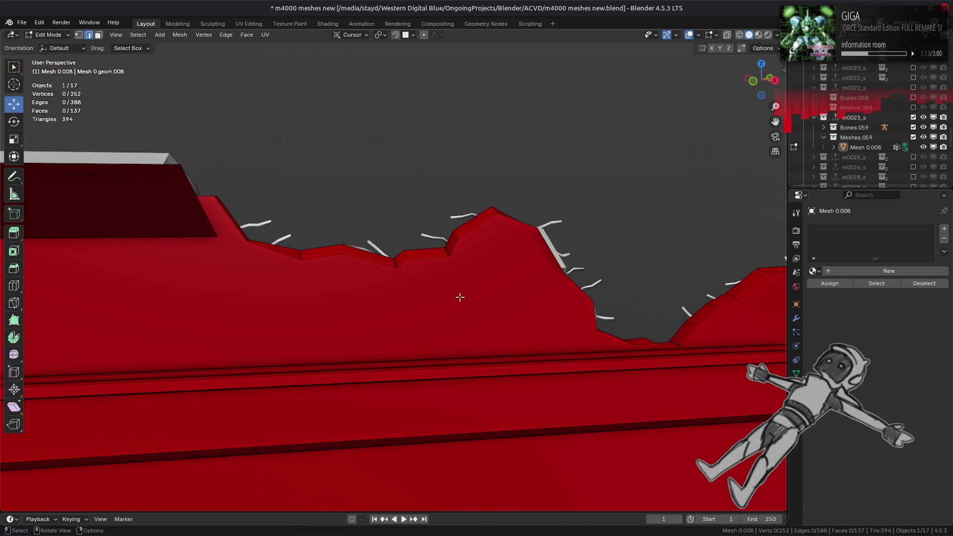
middle_drag(457, 296, 439, 314)
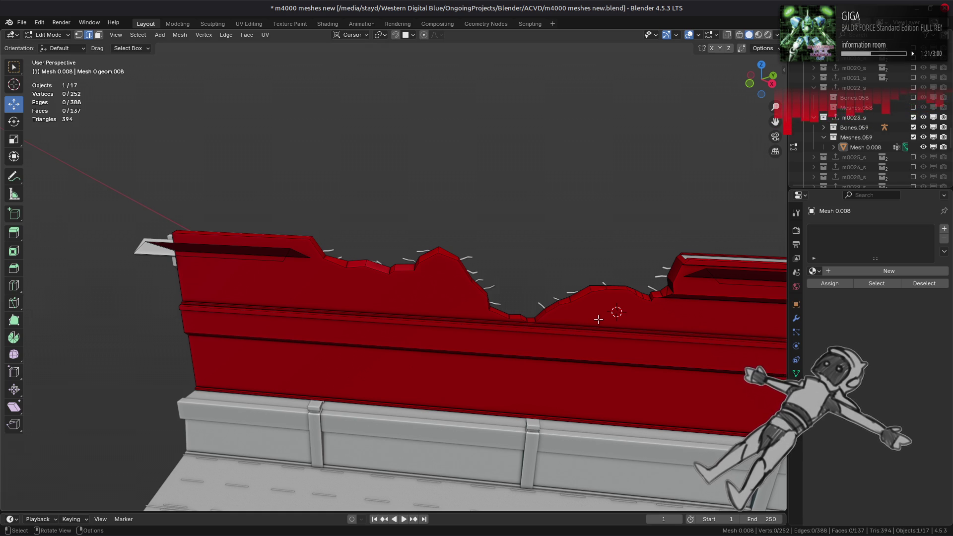
mouse_move(598, 319)
middle_down()
mouse_move(445, 291)
mouse_move(440, 207)
mouse_move(431, 231)
mouse_move(362, 236)
mouse_move(451, 232)
mouse_move(379, 241)
mouse_move(247, 225)
mouse_move(278, 234)
mouse_move(587, 432)
mouse_move(328, 204)
mouse_move(328, 212)
mouse_move(400, 206)
mouse_move(412, 172)
middle_up()
key(3)
click(428, 231)
key(ctrl+KP_Add)
key(ctrl+KP_Add)
mouse_move(426, 217)
middle_down()
mouse_move(489, 261)
mouse_move(531, 252)
mouse_move(577, 263)
mouse_move(394, 277)
mouse_move(615, 306)
mouse_move(159, 221)
mouse_move(287, 263)
mouse_move(389, 276)
mouse_move(332, 269)
mouse_move(415, 262)
mouse_move(431, 275)
middle_up()
Delete the ledge faces, then select the linked ledge-lip strip and delete it too
key(ctrl+f)
click(398, 452)
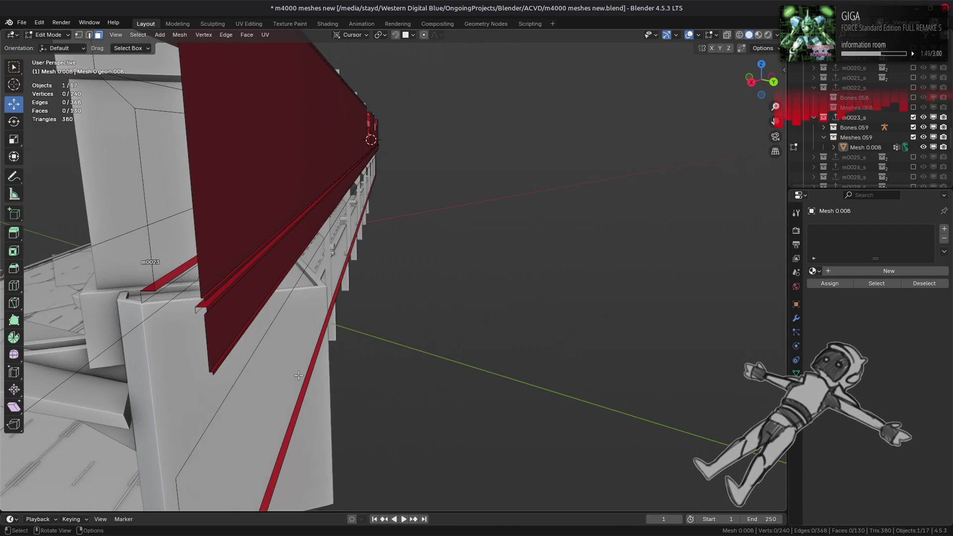
alt+click(230, 311)
middle_drag(243, 303, 253, 306)
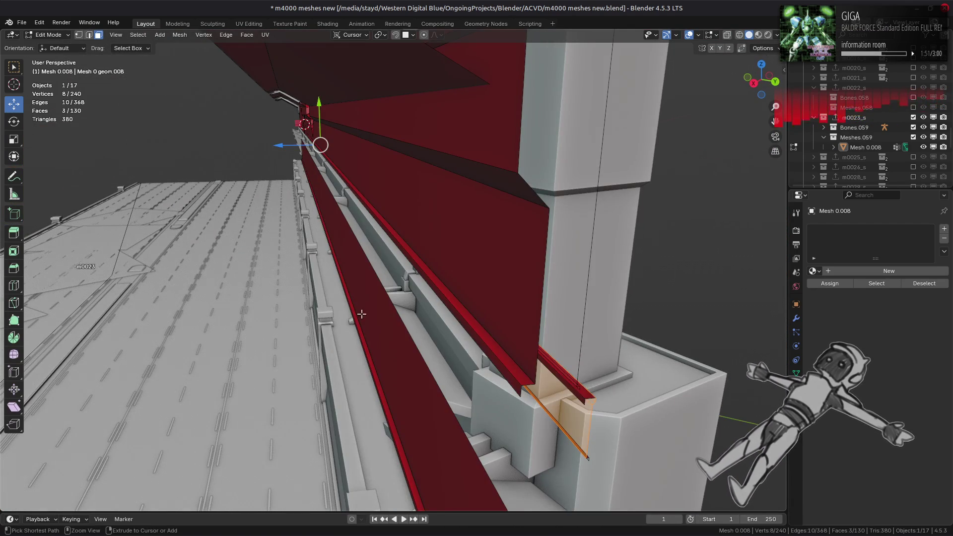
key(ctrl+l)
key(KP_Decimal)
middle_drag(362, 314, 481, 282)
key(ctrl+f)
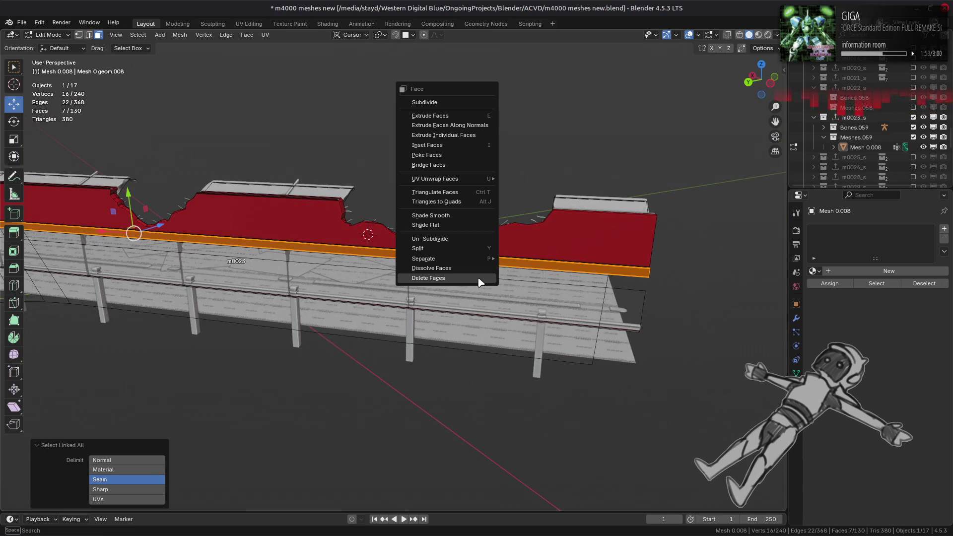
click(478, 279)
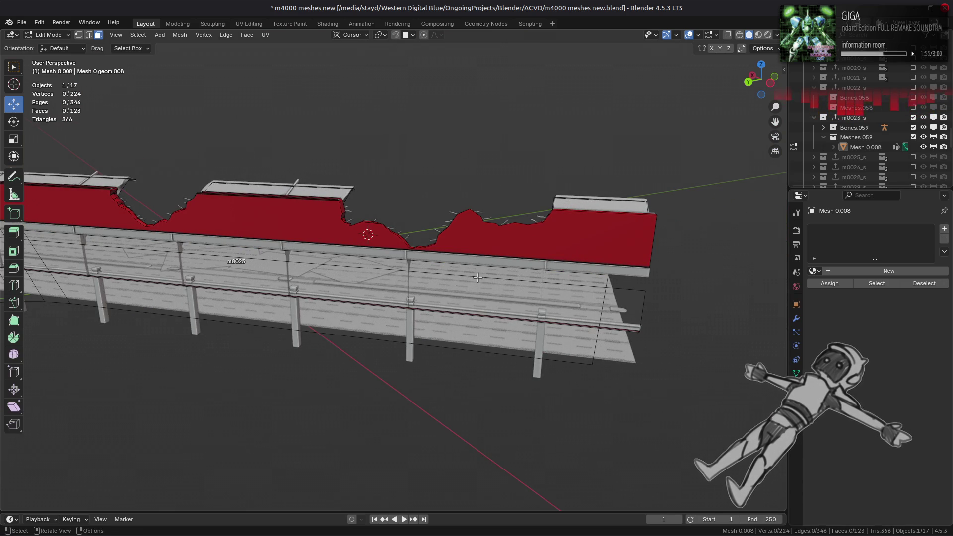
Dissolve the railing's top edge
scroll(477, 278, up, 3)
mouse_move(478, 278)
middle_down()
mouse_move(380, 286)
mouse_move(474, 261)
mouse_move(492, 268)
mouse_move(506, 313)
mouse_move(490, 308)
middle_up()
key(a)
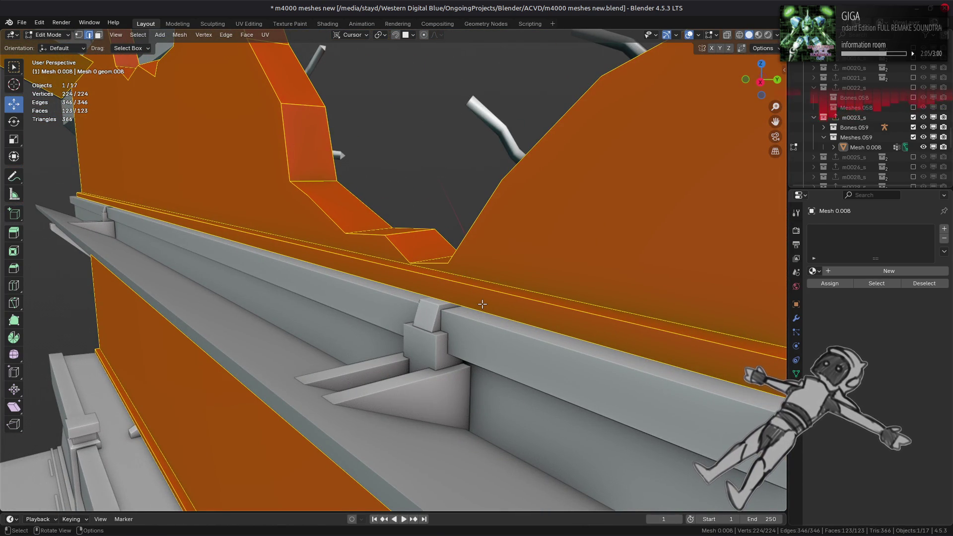
click(465, 284)
right_click(446, 348)
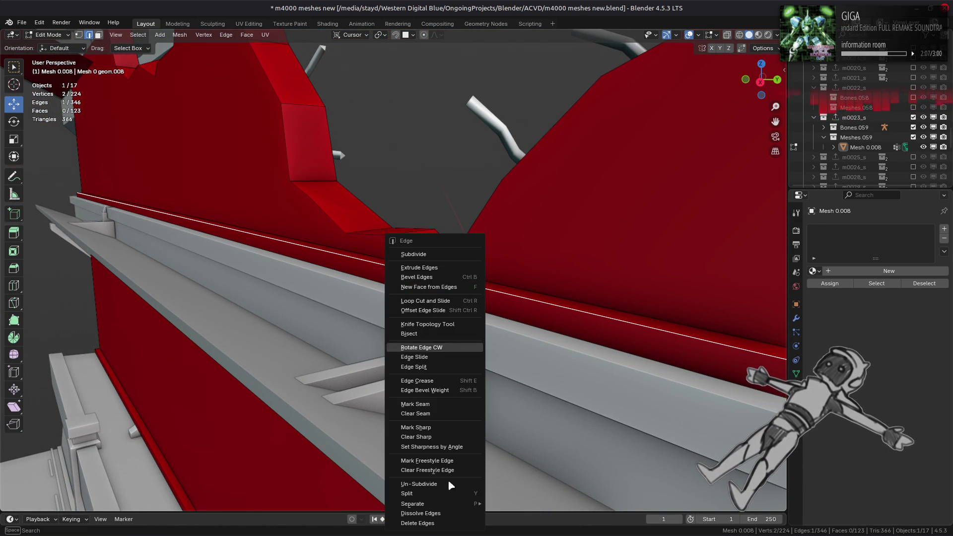
click(436, 527)
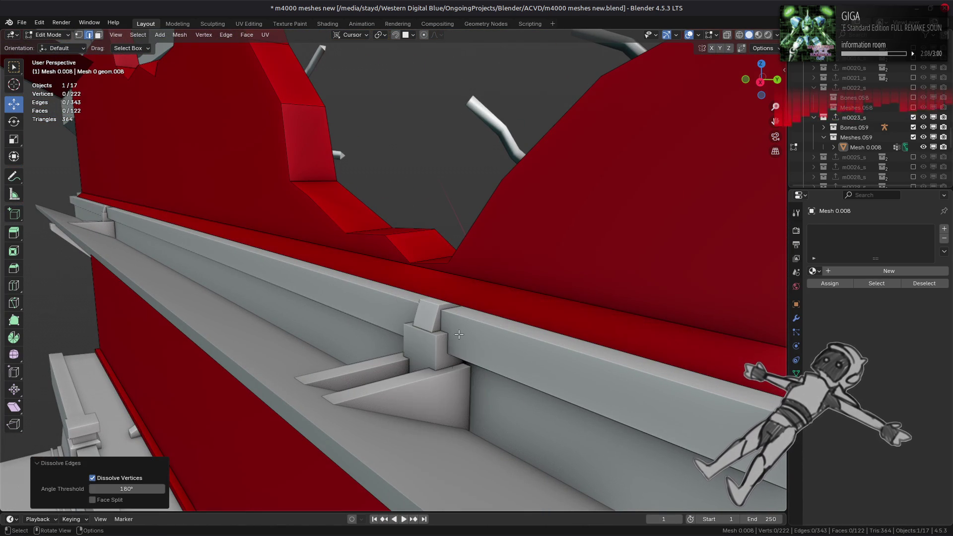
Lower the long edge along the railing top slightly
click(465, 310)
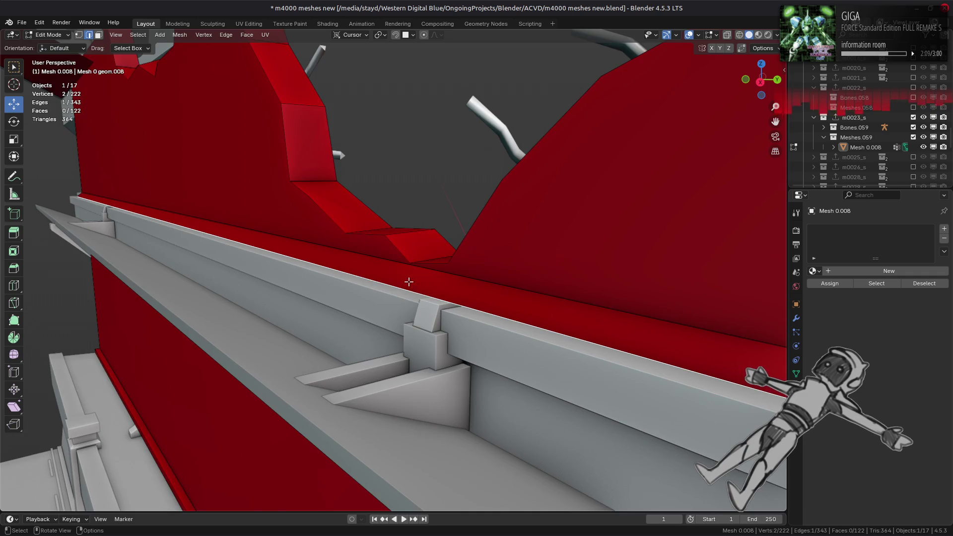
mouse_move(408, 281)
middle_down()
mouse_move(472, 261)
mouse_move(308, 221)
mouse_move(340, 241)
middle_up()
scroll(369, 283, up, 3)
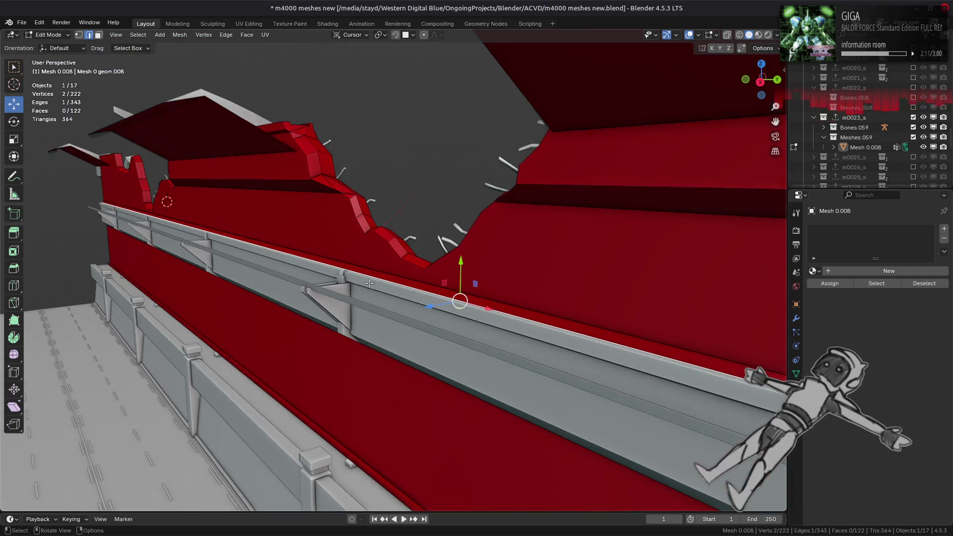
scroll(412, 302, down, 3)
scroll(419, 309, up, 3)
mouse_move(428, 305)
mouse_down()
mouse_move(497, 266)
mouse_move(483, 276)
mouse_up()
scroll(509, 316, up, 5)
scroll(509, 317, down, 5)
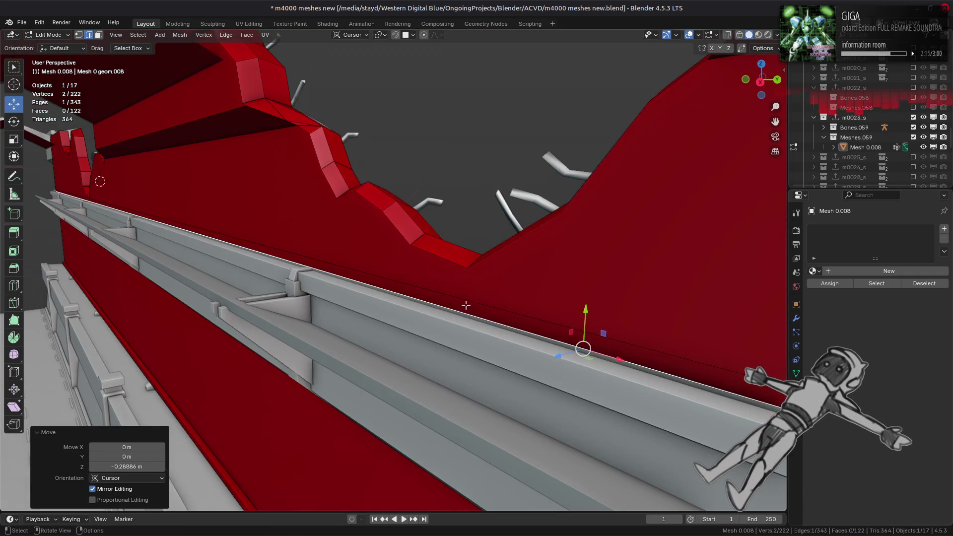
Dissolve the extra rim edge on the railing
mouse_move(507, 313)
middle_down()
mouse_move(359, 284)
mouse_move(328, 290)
mouse_move(433, 299)
mouse_move(382, 315)
middle_up()
scroll(433, 303, up, 3)
scroll(383, 314, up, 6)
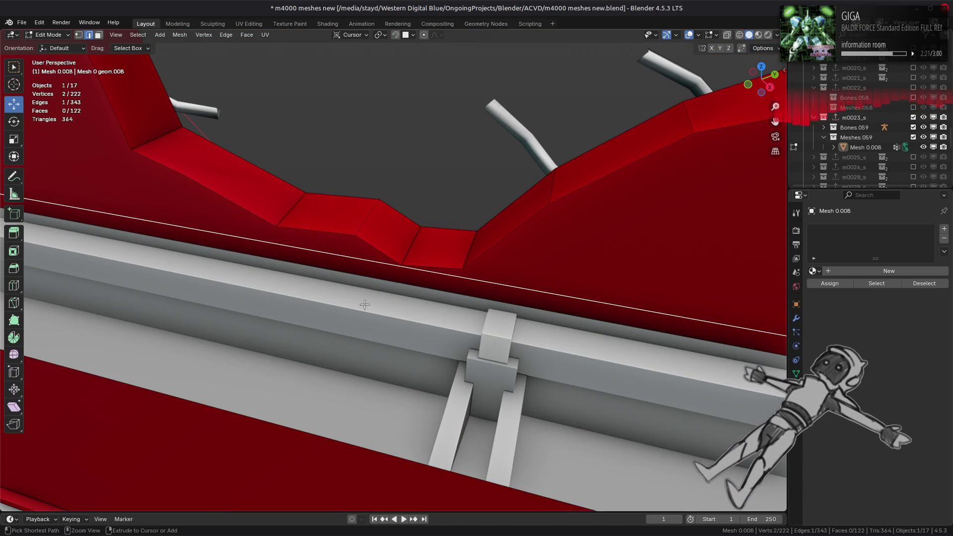
scroll(365, 304, up, 5)
right_click(439, 308)
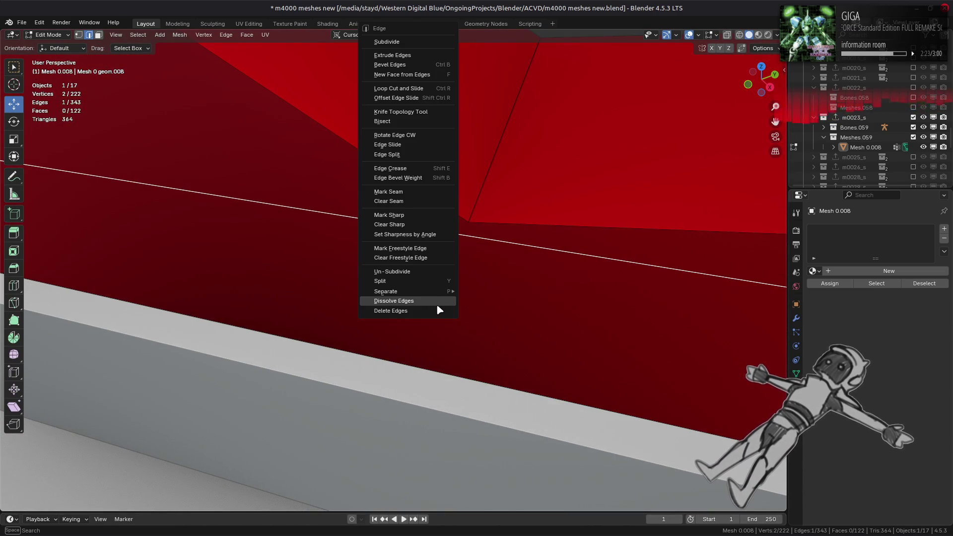
click(437, 302)
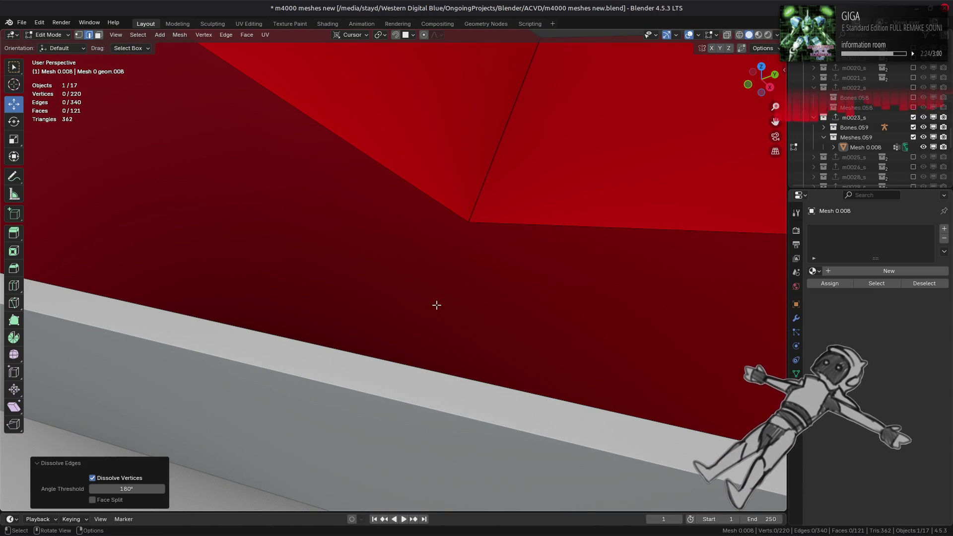
Grow the selection to the two bottom lip faces, delete them, and set transform orientation to Global
scroll(436, 305, down, 5)
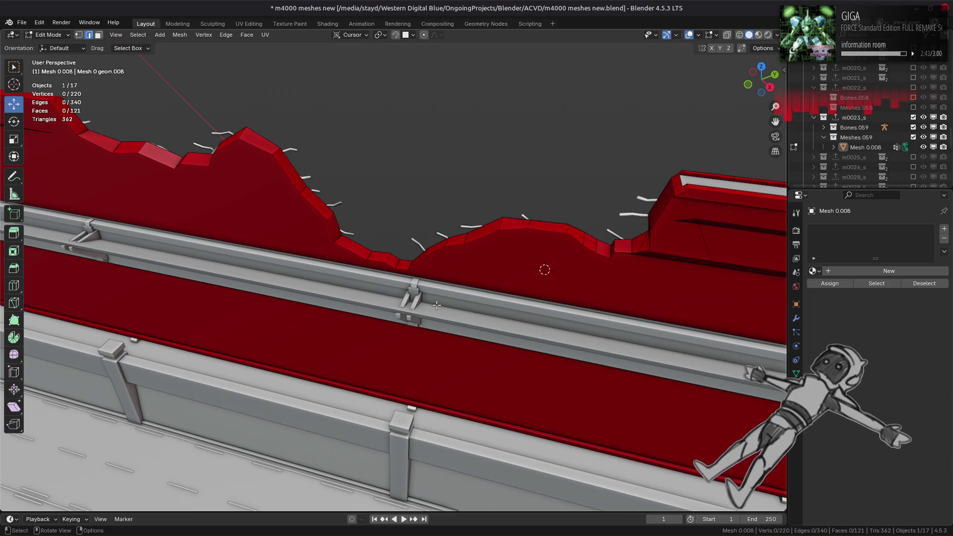
scroll(437, 304, down, 3)
mouse_move(439, 300)
middle_down()
mouse_move(283, 300)
mouse_move(387, 273)
mouse_move(400, 294)
middle_up()
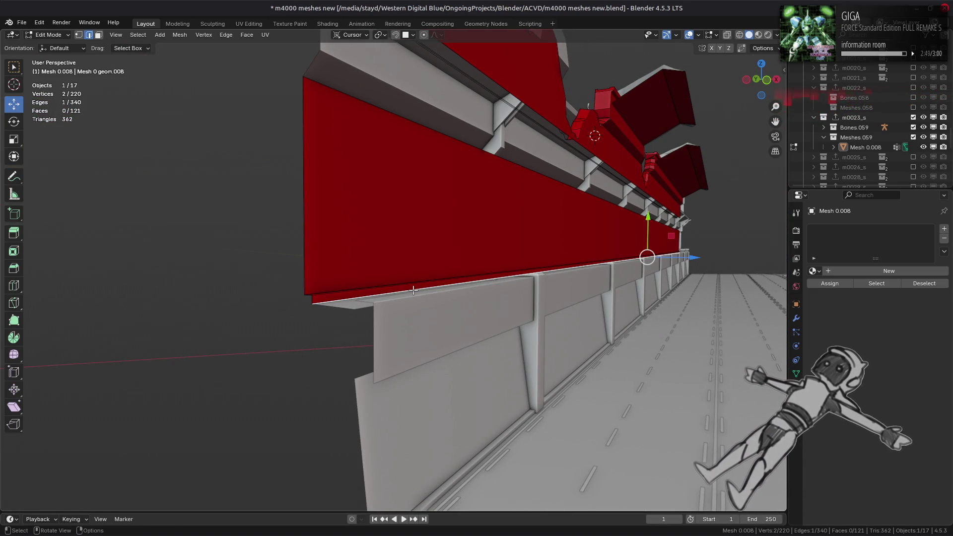
key(ctrl+KP_Add)
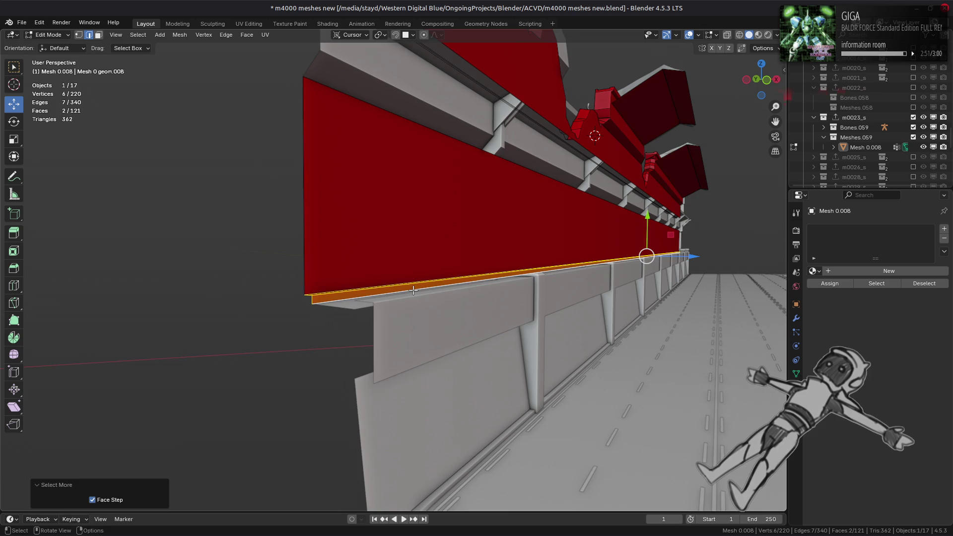
right_click(413, 290)
click(392, 458)
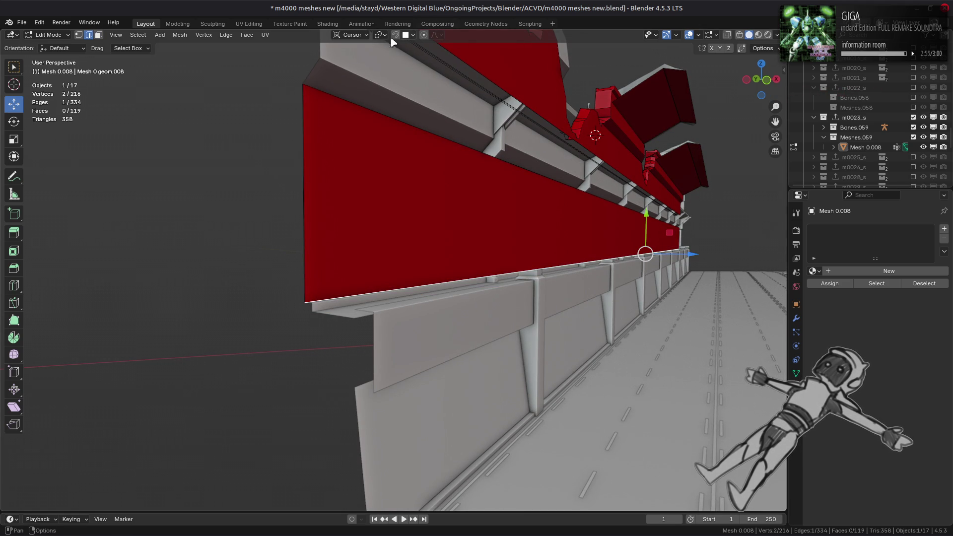
click(350, 35)
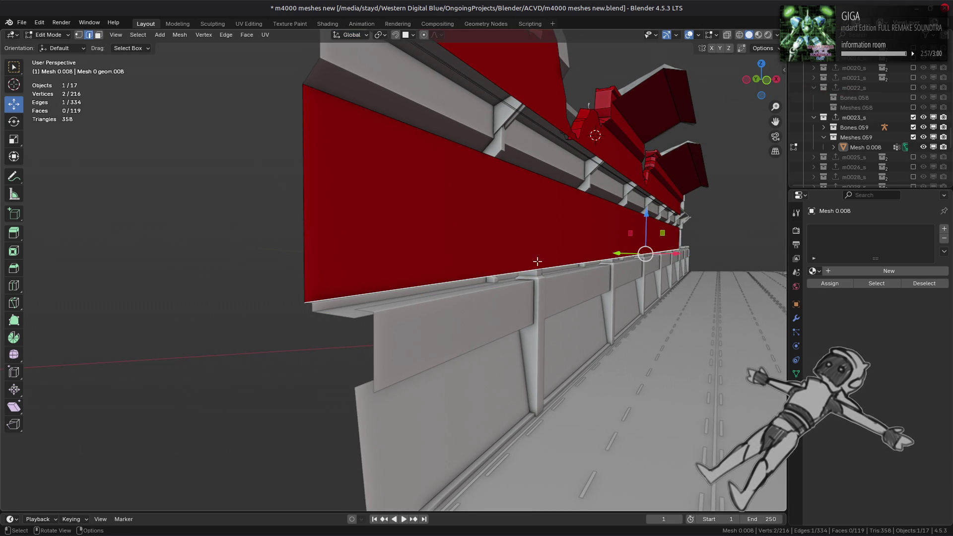
Move the wall's bottom edge straight down by 0.5 m toward the road
shift+middle_drag(538, 262, 523, 225)
mouse_move(640, 197)
mouse_down()
mouse_move(516, 462)
mouse_move(499, 389)
mouse_up()
mouse_move(499, 389)
middle_down()
mouse_move(619, 325)
mouse_move(603, 311)
middle_up()
scroll(555, 308, up, 5)
drag(402, 258, 399, 267)
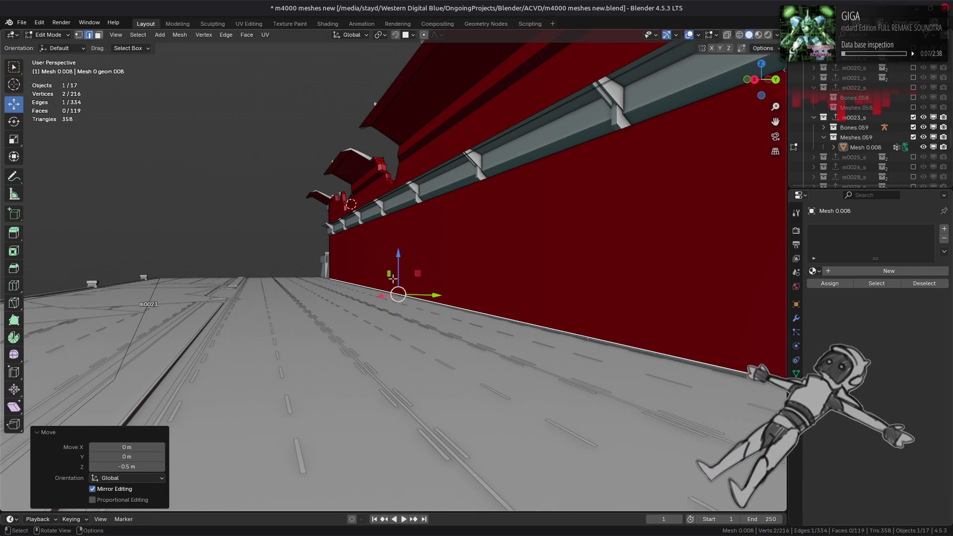
mouse_move(400, 268)
middle_down()
mouse_move(465, 293)
mouse_move(429, 286)
middle_up()
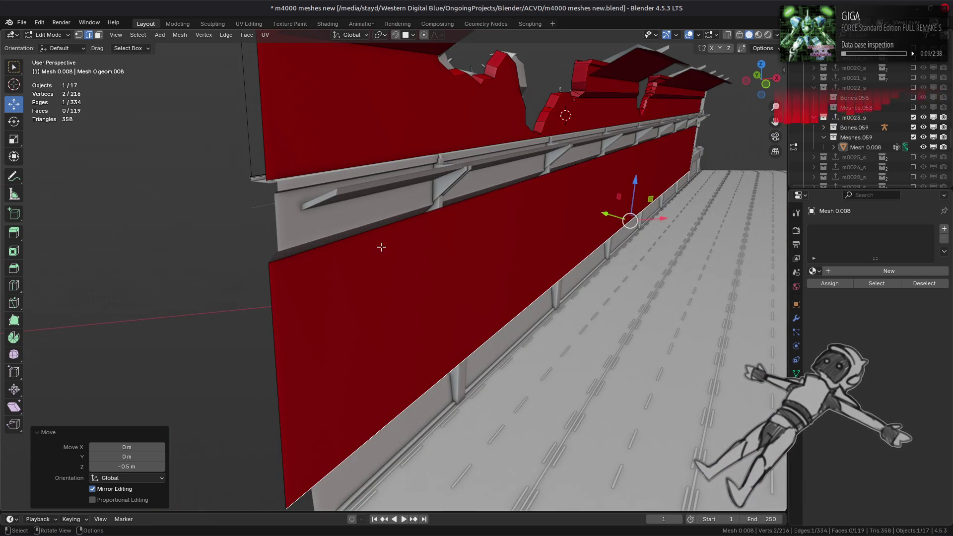
Raise the wall's lower end vertex upward, then undo a stray wall-face selection
mouse_move(381, 246)
middle_down()
mouse_move(377, 238)
mouse_move(378, 270)
middle_up()
mouse_move(549, 175)
middle_down()
mouse_move(521, 180)
mouse_move(534, 182)
middle_up()
middle_drag(628, 213, 593, 209)
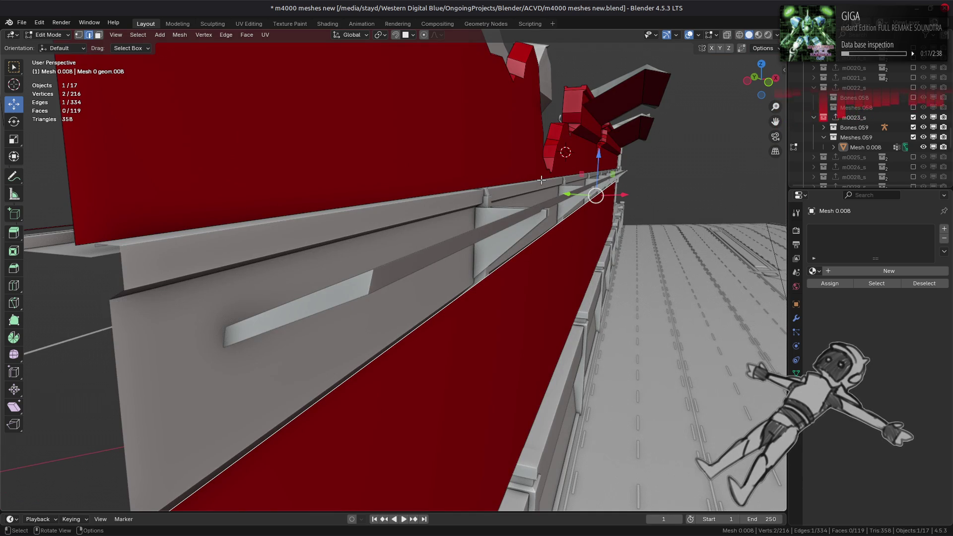
scroll(542, 181, down, 4)
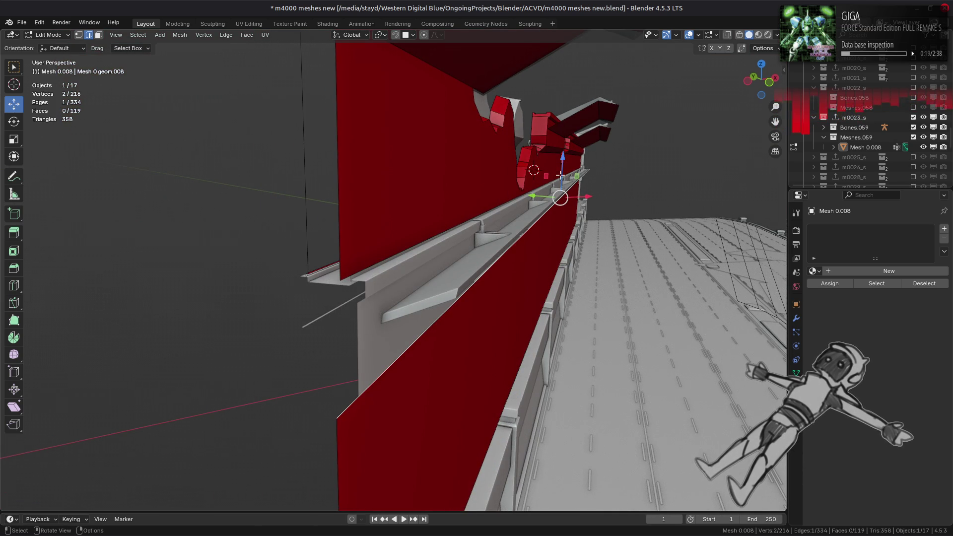
mouse_move(561, 159)
mouse_down()
mouse_move(337, 285)
mouse_move(325, 283)
mouse_up()
mouse_move(464, 259)
middle_down()
mouse_move(432, 253)
mouse_move(441, 279)
mouse_move(383, 276)
mouse_move(462, 264)
mouse_move(470, 248)
mouse_move(451, 252)
mouse_move(733, 298)
middle_up()
key(3)
click(448, 267)
key(ctrl+z)
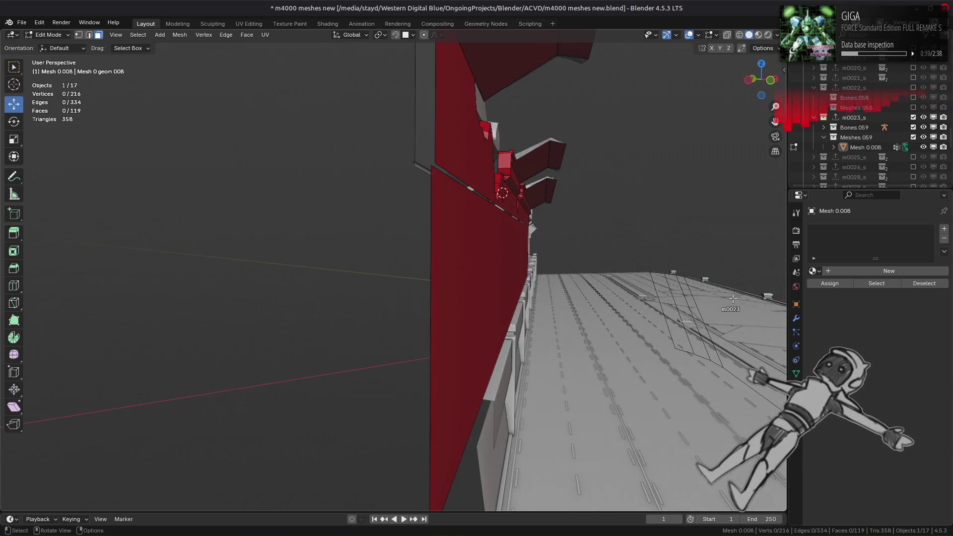
Toggle In Front, enable Edge snapping, and move the wall-end edge down 3.6536 m
click(796, 304)
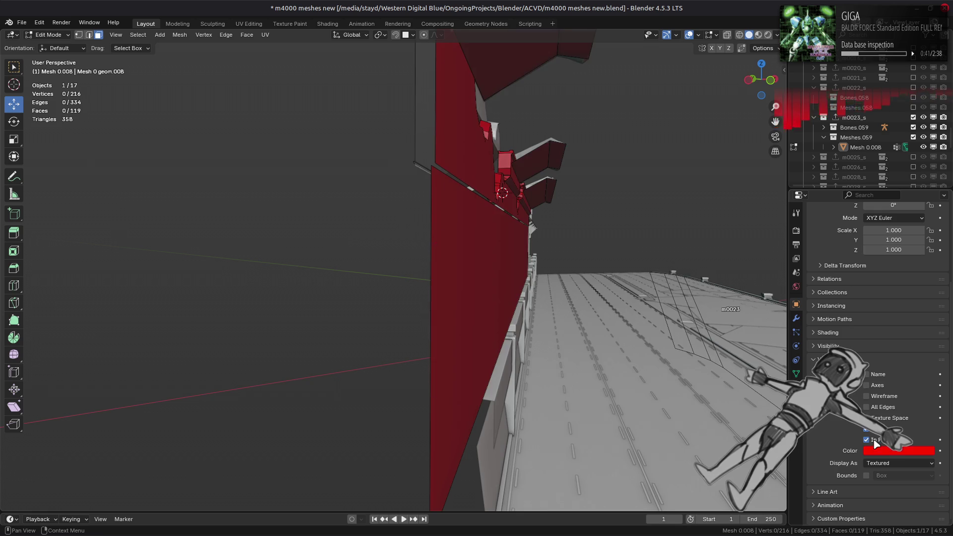
click(866, 440)
middle_drag(646, 347, 596, 353)
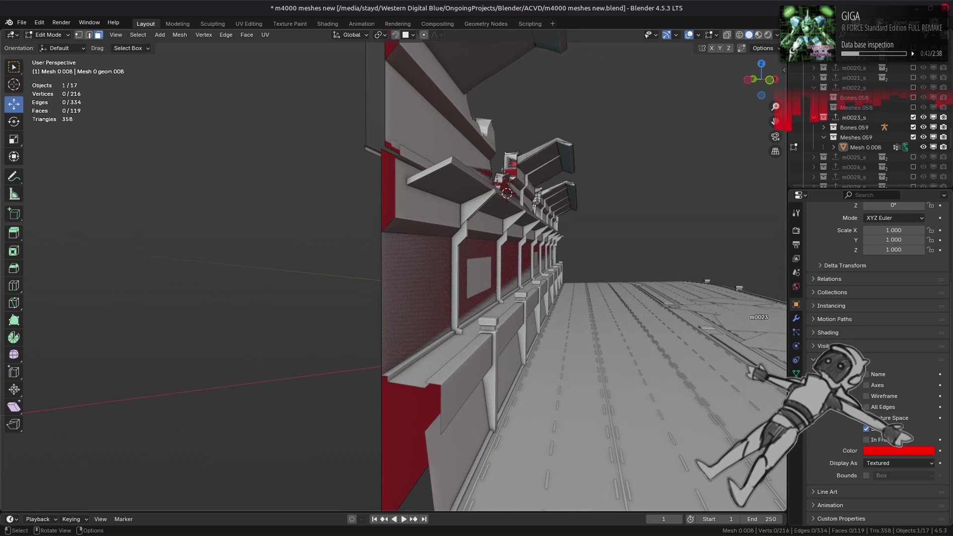
key(2)
ctrl+click(467, 290)
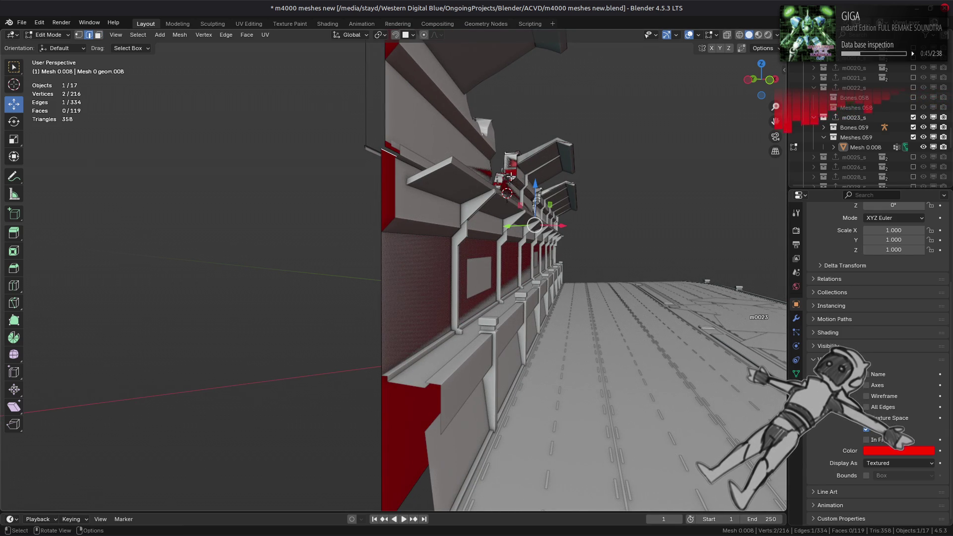
click(408, 38)
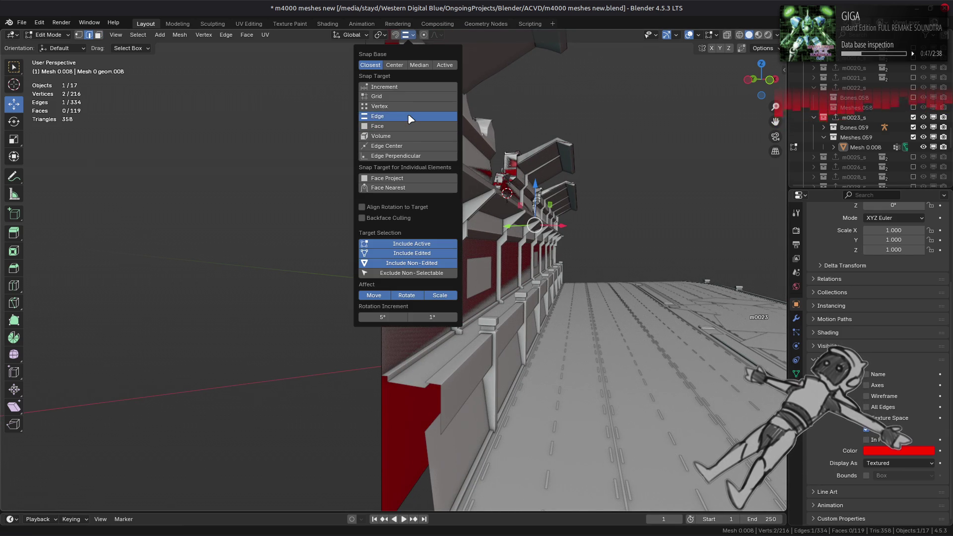
click(414, 112)
mouse_move(532, 182)
mouse_down()
mouse_move(437, 223)
mouse_move(377, 233)
mouse_move(415, 220)
mouse_up()
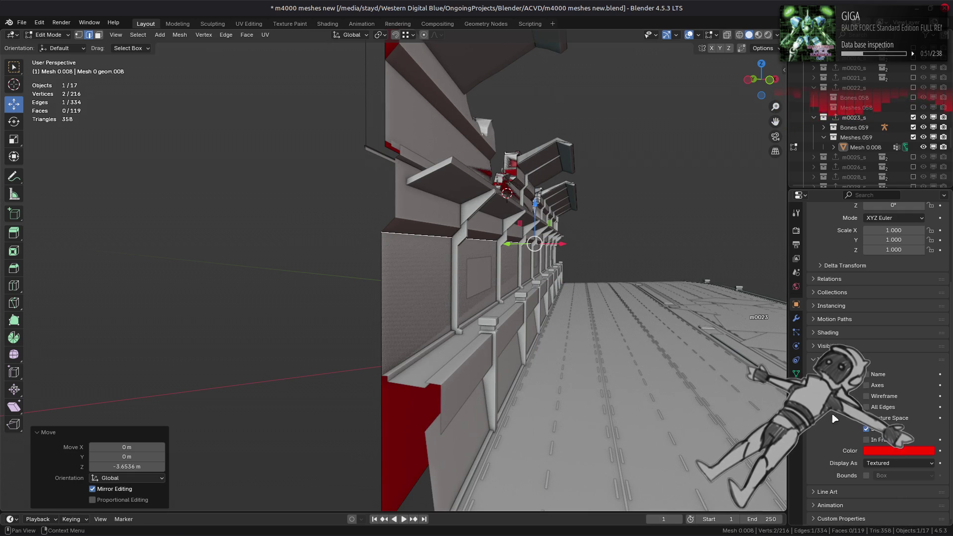
Fill a new face between the moved edge and a second edge, then review the wall
click(874, 440)
shift+click(445, 192)
key(f)
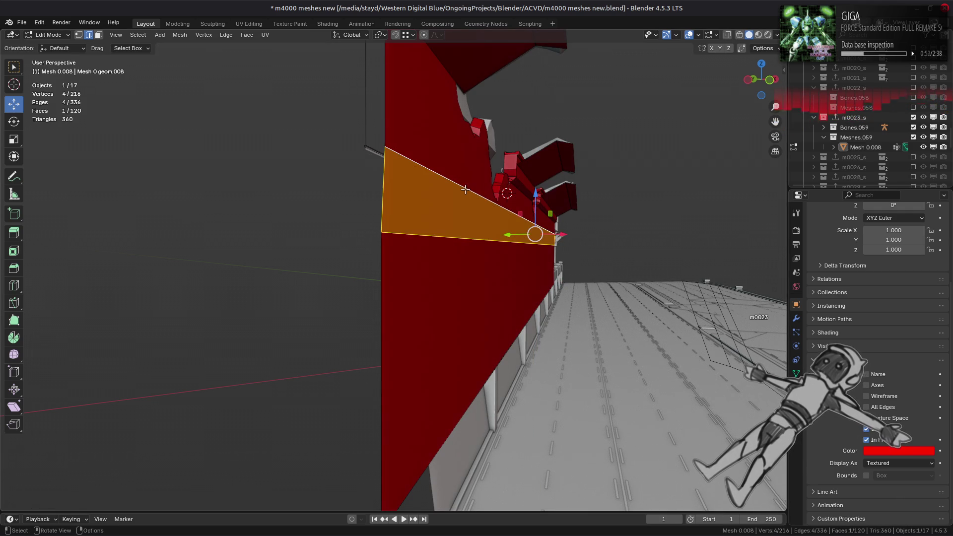
mouse_move(446, 193)
middle_down()
mouse_move(437, 197)
mouse_move(448, 207)
mouse_move(472, 211)
mouse_move(300, 219)
mouse_move(368, 230)
mouse_move(341, 206)
mouse_move(364, 205)
mouse_move(298, 258)
mouse_move(4, 378)
mouse_move(90, 338)
mouse_move(319, 319)
middle_up()
key(alt+a)
click(881, 440)
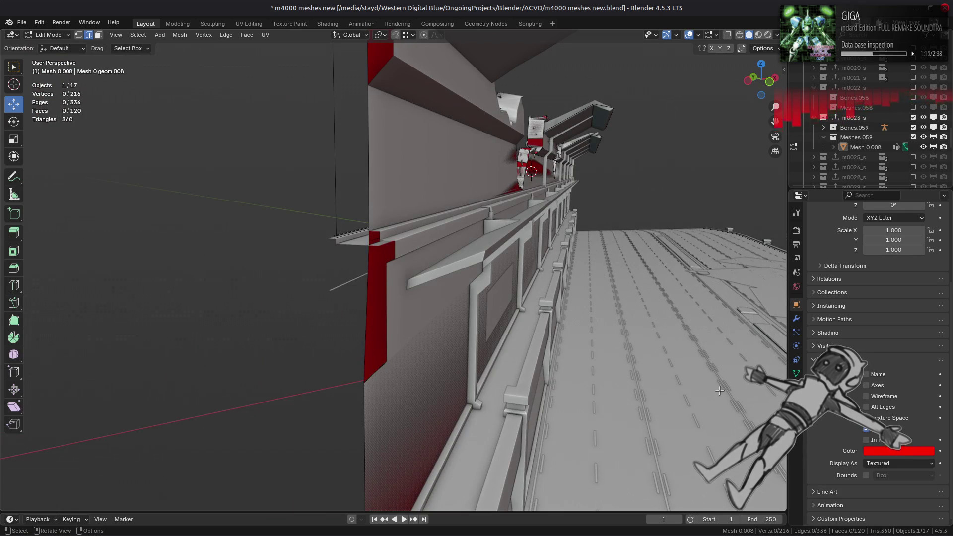
mouse_move(719, 390)
middle_down()
mouse_move(730, 392)
mouse_move(727, 385)
middle_up()
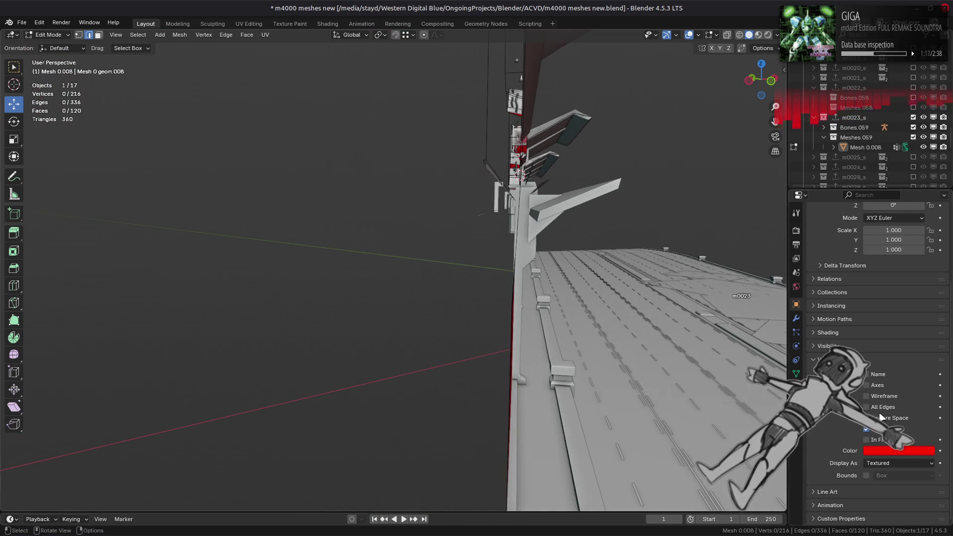
middle_drag(571, 322, 583, 336)
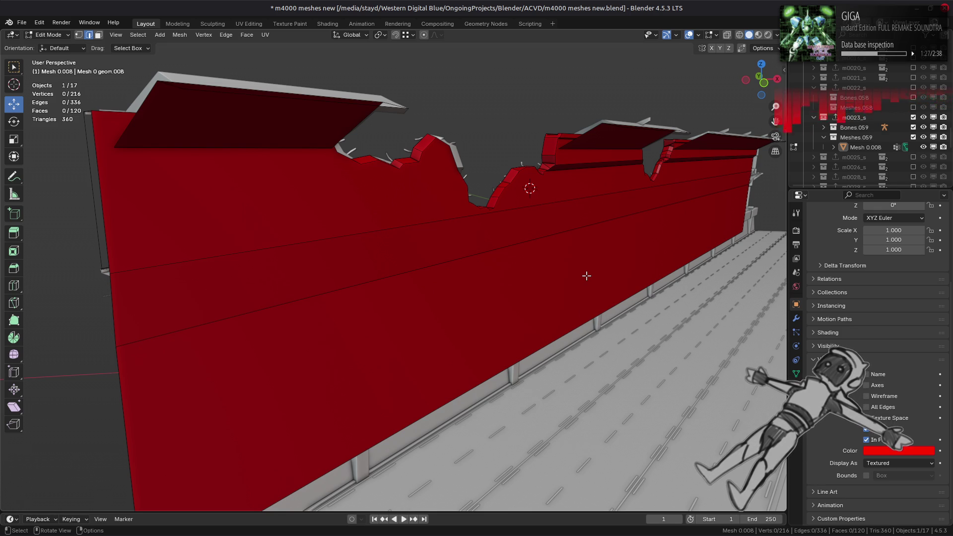
Subdivide a long wall edge and vertex-slide one new vertex, unclamped, under a rim notch
click(535, 212)
right_click(534, 212)
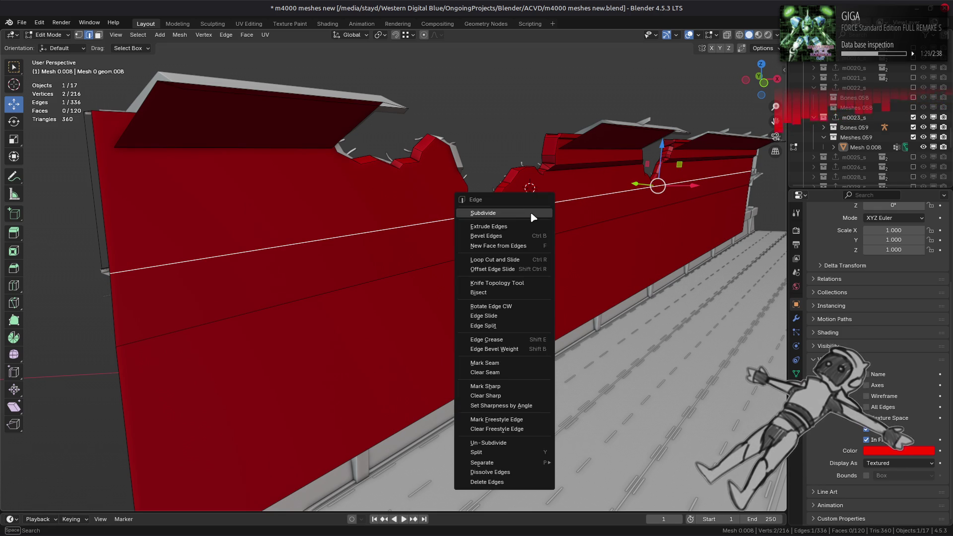
click(534, 213)
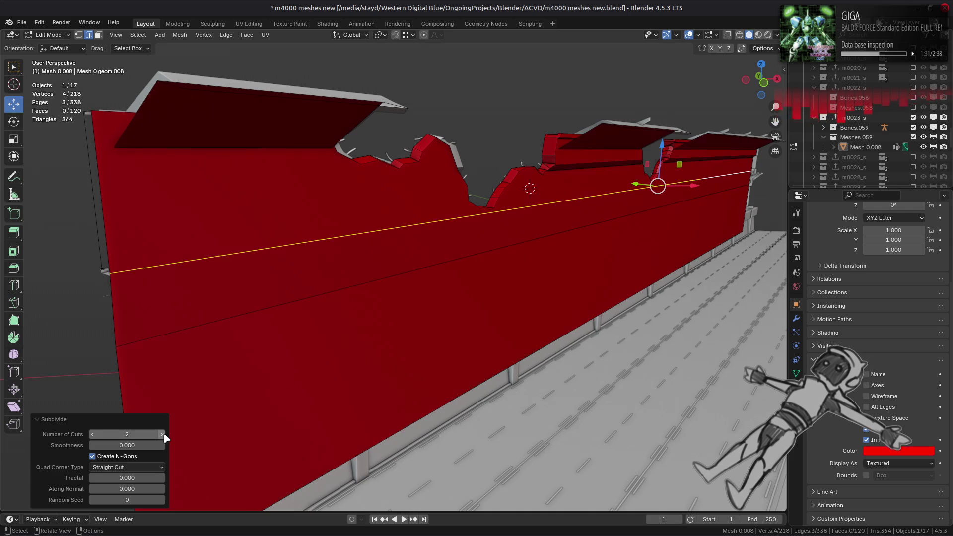
key(1)
click(564, 206)
mouse_move(563, 206)
middle_down()
mouse_move(518, 233)
mouse_move(610, 249)
mouse_move(582, 251)
middle_up()
key(shift+v)
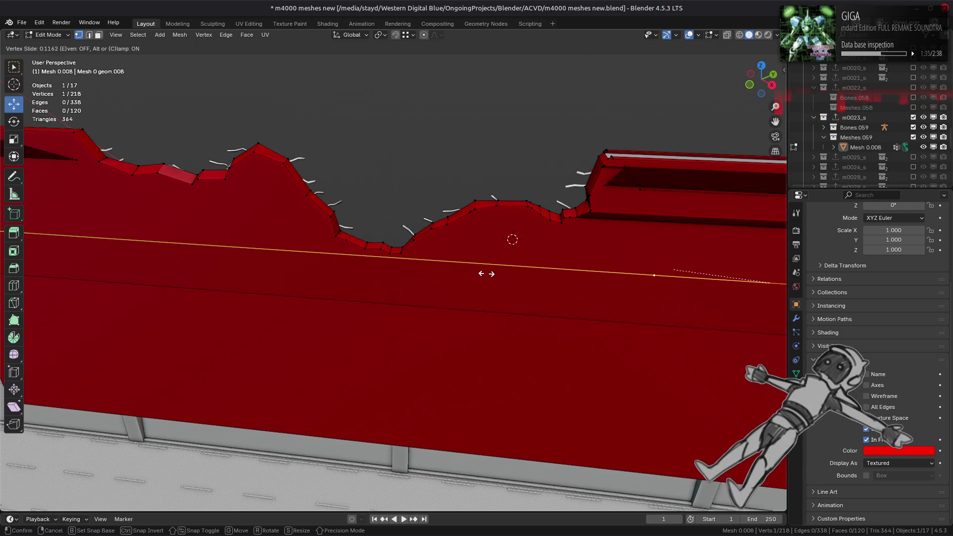
key(c)
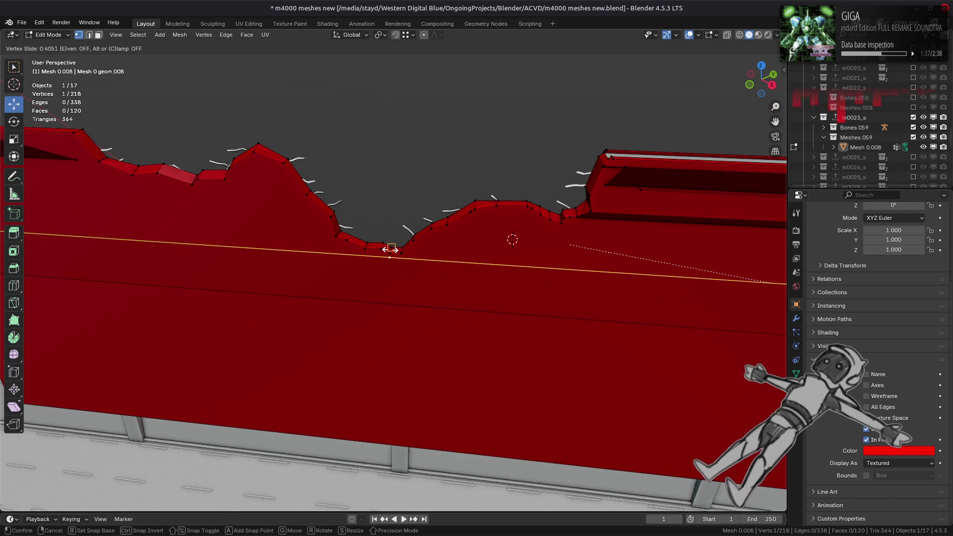
click(389, 252)
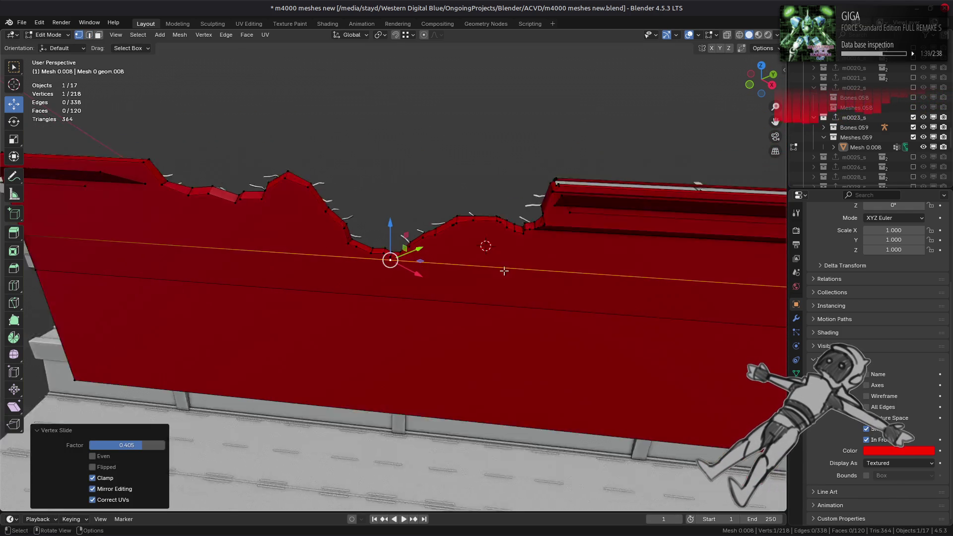
Slide another new vertex along its edge so it sits below the next notch
mouse_move(390, 260)
shift+middle_down()
mouse_move(334, 227)
mouse_move(645, 269)
shift+middle_up()
scroll(646, 269, up, 4)
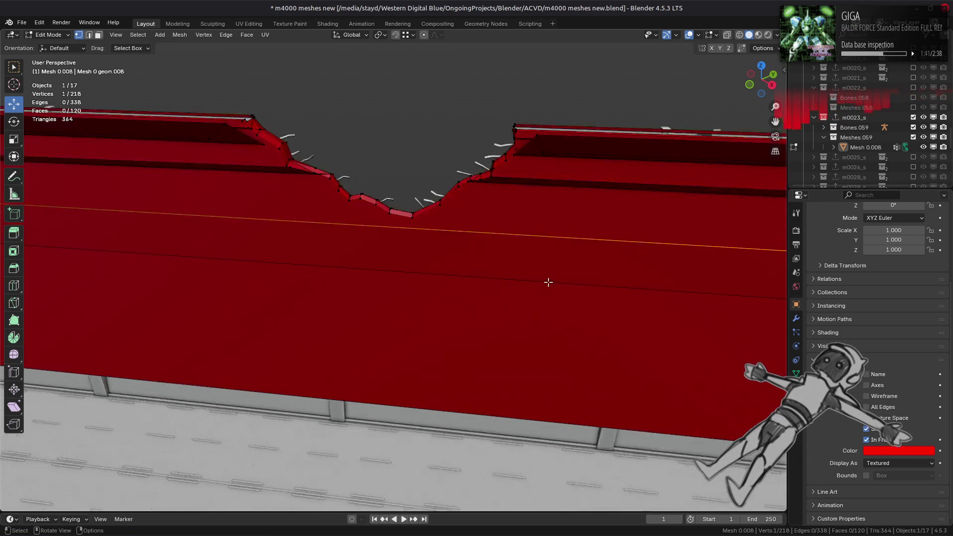
key(shift+v)
click(419, 206)
scroll(415, 226, down, 6)
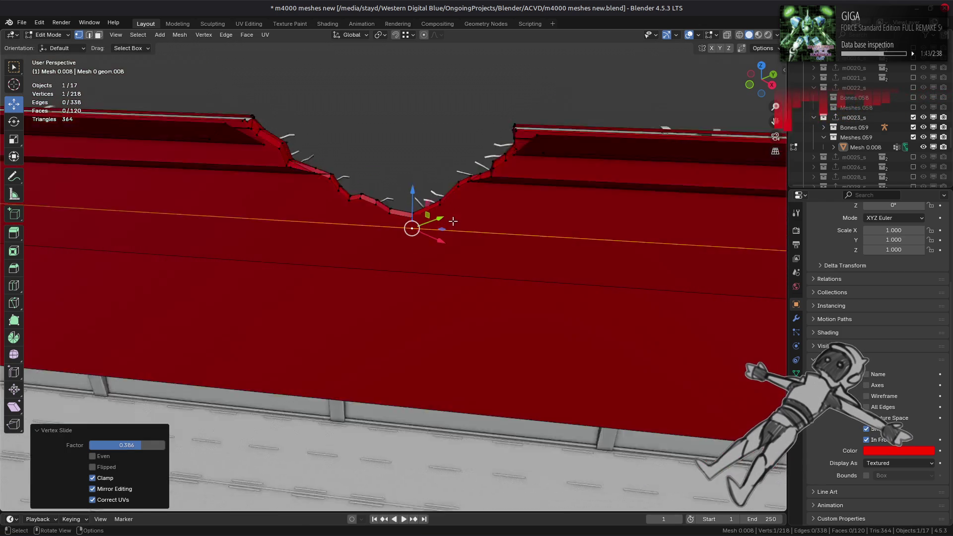
click(327, 269)
middle_drag(327, 268, 516, 266)
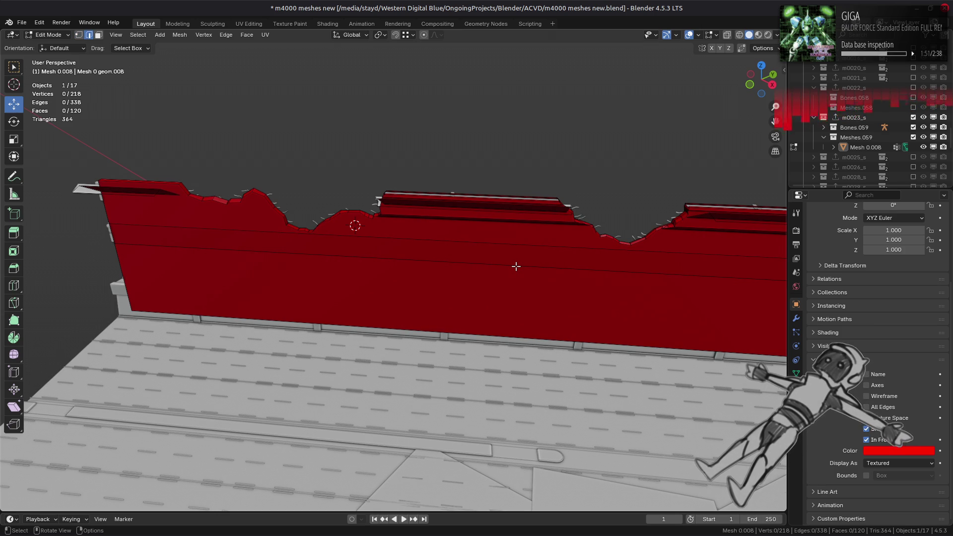
Subdivide the horizontal edge at the wall's left end and slide its middle vertex under the notch
click(253, 236)
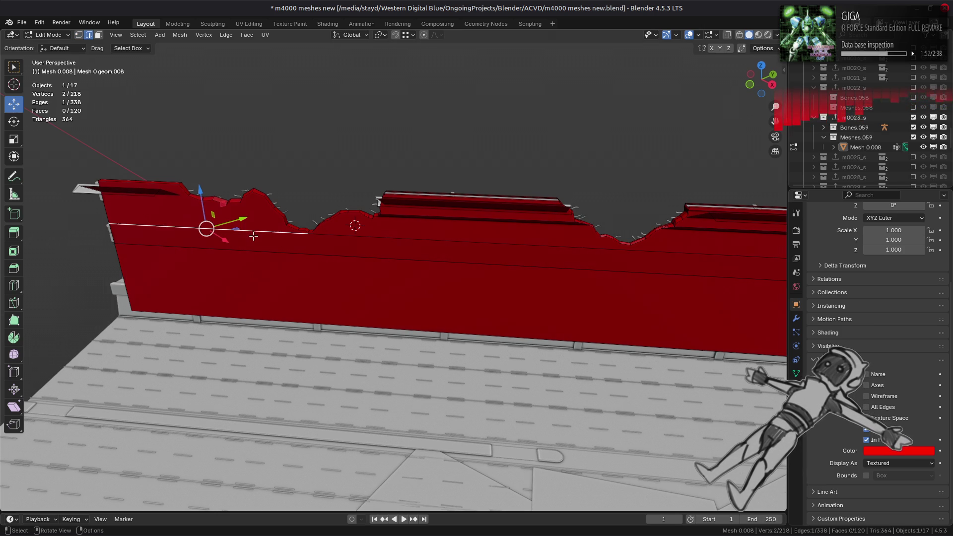
right_click(444, 242)
click(462, 245)
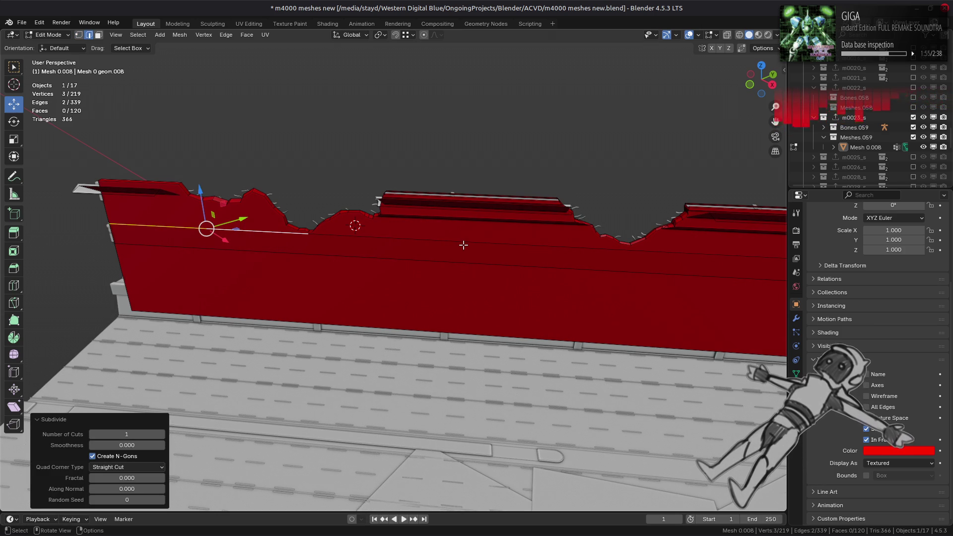
key(1)
click(307, 234)
scroll(390, 234, up, 4)
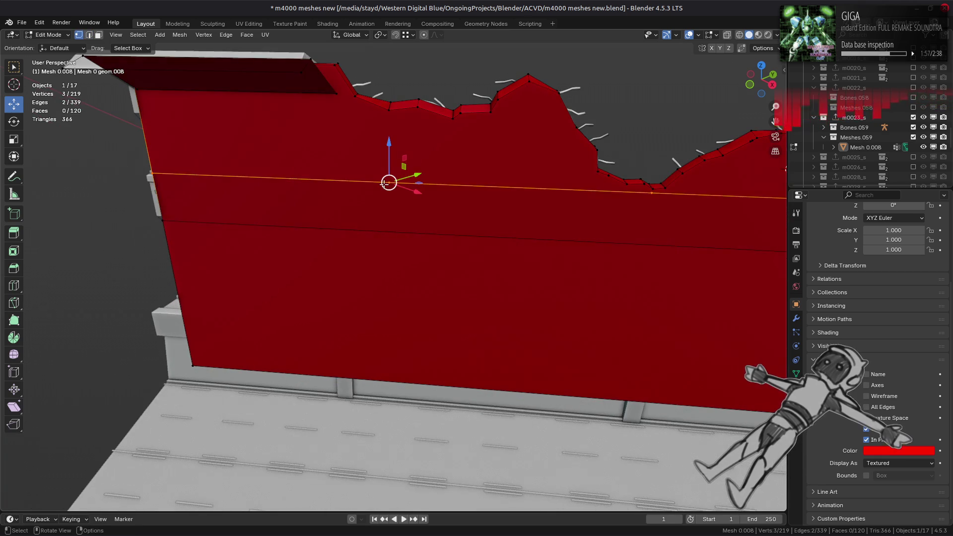
key(g)
key(g)
click(447, 122)
scroll(515, 197, down, 4)
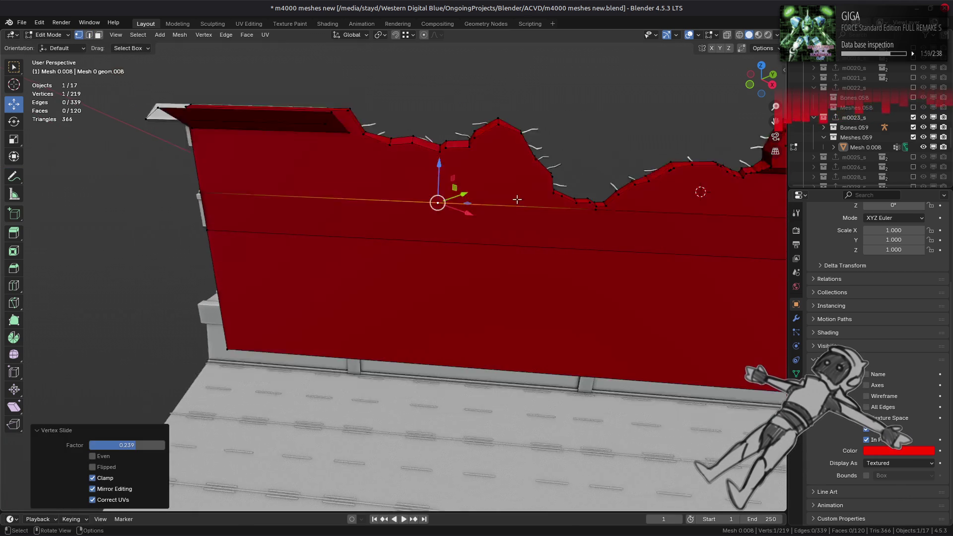
shift+middle_drag(465, 220, 278, 236)
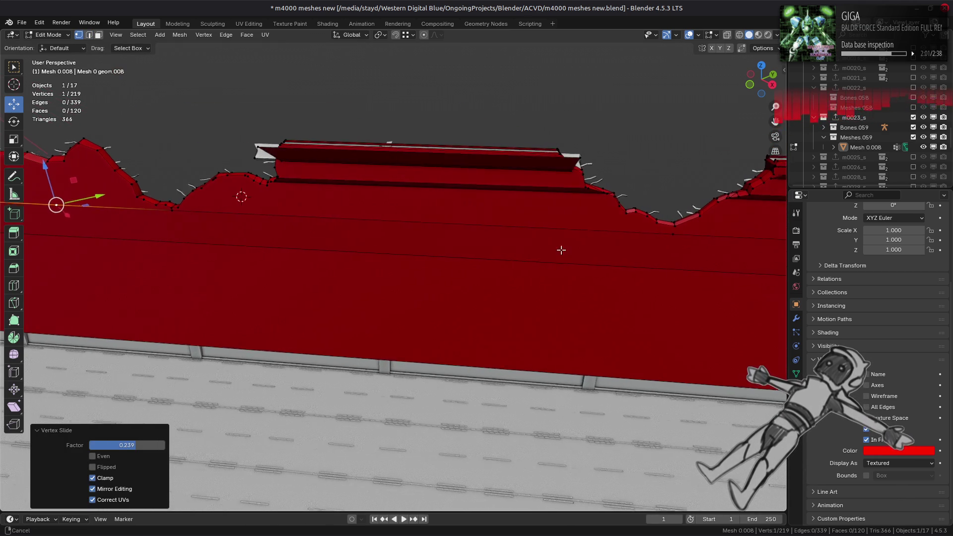
shift+middle_drag(562, 249, 446, 247)
Subdivide the edge under the next notch and slide its middle vertex into line with it
key(2)
click(526, 233)
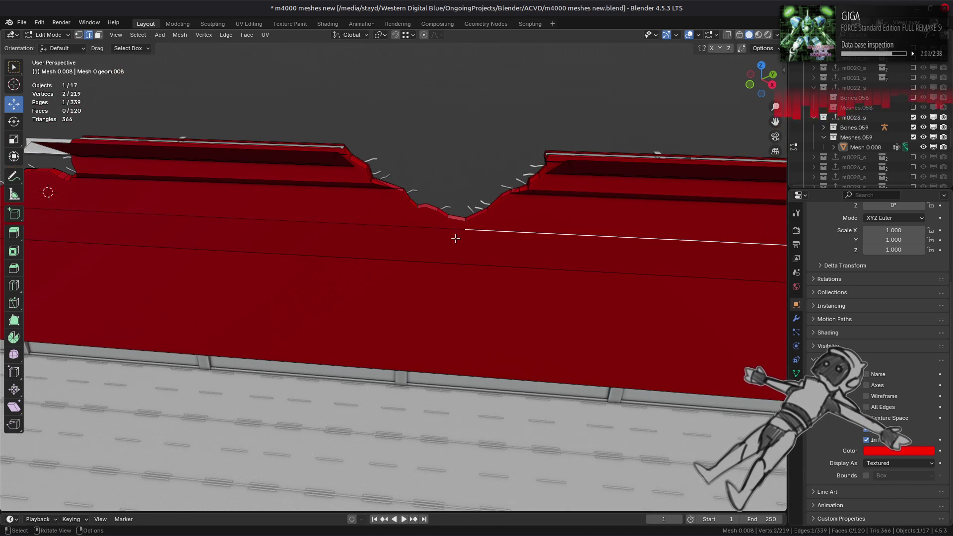
right_click(452, 237)
click(403, 239)
key(1)
mouse_move(574, 241)
shift+middle_down()
mouse_move(649, 249)
mouse_move(478, 243)
mouse_move(638, 240)
shift+middle_up()
click(617, 249)
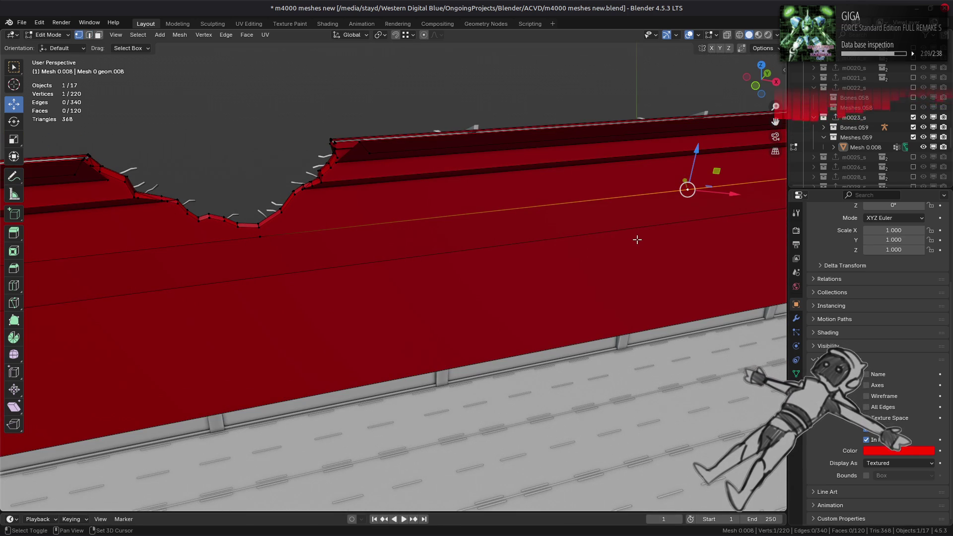
key(shift+v)
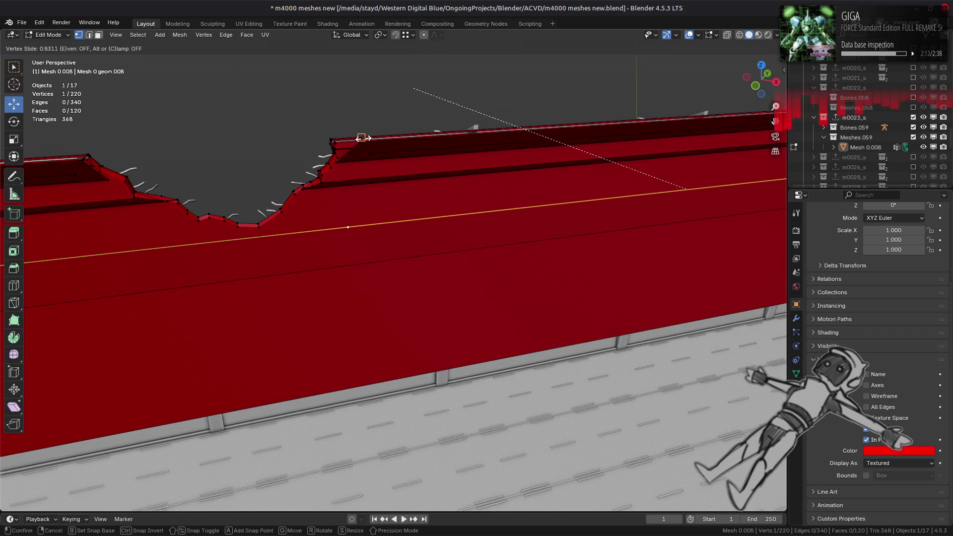
click(370, 149)
Subdivide the next wall edge with two cuts and slide both new vertices under their notches
mouse_move(367, 154)
middle_down()
mouse_move(349, 228)
mouse_move(196, 233)
mouse_move(376, 215)
middle_up()
key(2)
click(389, 226)
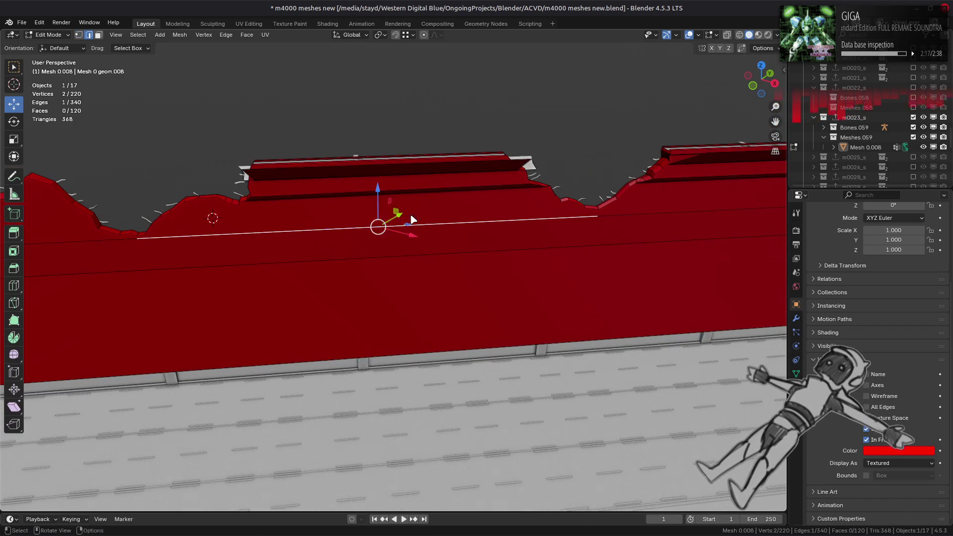
right_click(411, 220)
click(397, 215)
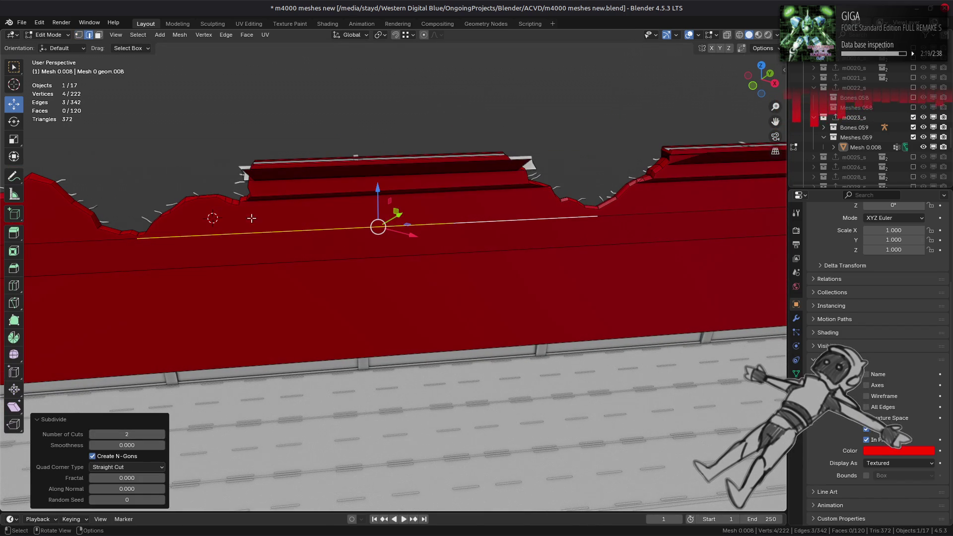
key(1)
click(315, 227)
mouse_move(314, 227)
middle_down()
mouse_move(329, 155)
mouse_move(348, 186)
mouse_move(383, 192)
middle_up()
key(shift+v)
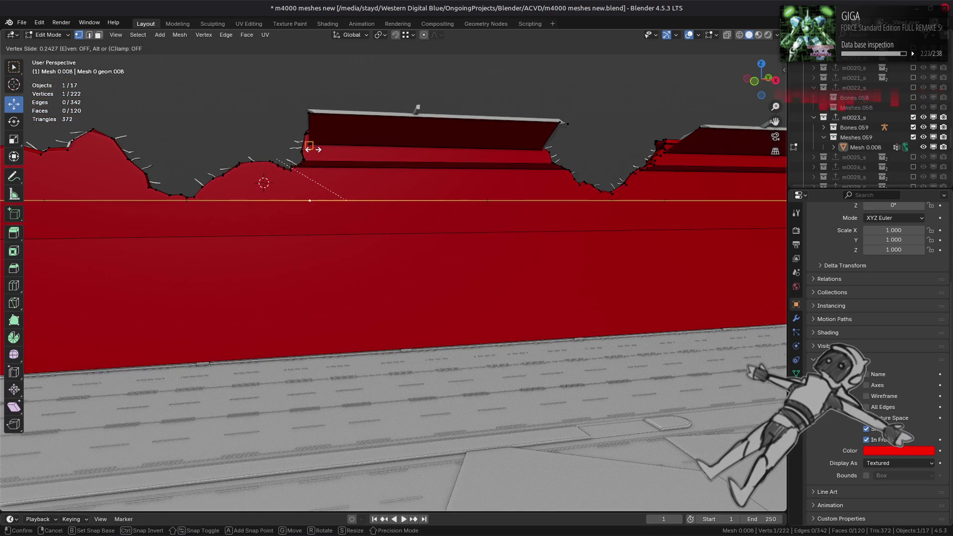
click(304, 155)
mouse_move(531, 193)
middle_down()
mouse_move(447, 196)
mouse_move(388, 177)
middle_up()
key(shift+v)
click(430, 142)
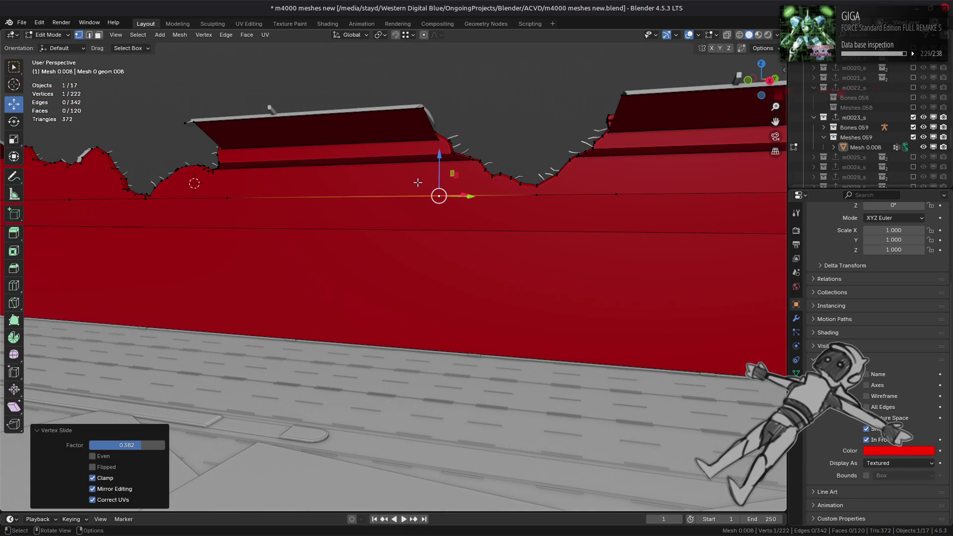
mouse_move(418, 183)
middle_down()
mouse_move(318, 244)
mouse_move(261, 257)
mouse_move(144, 258)
mouse_move(329, 244)
middle_up()
Split the long wall edge with two cuts and slide one new vertex under a notch
key(2)
click(330, 244)
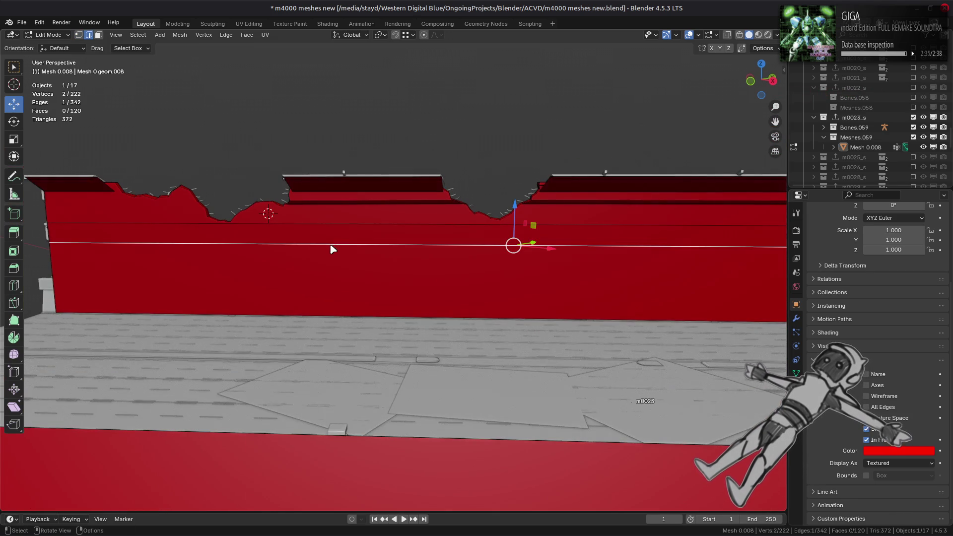
right_click(330, 246)
click(308, 238)
key(1)
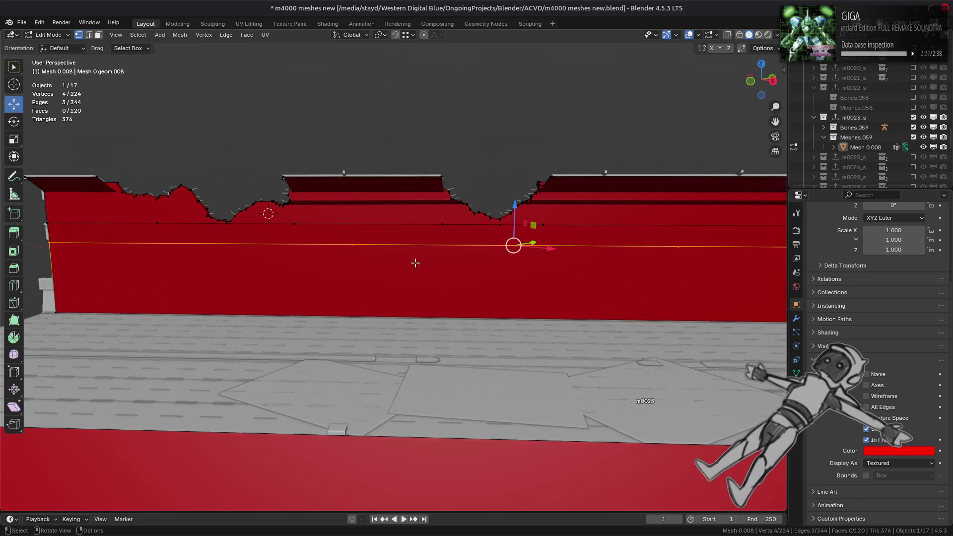
click(353, 245)
key(shift+v)
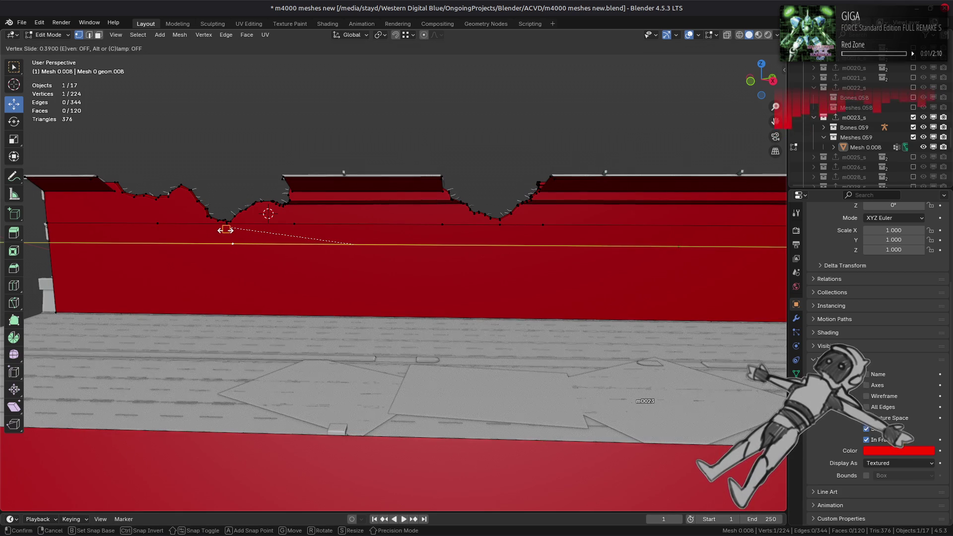
click(223, 229)
Slide the remaining new vertices below their notches and return to Object Mode
scroll(349, 259, up, 5)
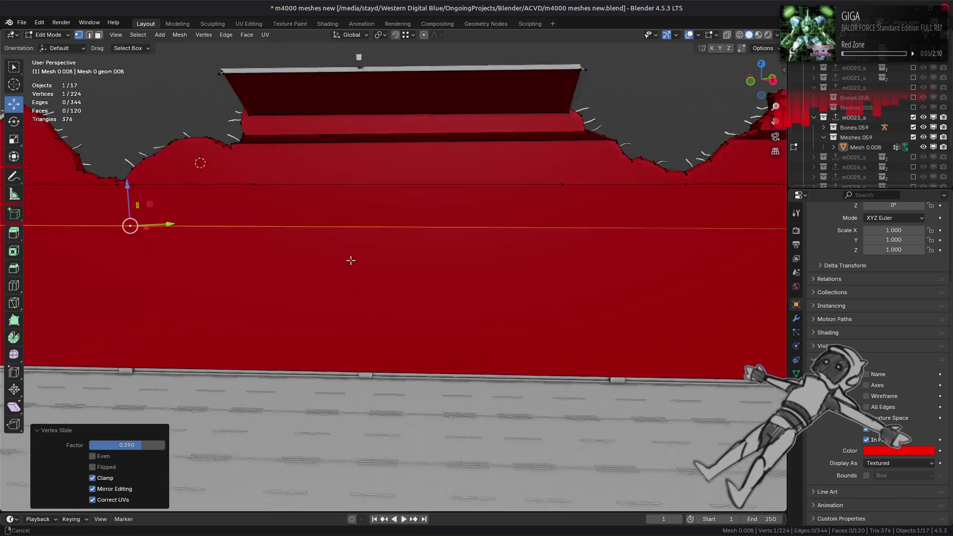
key(shift+v)
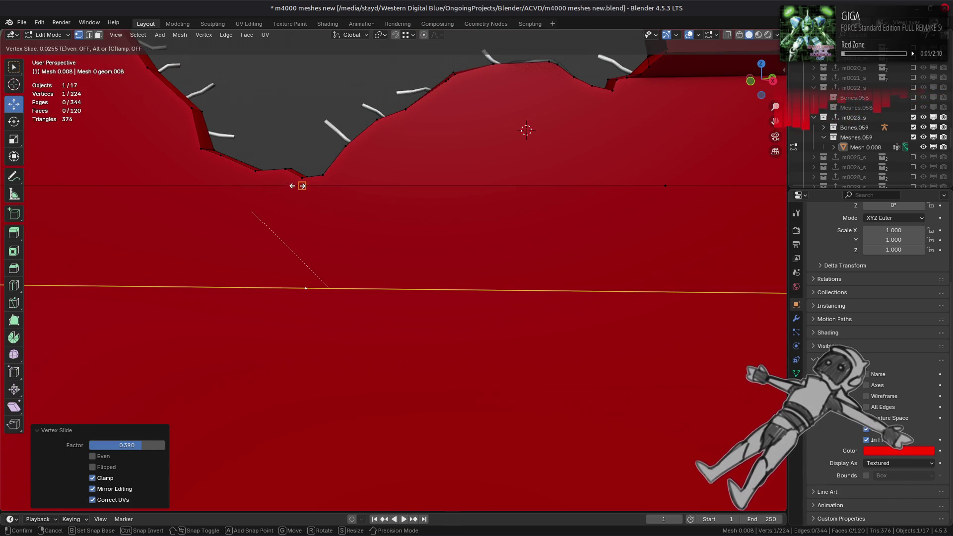
click(297, 184)
scroll(425, 256, down, 5)
click(520, 258)
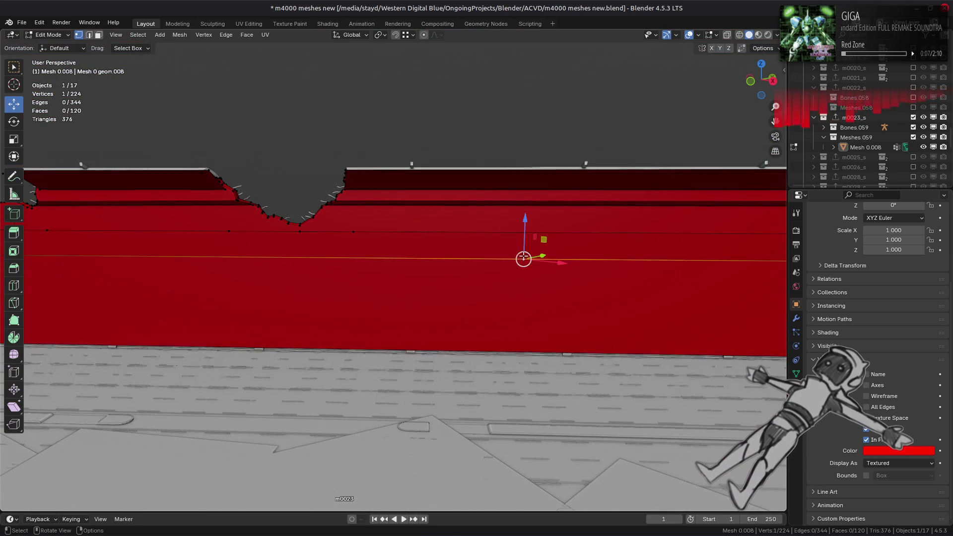
key(shift+v)
click(307, 233)
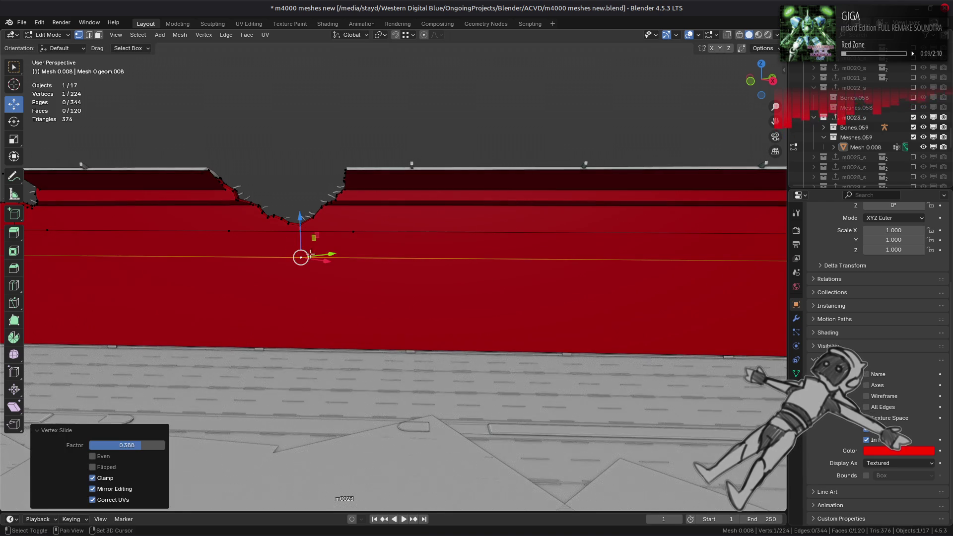
key(Tab)
click(796, 318)
Add a Triangulate modifier to the red wall mesh
click(844, 229)
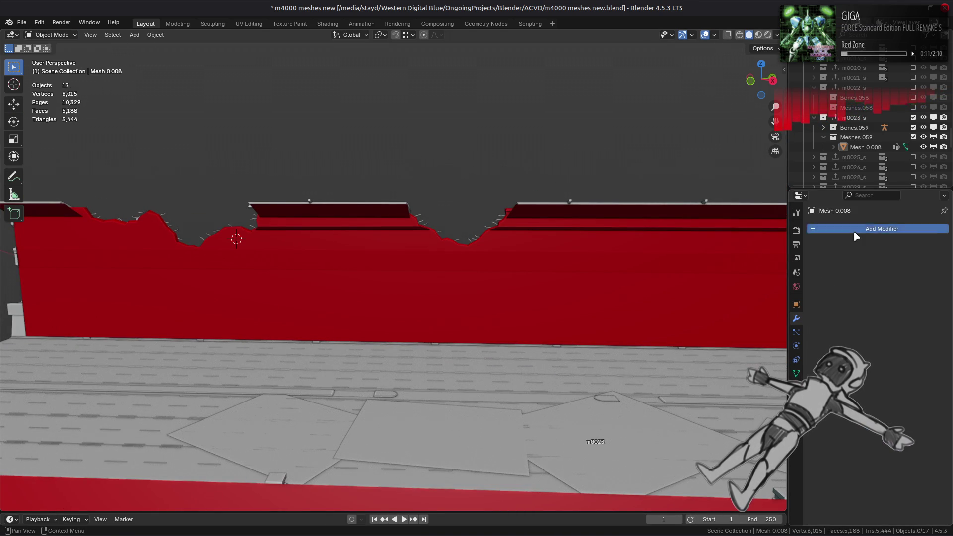
mouse_move(828, 245)
click(724, 366)
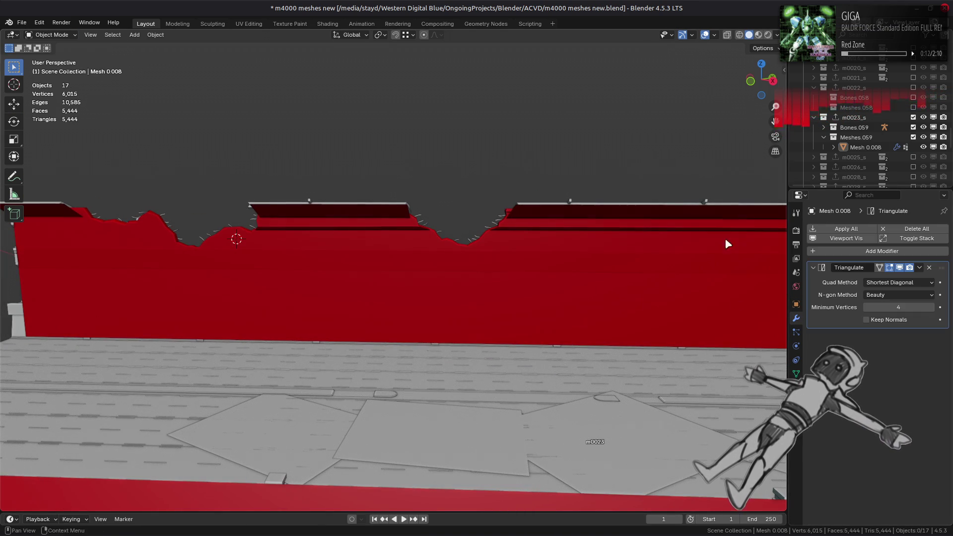
Turn on the wireframe overlay and orbit in to inspect the triangulated rim
click(715, 35)
click(654, 204)
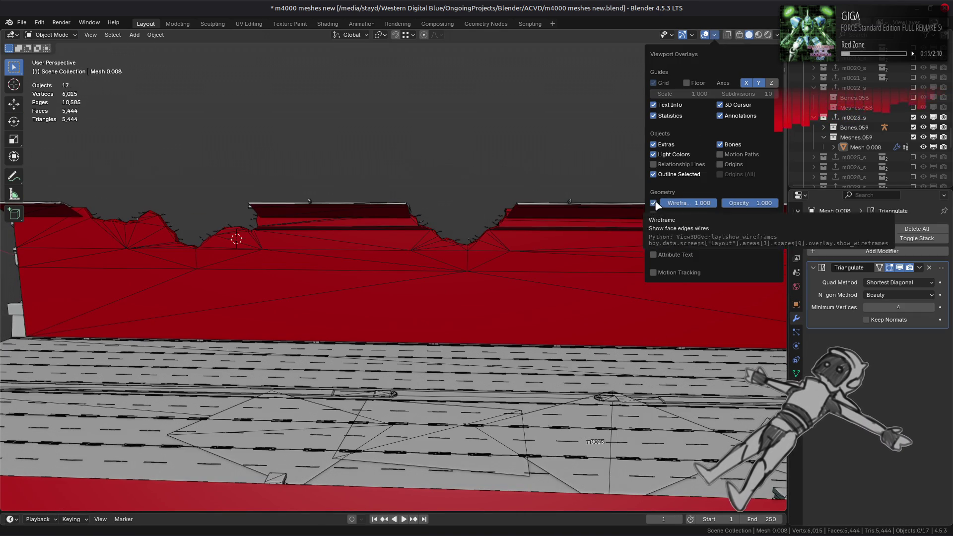
mouse_move(442, 245)
middle_down()
mouse_move(349, 268)
mouse_move(442, 273)
middle_up()
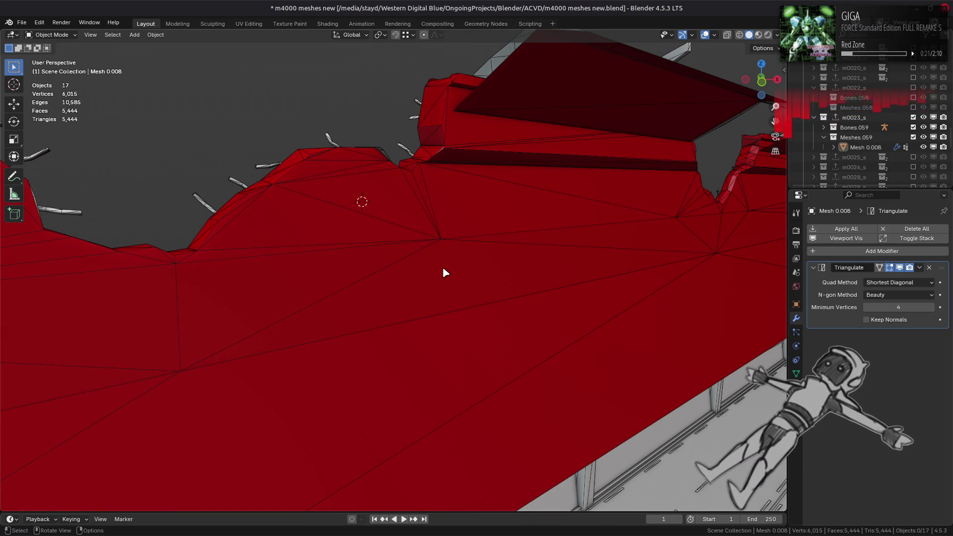
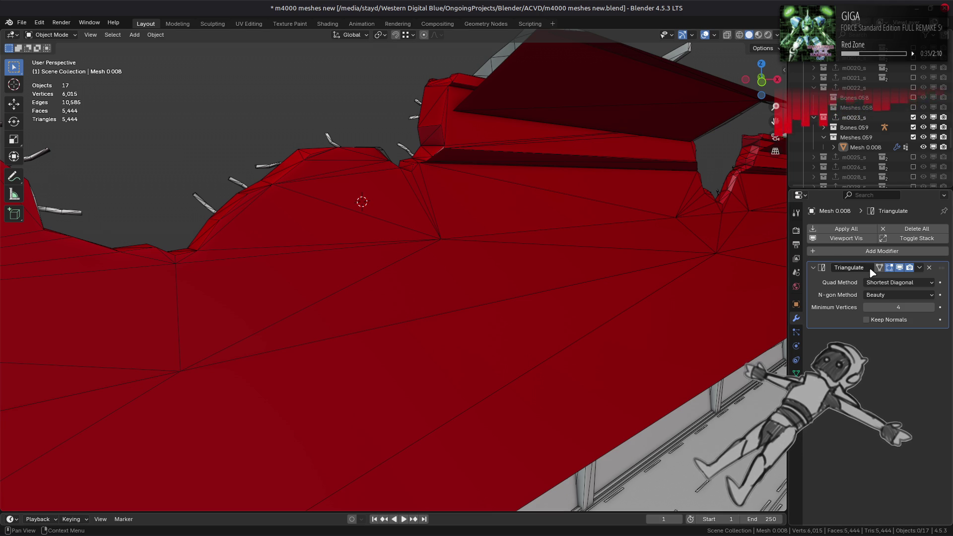
Turn off the Wireframe overlay, hide the m0023_s collection and show m0022_s's red mesh
click(715, 34)
click(653, 203)
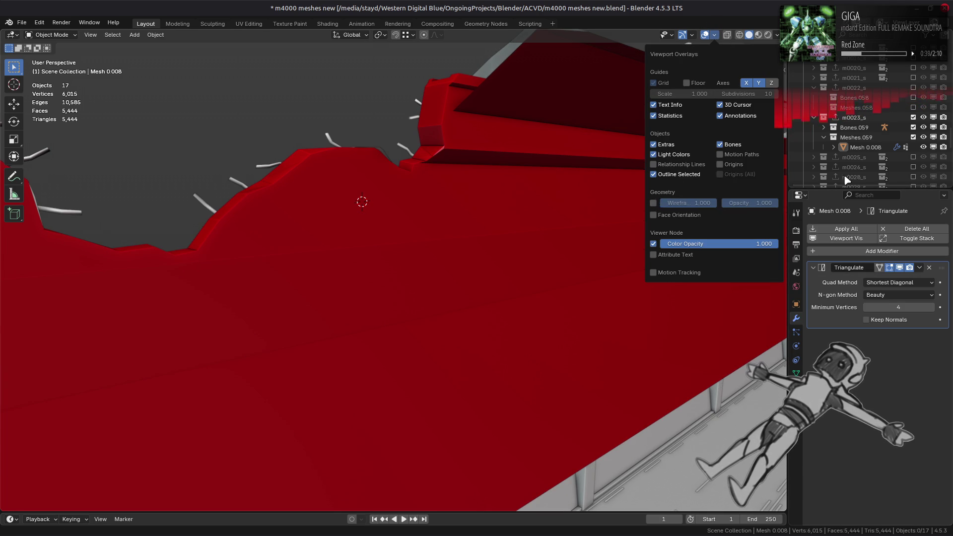
click(914, 118)
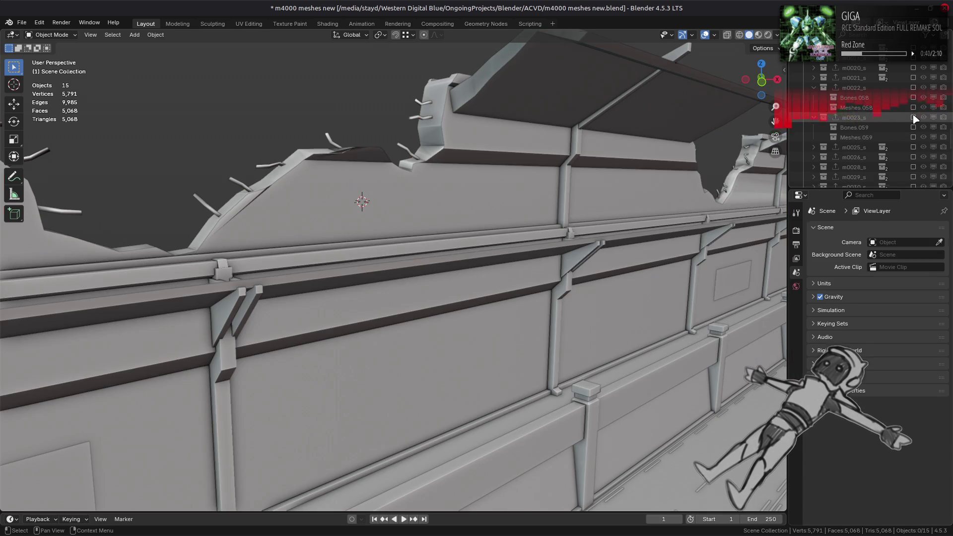
click(914, 88)
mouse_move(757, 141)
middle_down()
mouse_move(460, 212)
mouse_move(351, 214)
middle_up()
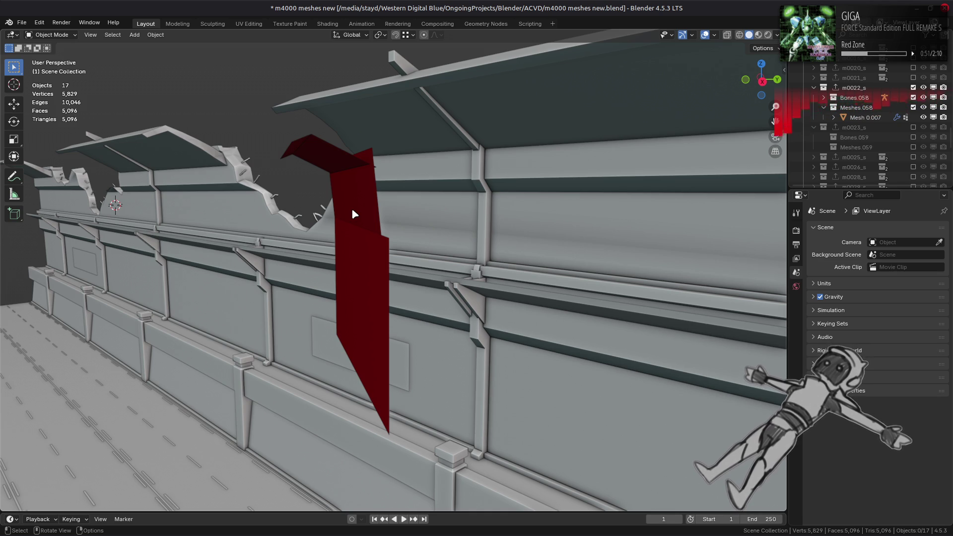
Hide m0022_s and Meshes.058, restore m0023_s, and select the red proxy Mesh 0.008
click(913, 87)
click(914, 108)
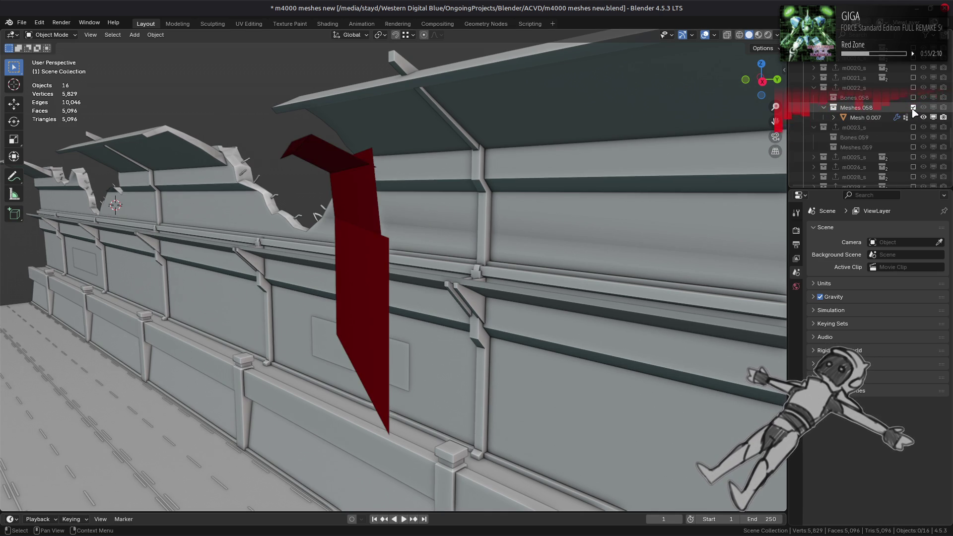
click(913, 108)
click(913, 117)
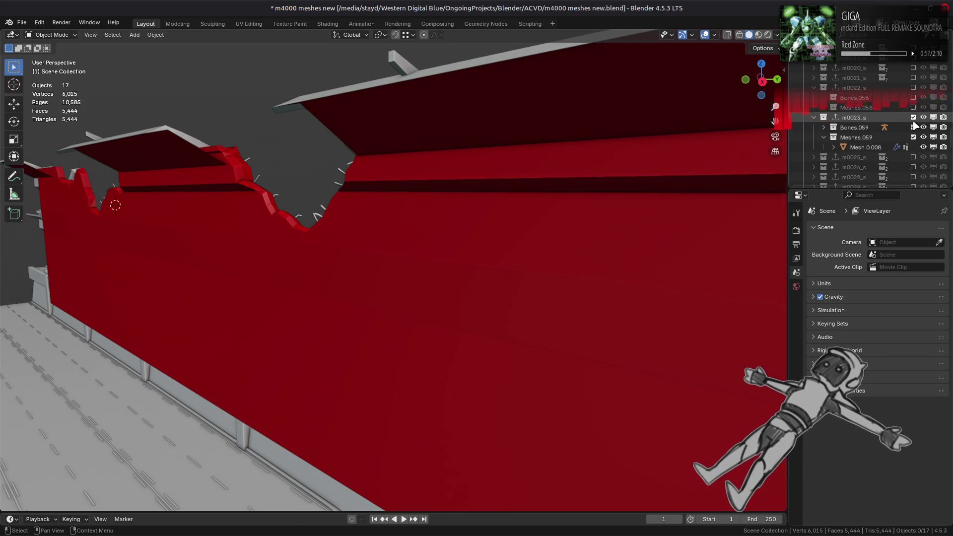
click(366, 251)
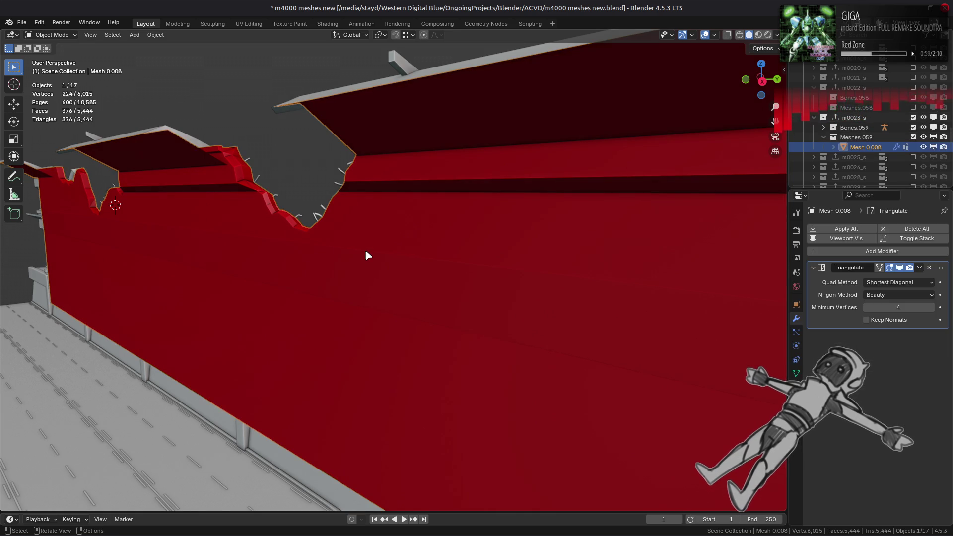
mouse_move(367, 250)
middle_down()
mouse_move(467, 267)
mouse_move(490, 255)
middle_up()
Put Mesh 0.008 in Edit Mode with edge select and the selection cleared
key(Tab)
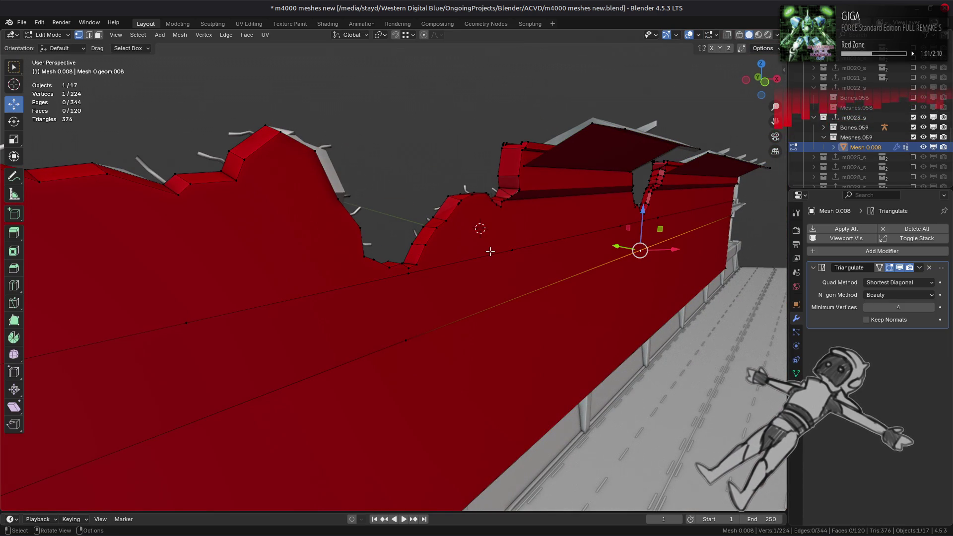
scroll(490, 252, down, 1)
click(487, 251)
scroll(438, 267, up, 3)
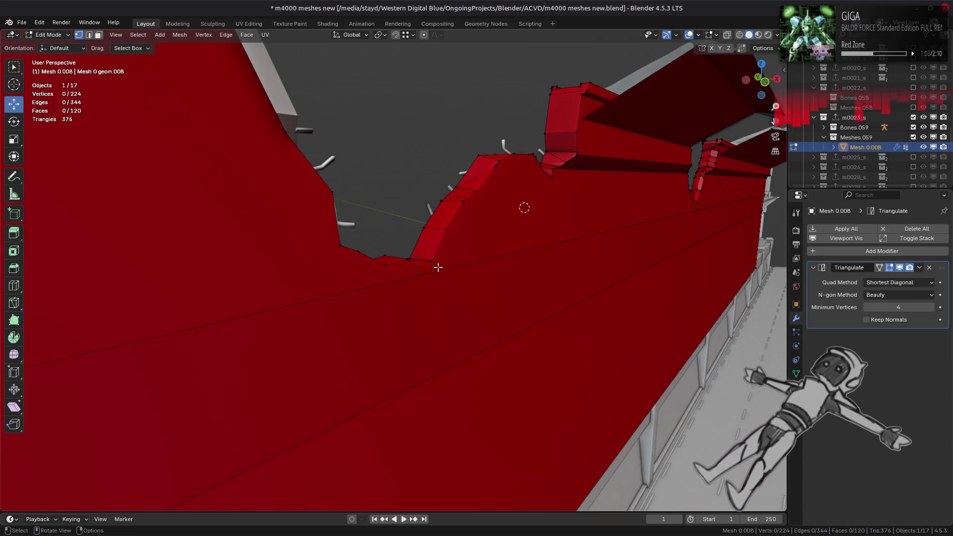
mouse_move(438, 268)
middle_down()
mouse_move(342, 279)
mouse_move(570, 279)
mouse_move(419, 288)
mouse_move(400, 281)
mouse_move(421, 265)
mouse_move(387, 269)
middle_up()
key(2)
scroll(394, 276, up, 3)
Try dissolving a slope edge, then undo it and deselect
right_click(366, 271)
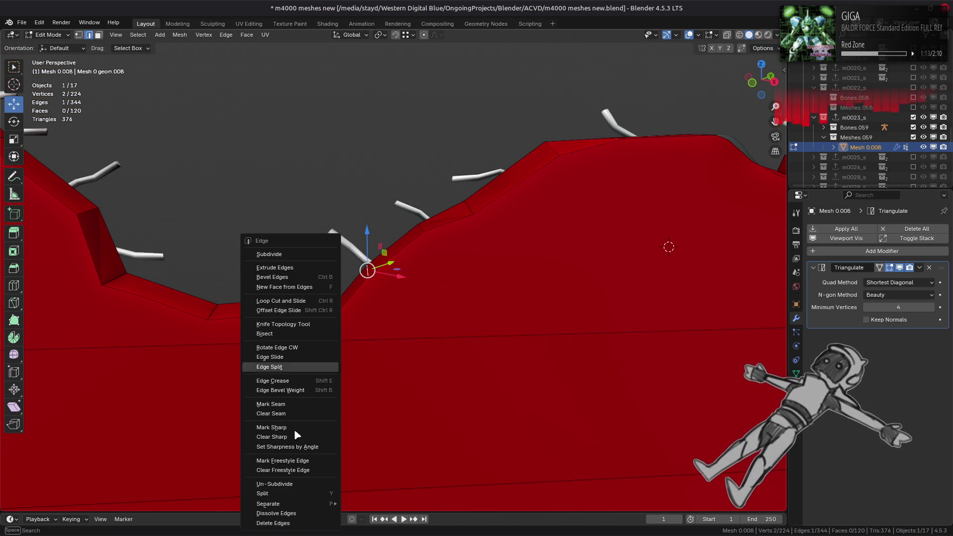
click(290, 511)
mouse_move(437, 303)
middle_down()
mouse_move(448, 285)
mouse_move(387, 262)
middle_up()
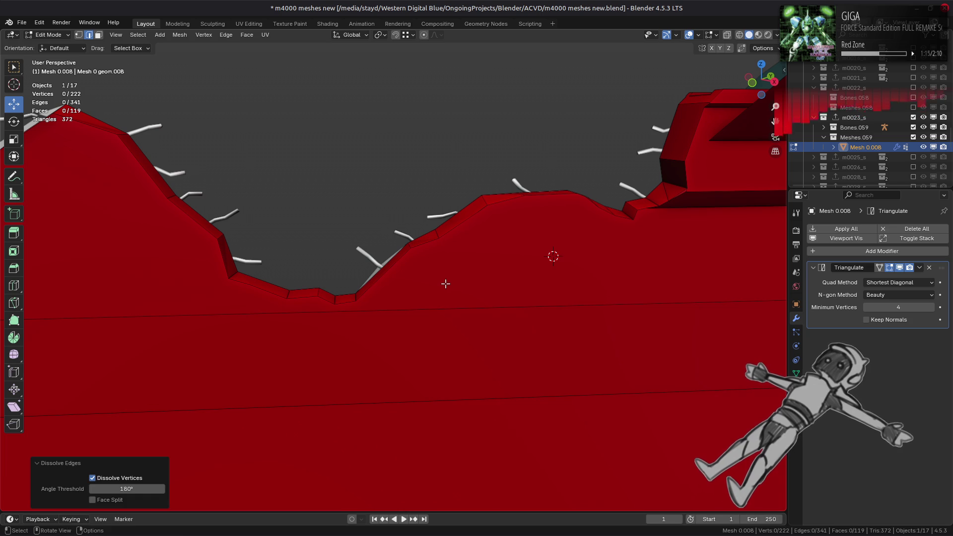
key(ctrl+z)
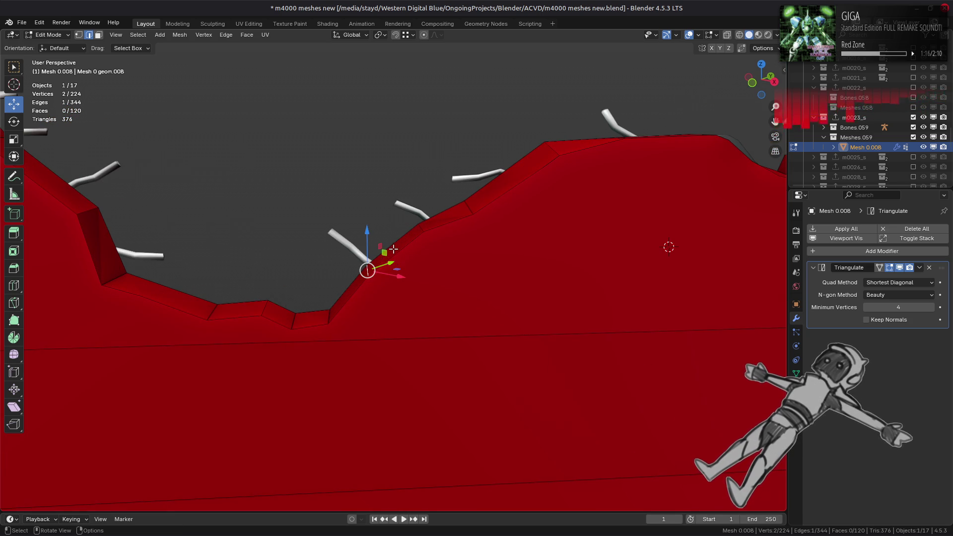
key(alt+a)
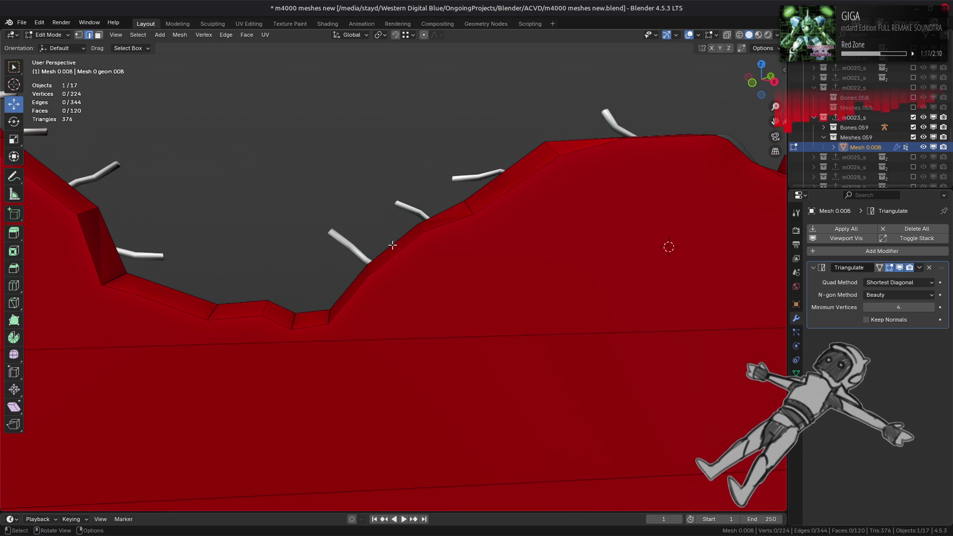
Subdivide the two slope edges and dissolve the new edge, leaving 222 vertices
shift+click(380, 267)
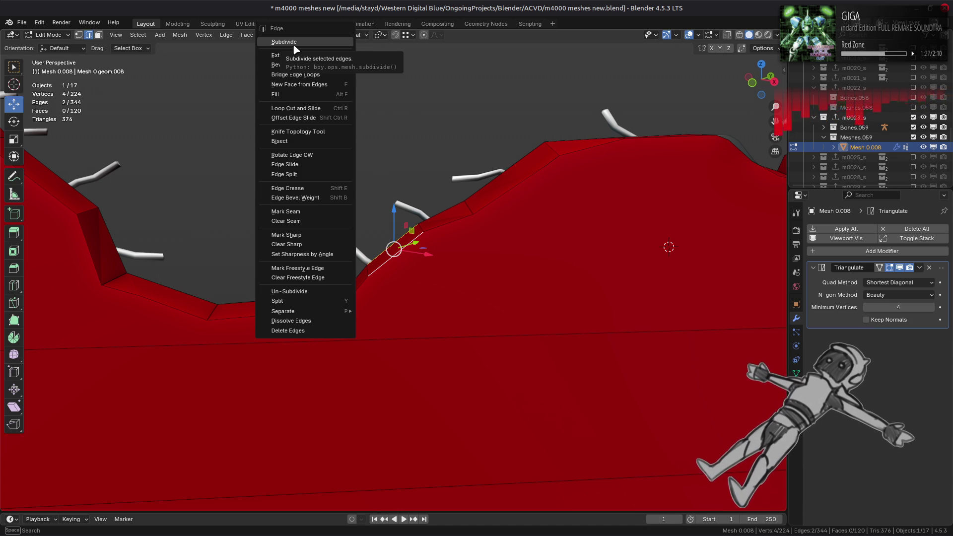
click(297, 44)
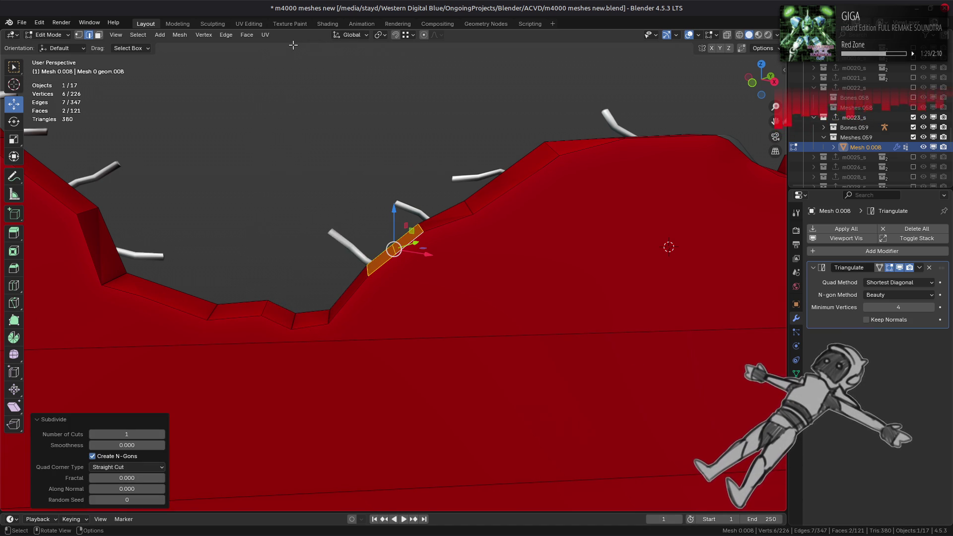
click(421, 228)
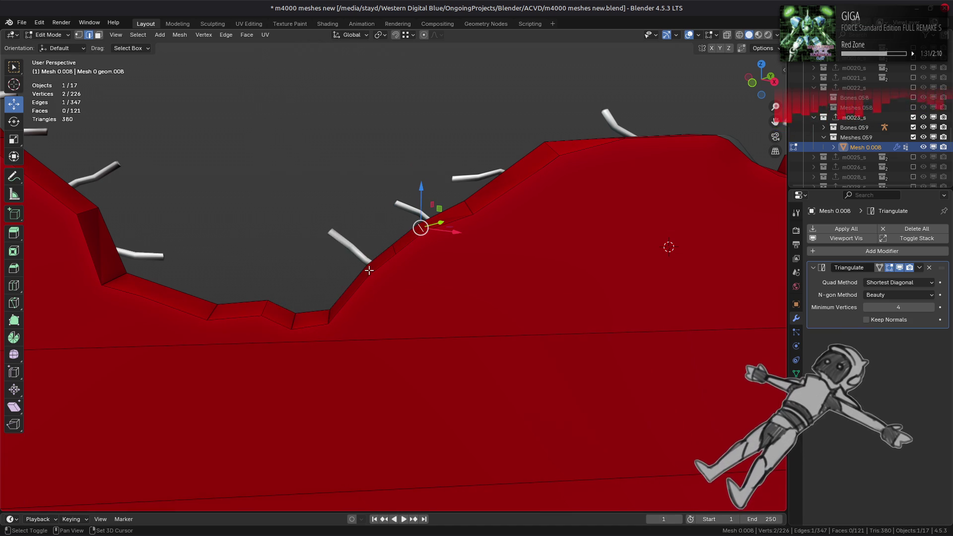
right_click(359, 270)
click(307, 518)
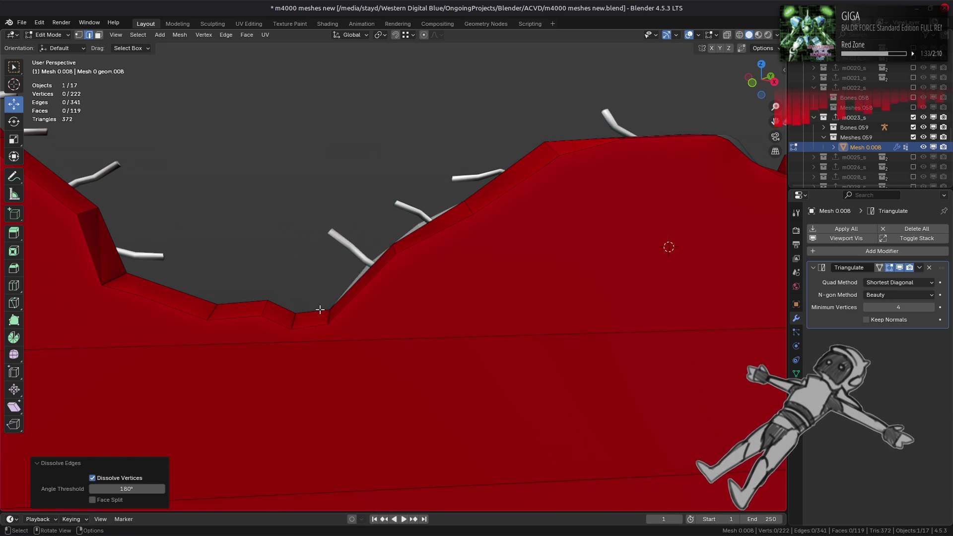
middle_drag(319, 310, 316, 289)
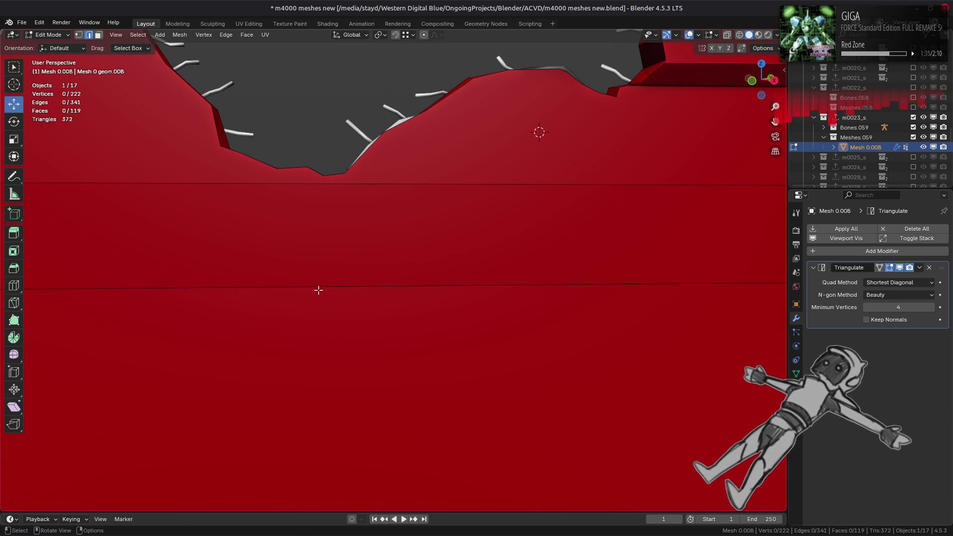
mouse_move(449, 213)
middle_down()
mouse_move(436, 227)
mouse_move(489, 259)
middle_up()
In vertex select mode, dissolve two stray vertices on the top edge
key(1)
click(440, 217)
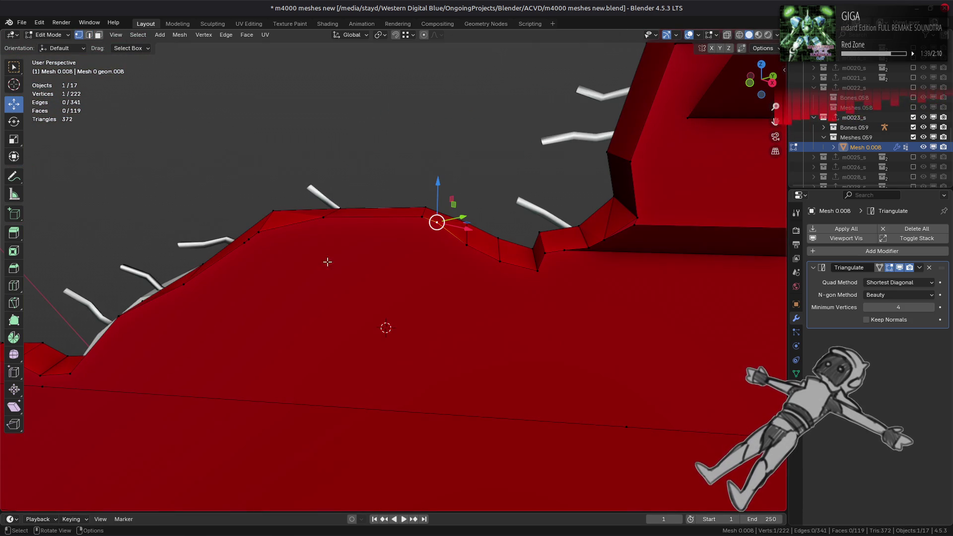
right_click(294, 288)
click(298, 421)
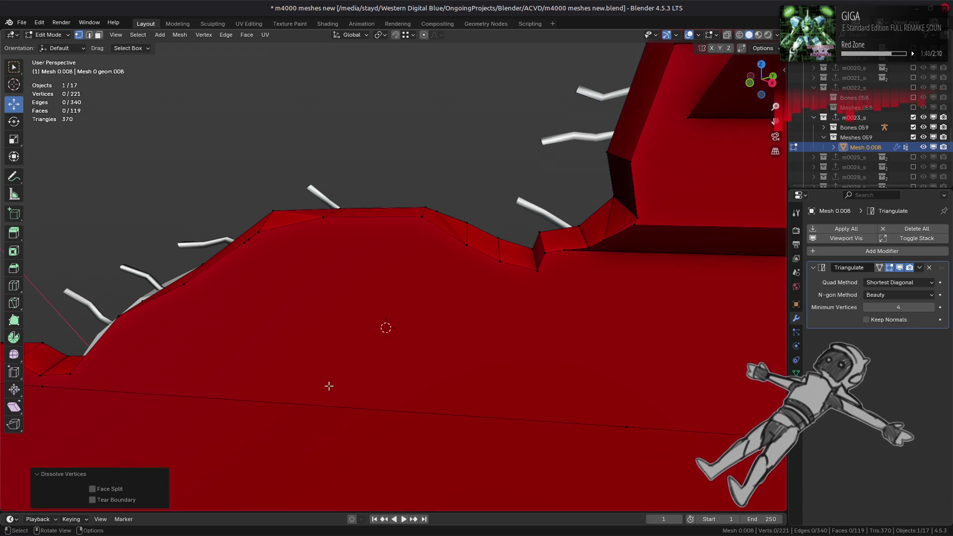
click(441, 214)
right_click(359, 298)
click(359, 300)
middle_drag(358, 299, 368, 303)
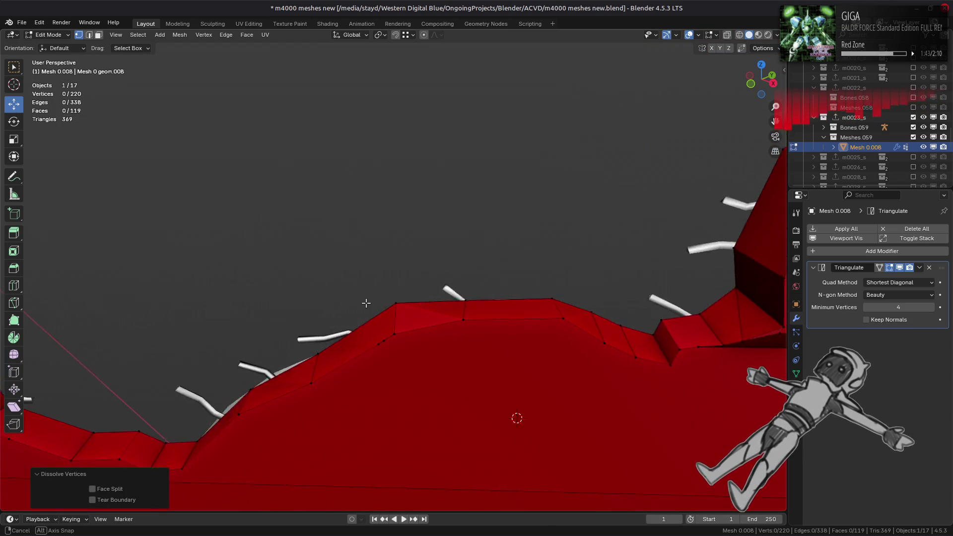
Dissolve a vertex at the slope edge, then pick and deselect two more slope vertices
click(444, 342)
right_click(357, 376)
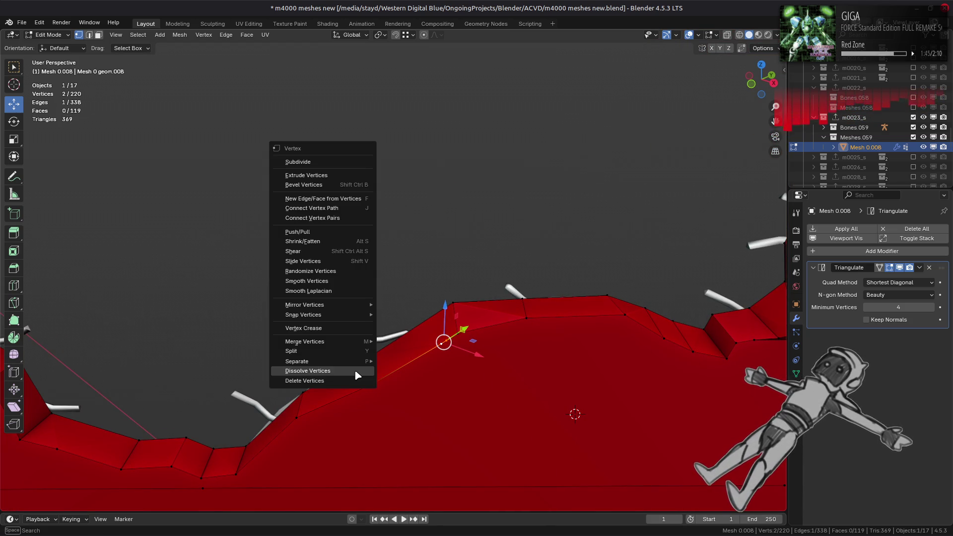
click(358, 371)
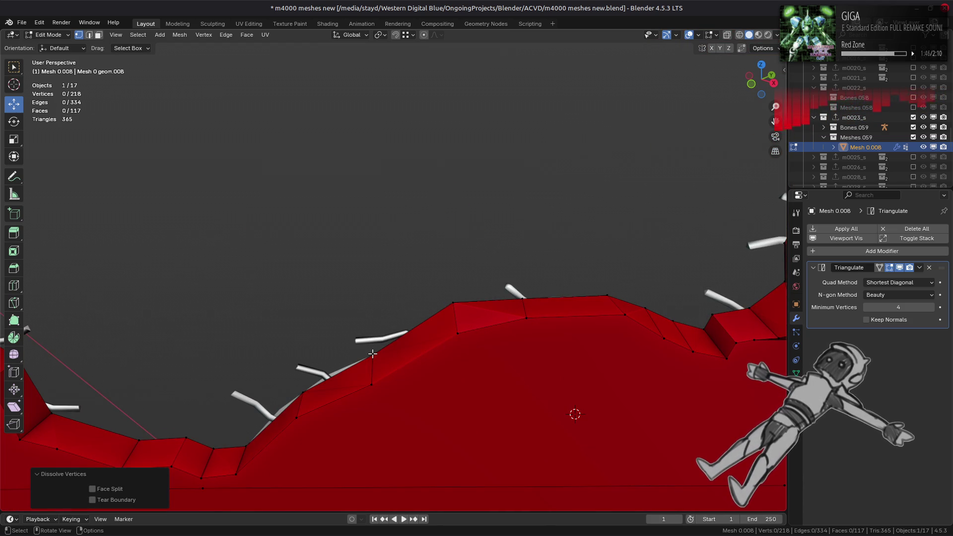
click(376, 387)
shift+click(459, 342)
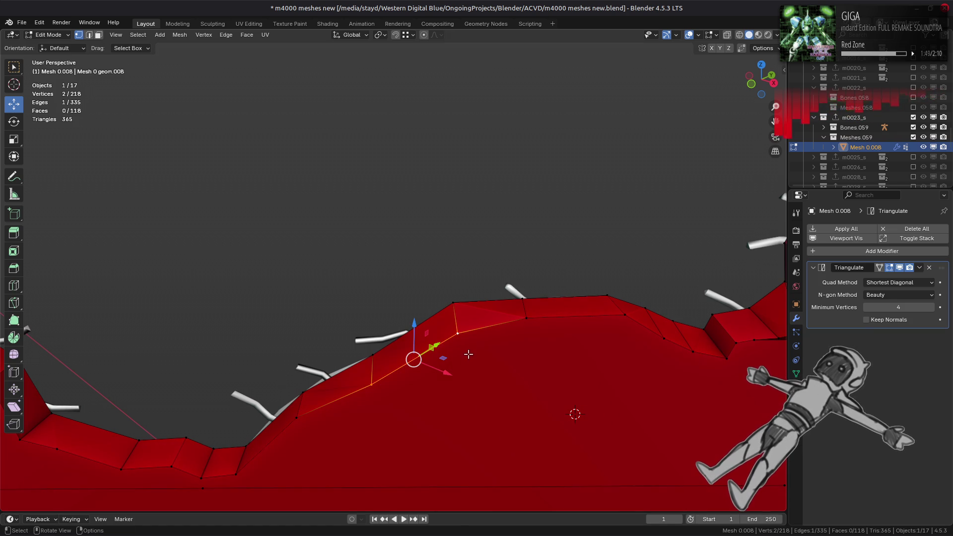
middle_drag(468, 354, 480, 358)
key(alt+a)
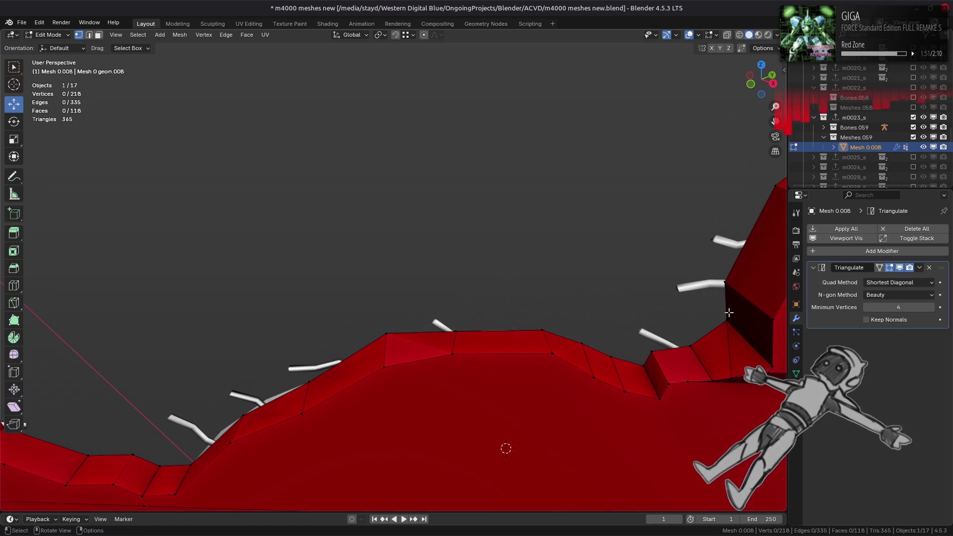
middle_drag(585, 346, 578, 342)
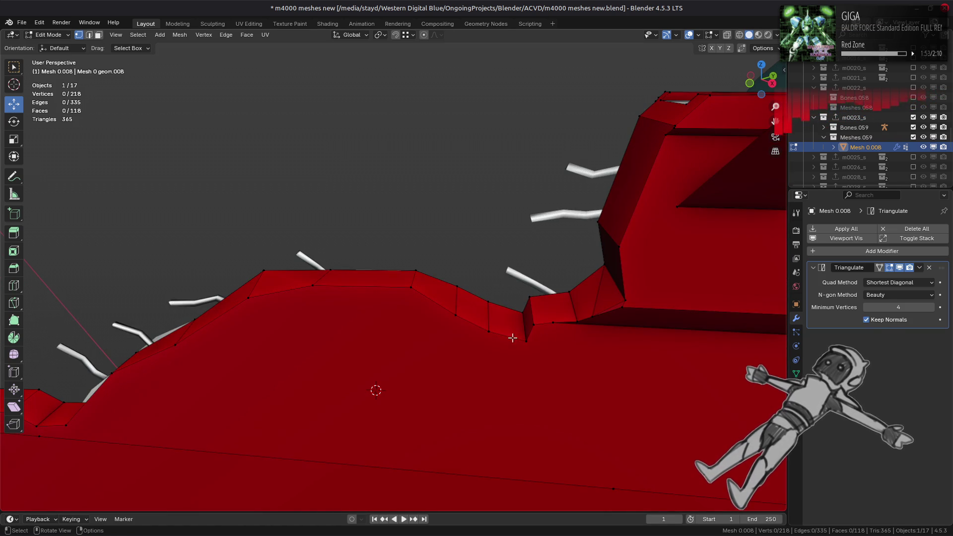
middle_drag(493, 333, 494, 326)
Select all vertices to review the whole mesh, now at 218 vertices
key(a)
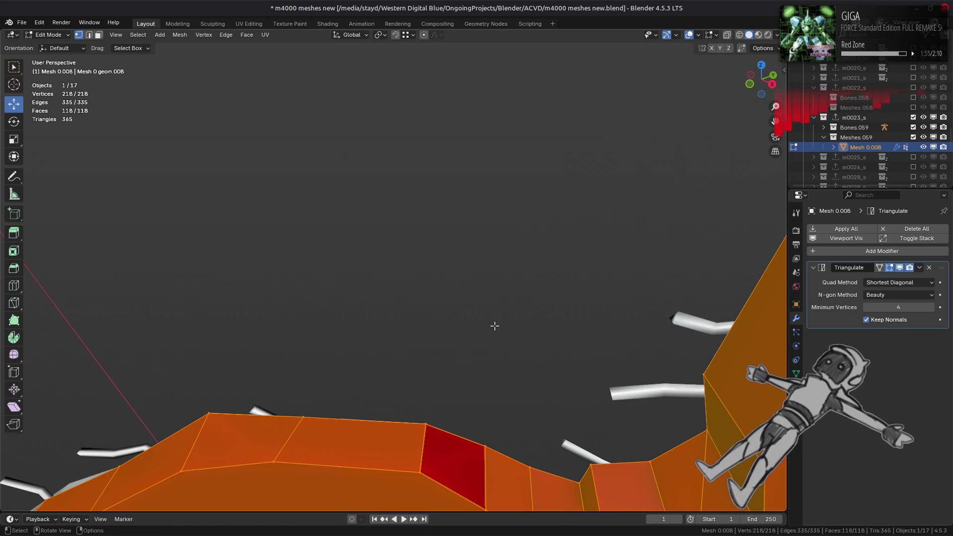
scroll(500, 327, down, 4)
scroll(637, 347, up, 4)
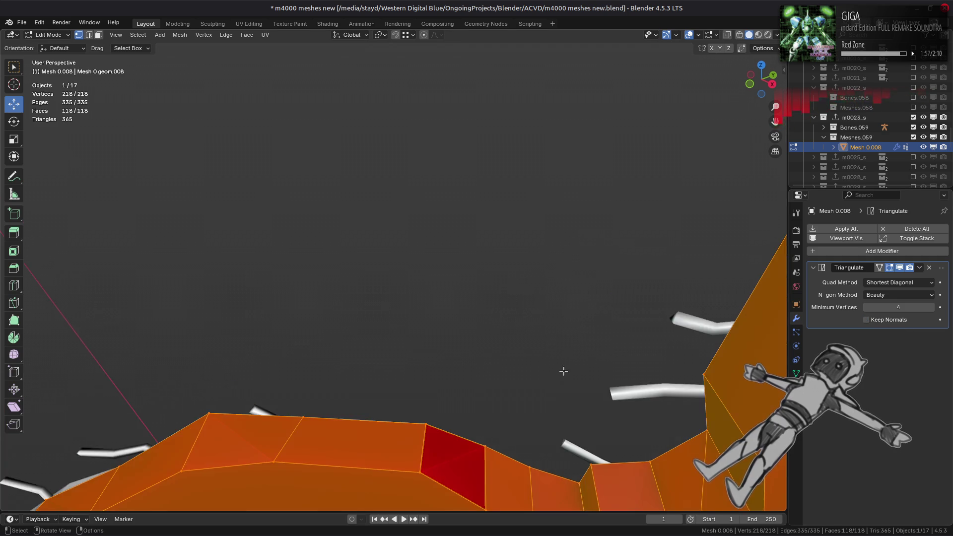
shift+middle_drag(564, 373, 564, 288)
key(alt+a)
shift+middle_drag(619, 438, 545, 331)
key(a)
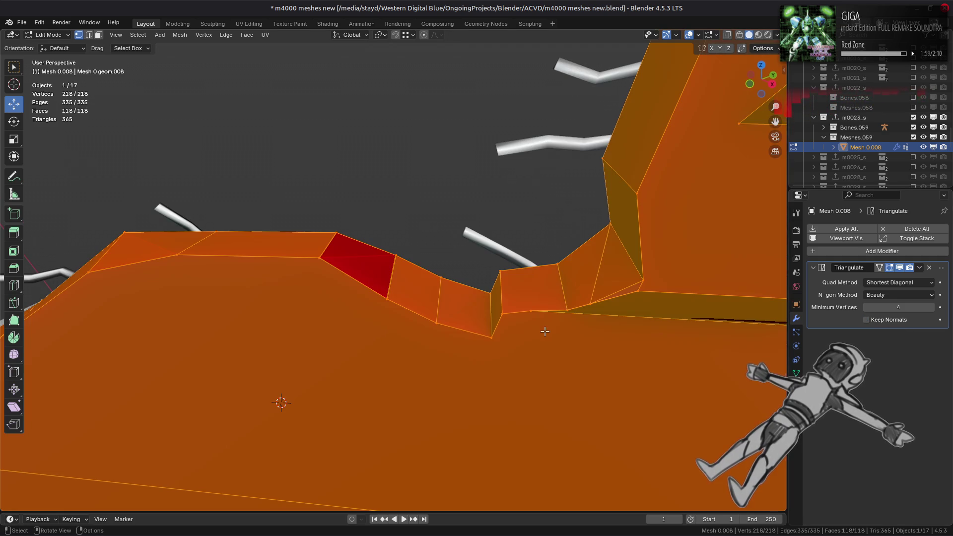
key(alt+a)
scroll(486, 314, up, 5)
scroll(487, 315, down, 3)
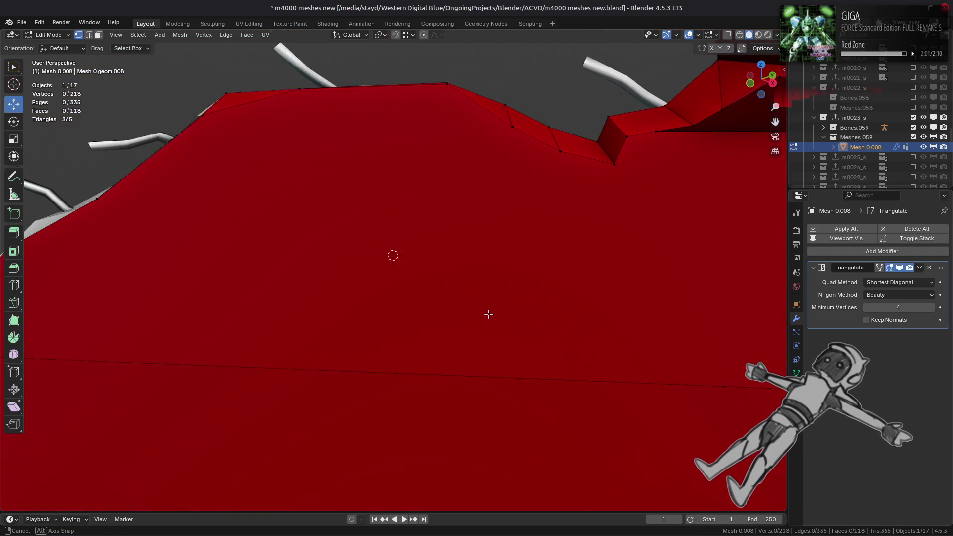
middle_drag(489, 314, 488, 319)
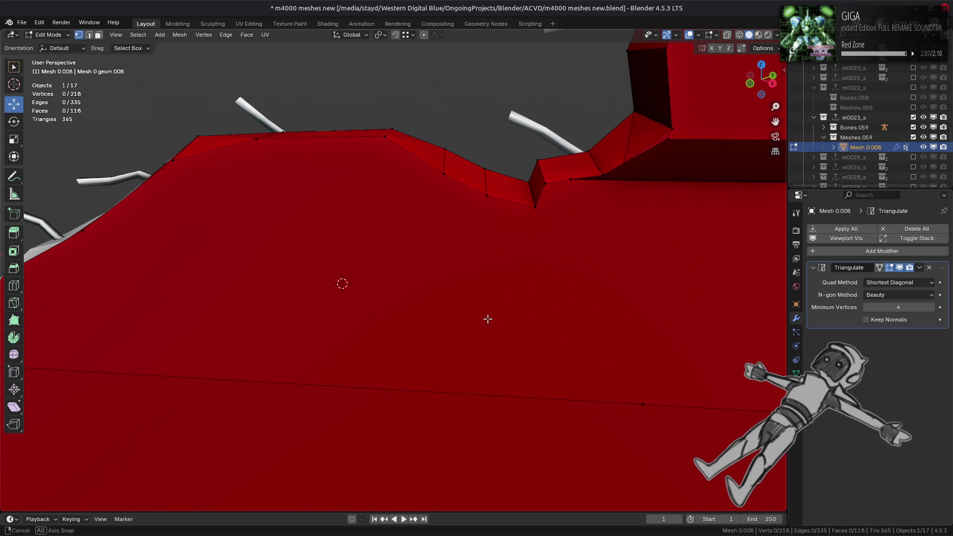
Dissolve the two stray edges on the jagged top ridge
click(444, 162)
shift+click(485, 181)
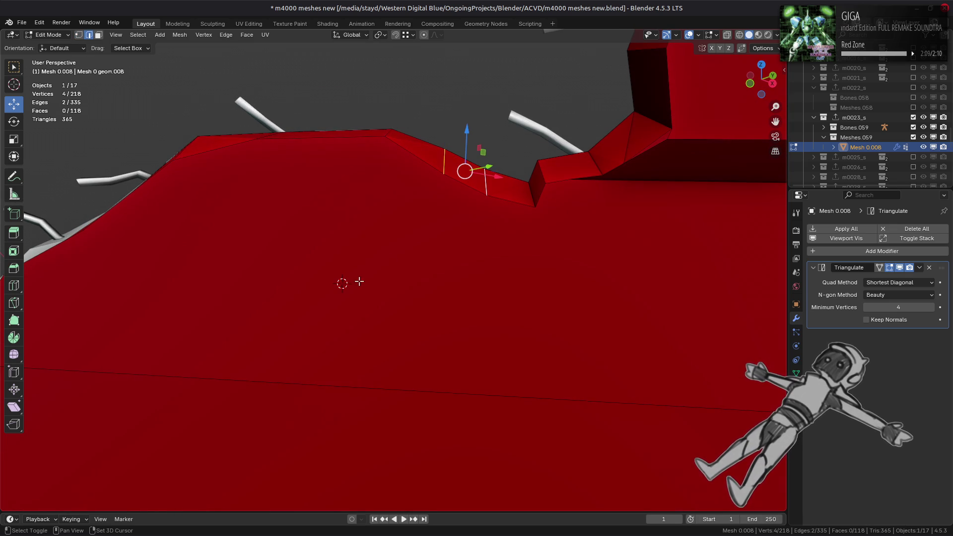
right_click(358, 281)
click(337, 512)
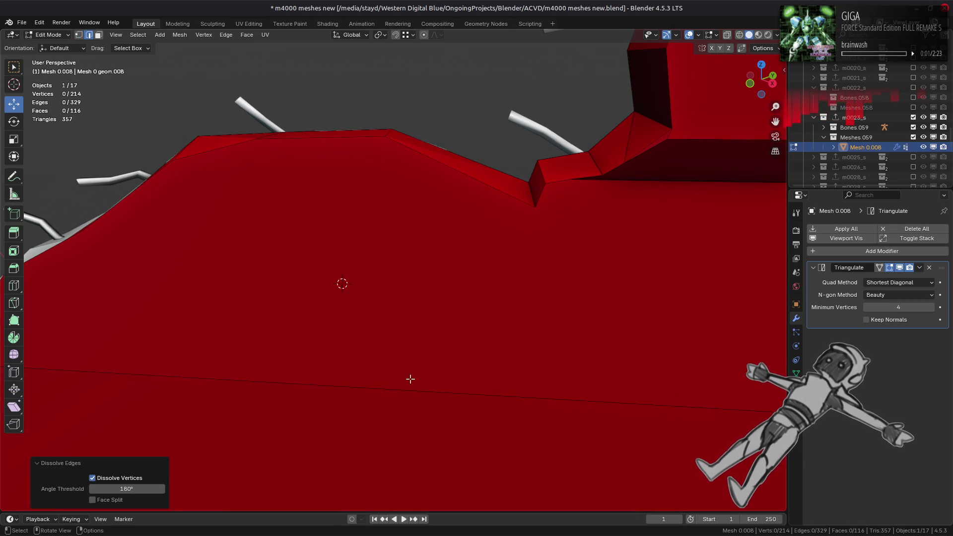
middle_drag(411, 379, 415, 365)
Compare the ridge with and without the dissolve, keep it, and return to vertex mode
key(ctrl+z)
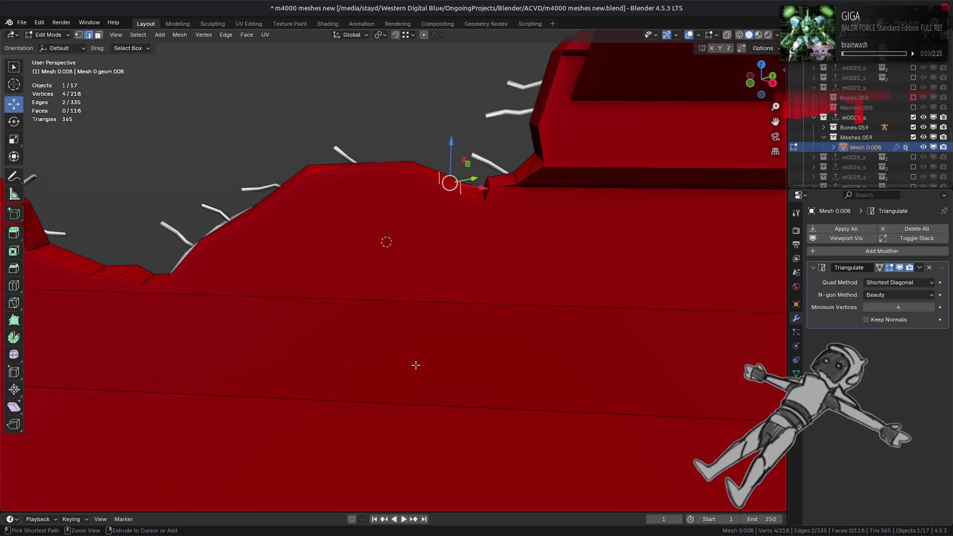
key(ctrl+shift+z)
key(ctrl+z)
key(ctrl+shift+z)
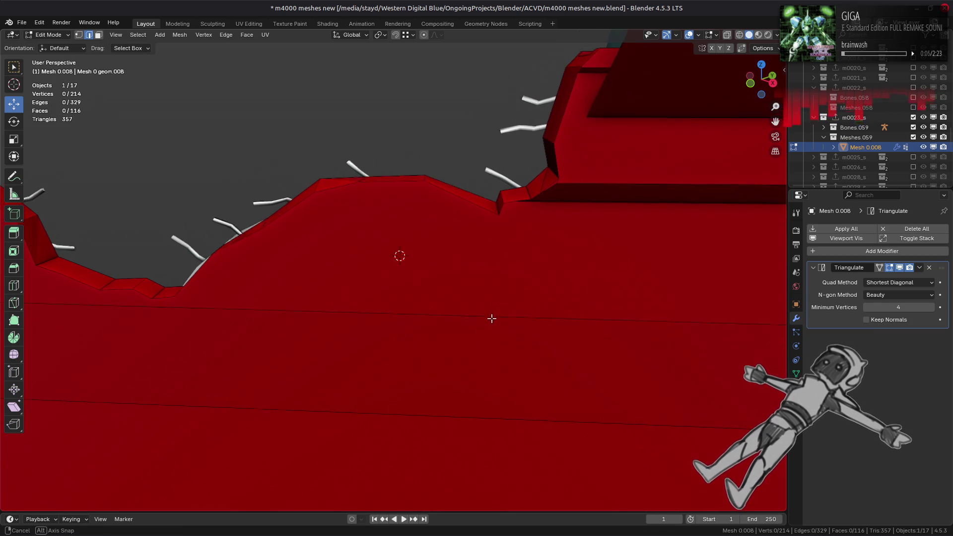
scroll(492, 323, up, 4)
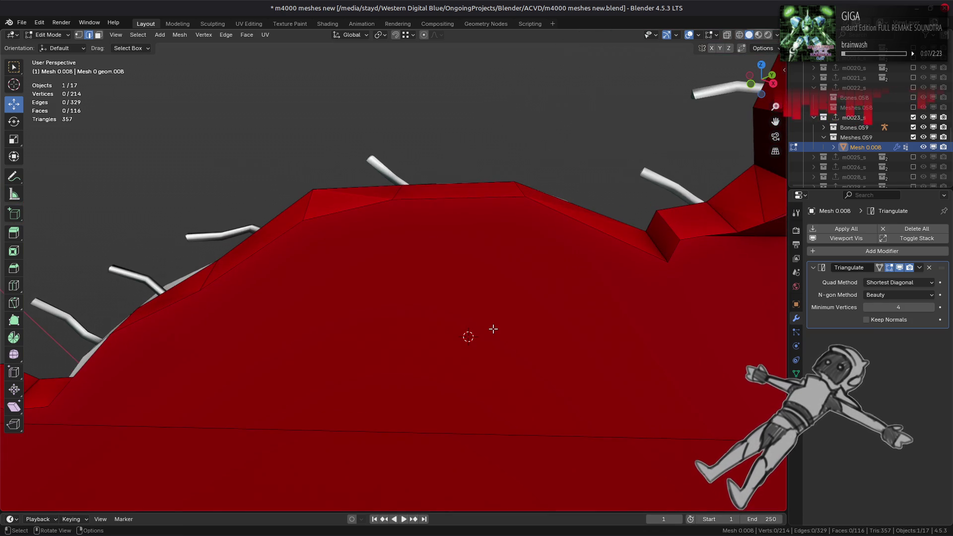
scroll(493, 328, down, 5)
key(1)
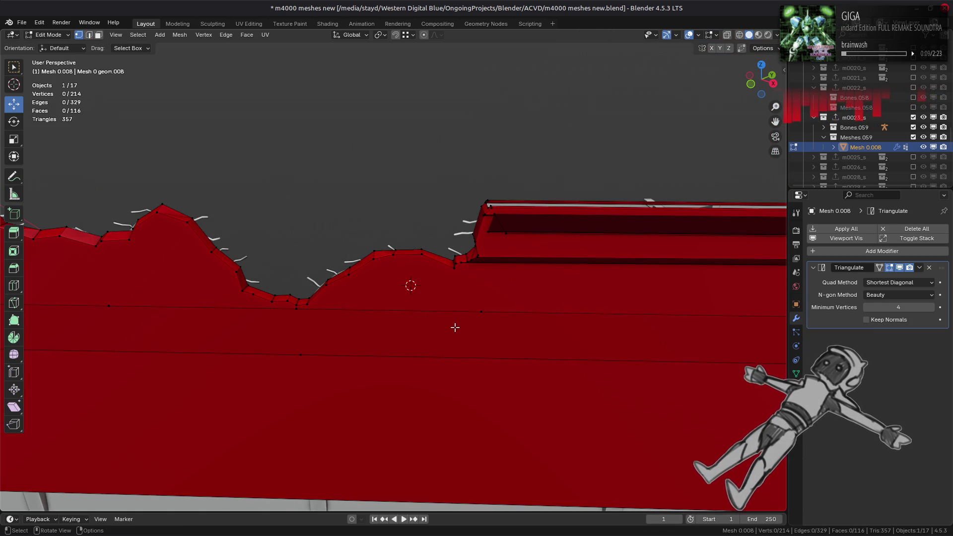
scroll(454, 330, down, 5)
mouse_move(453, 334)
middle_down()
mouse_move(436, 323)
mouse_move(500, 296)
mouse_move(521, 311)
mouse_move(484, 320)
mouse_move(440, 299)
mouse_move(374, 313)
middle_up()
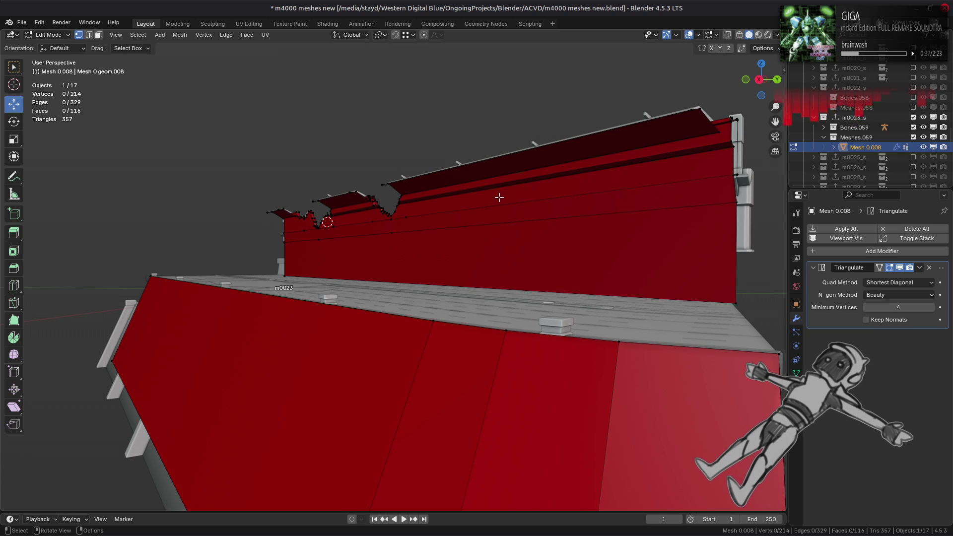
scroll(495, 199, down, 5)
middle_drag(496, 199, 519, 226)
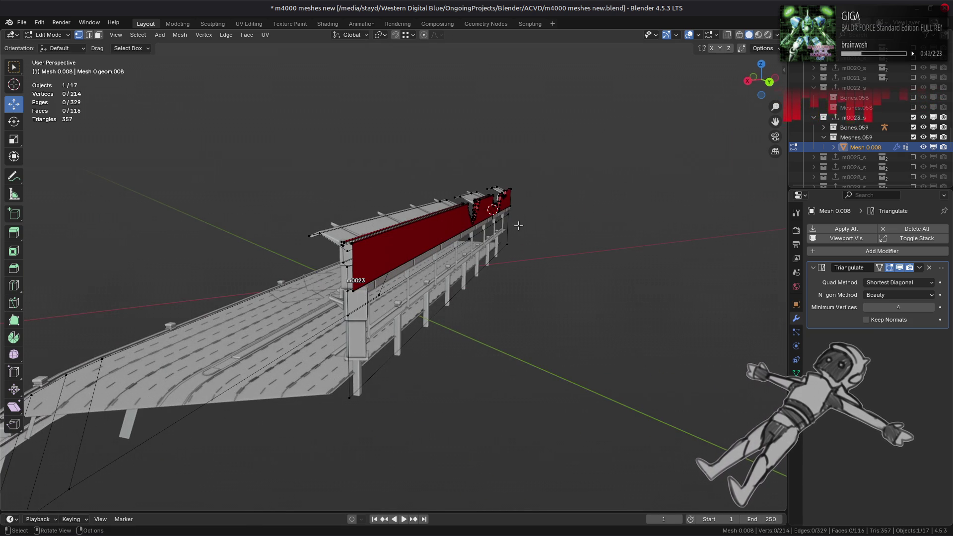
scroll(518, 226, up, 5)
mouse_move(519, 226)
middle_down()
mouse_move(516, 246)
mouse_move(382, 228)
middle_up()
scroll(382, 227, up, 3)
mouse_move(353, 258)
middle_down()
mouse_move(490, 225)
mouse_move(455, 147)
middle_up()
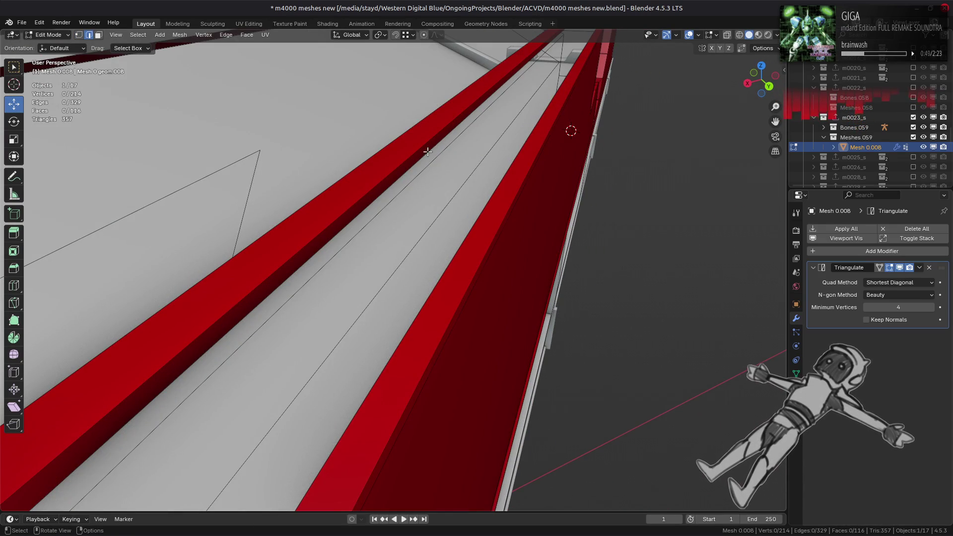
Fill new faces between edges at the proxy's end along the railing top
scroll(511, 74, up, 4)
click(763, 174)
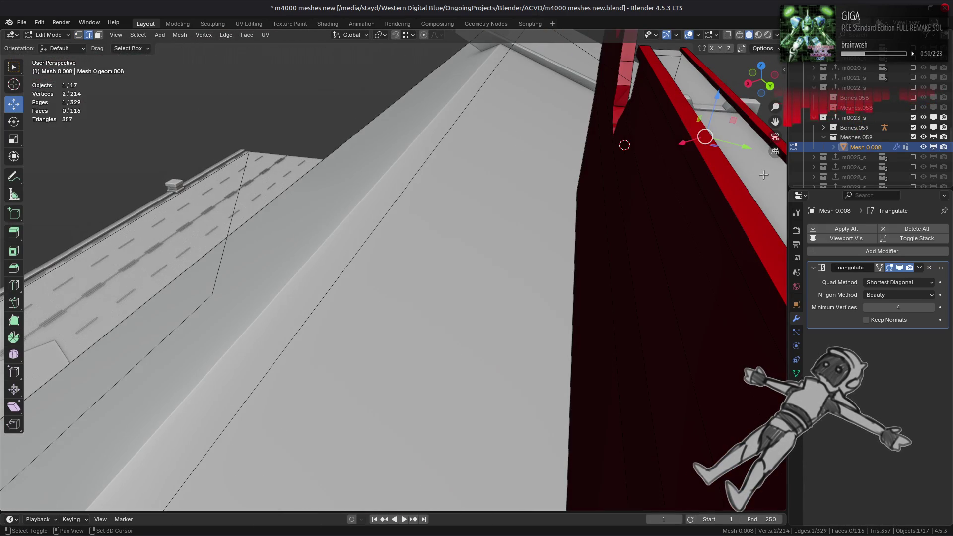
shift+click(753, 128)
key(f)
scroll(565, 251, down, 5)
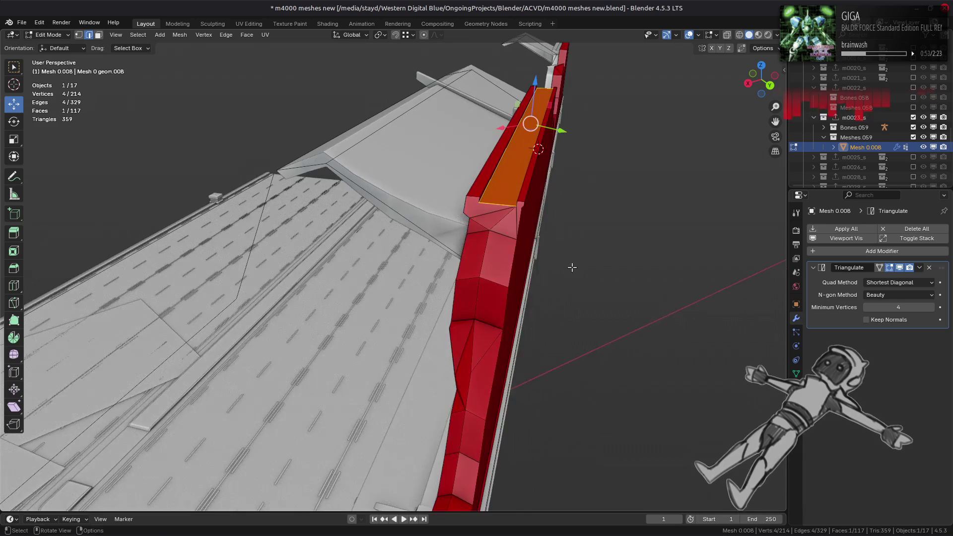
middle_drag(572, 268, 566, 259)
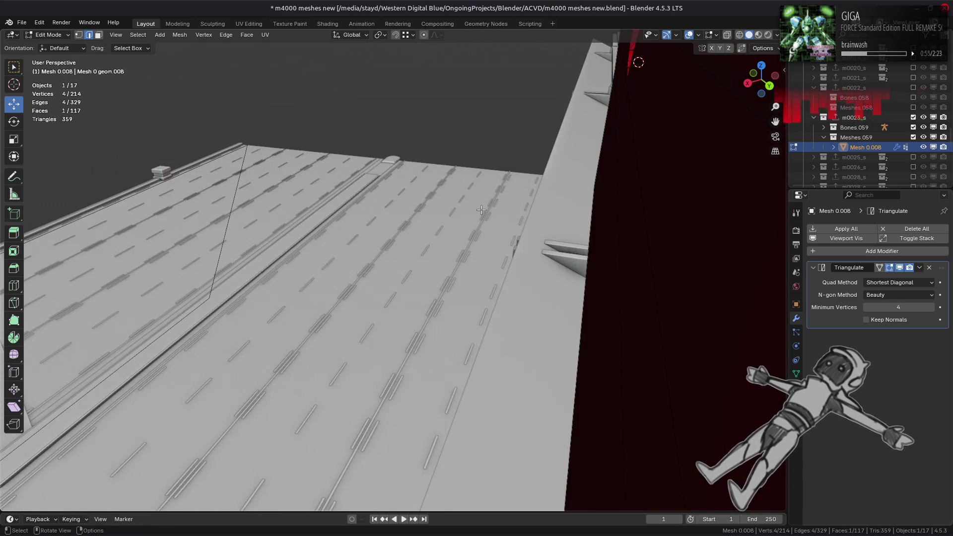
key(ctrl+z)
key(ctrl+shift+z)
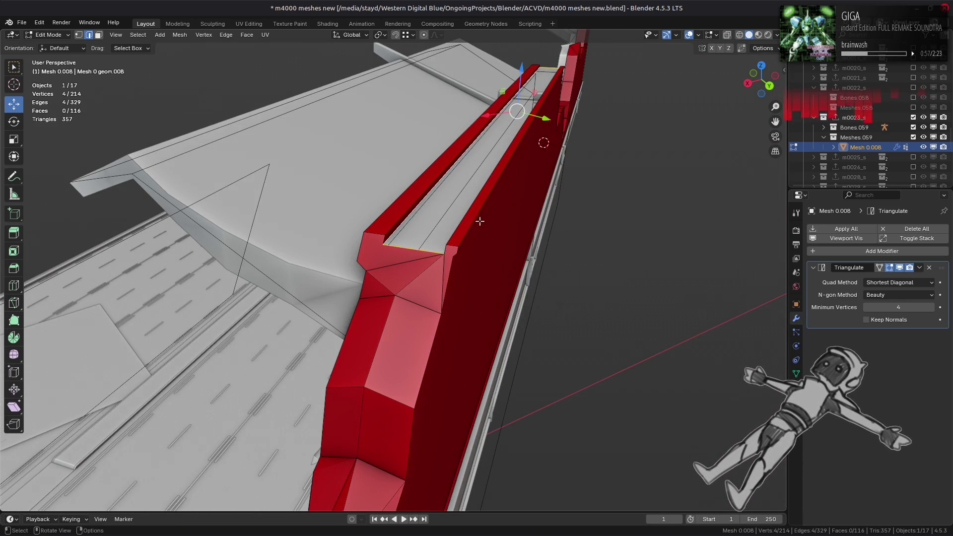
mouse_move(407, 213)
middle_down()
mouse_move(437, 245)
mouse_move(515, 258)
mouse_move(559, 236)
middle_up()
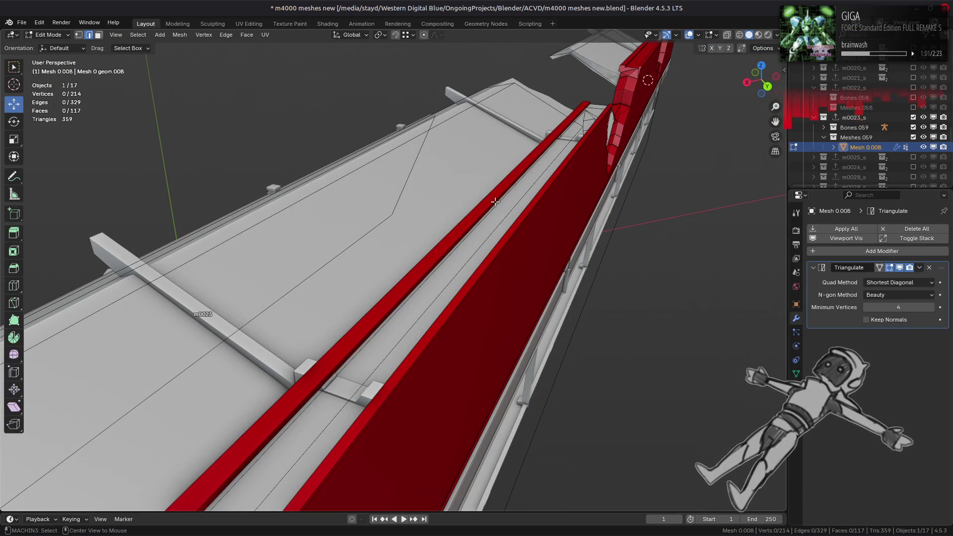
key(f)
mouse_move(522, 208)
middle_down()
mouse_move(537, 201)
mouse_move(532, 210)
middle_up()
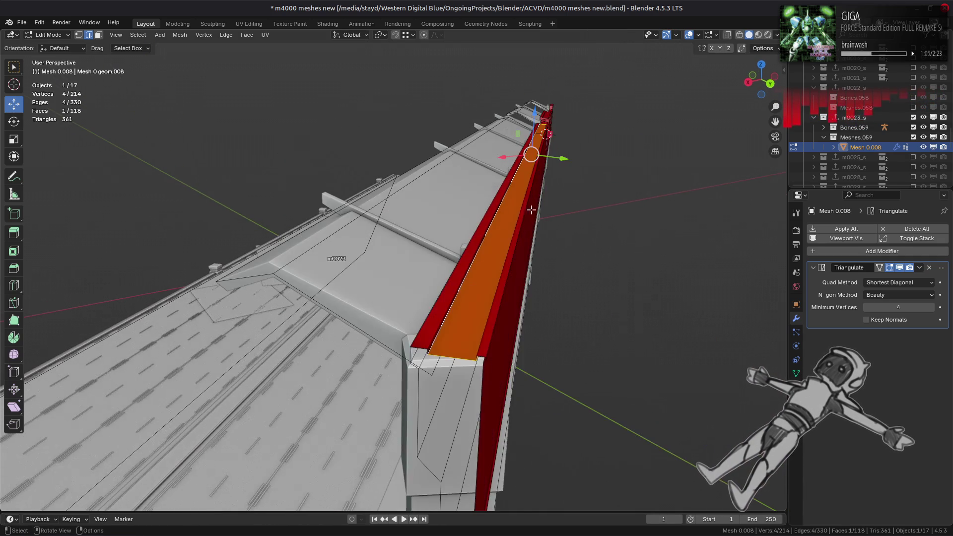
Dissolve the selected vertices at the railing end and select an end edge
key(1)
right_click(584, 228)
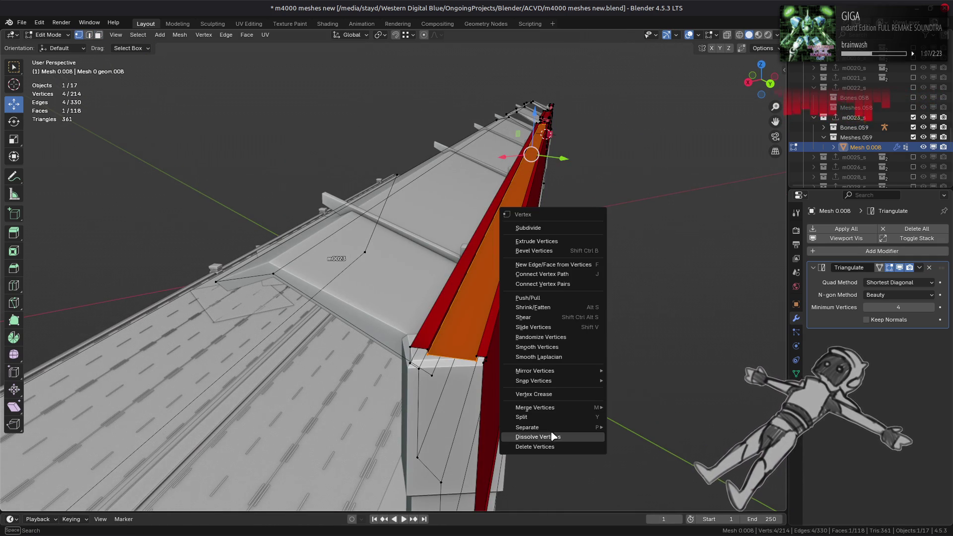
click(526, 437)
key(2)
click(459, 316)
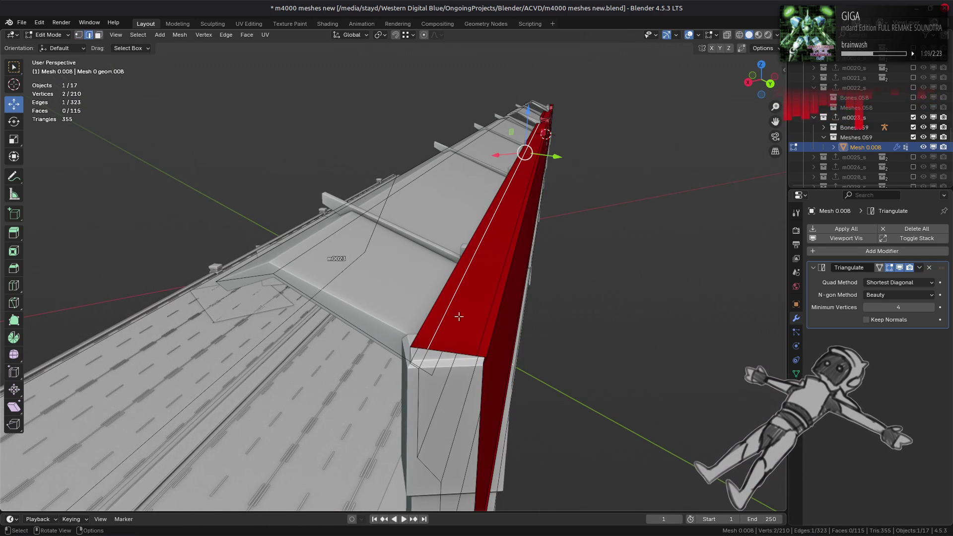
mouse_move(490, 304)
middle_down()
mouse_move(579, 270)
mouse_move(365, 360)
mouse_move(440, 320)
middle_up()
Connect the two spike base vertices with an edge and dissolve the two long spike edges
key(1)
click(403, 410)
shift+click(478, 413)
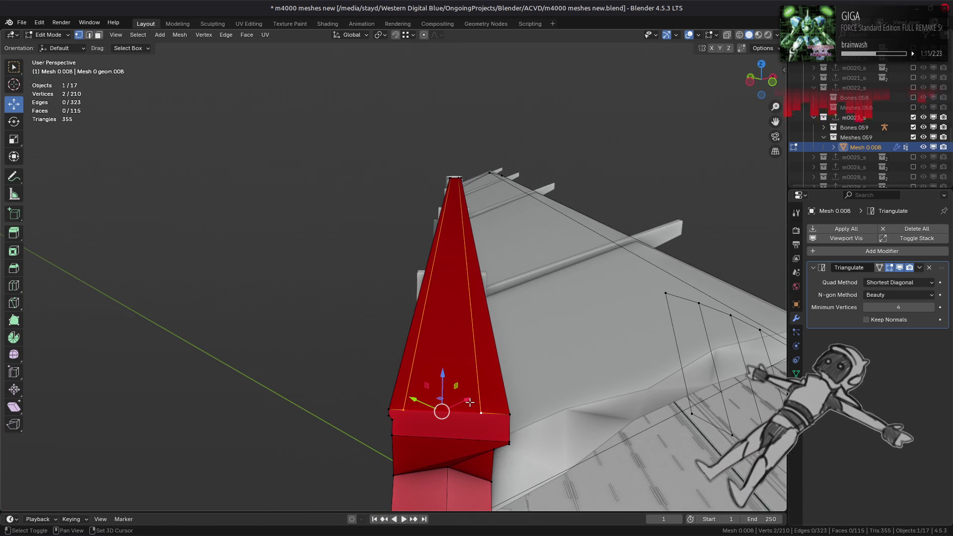
key(j)
key(2)
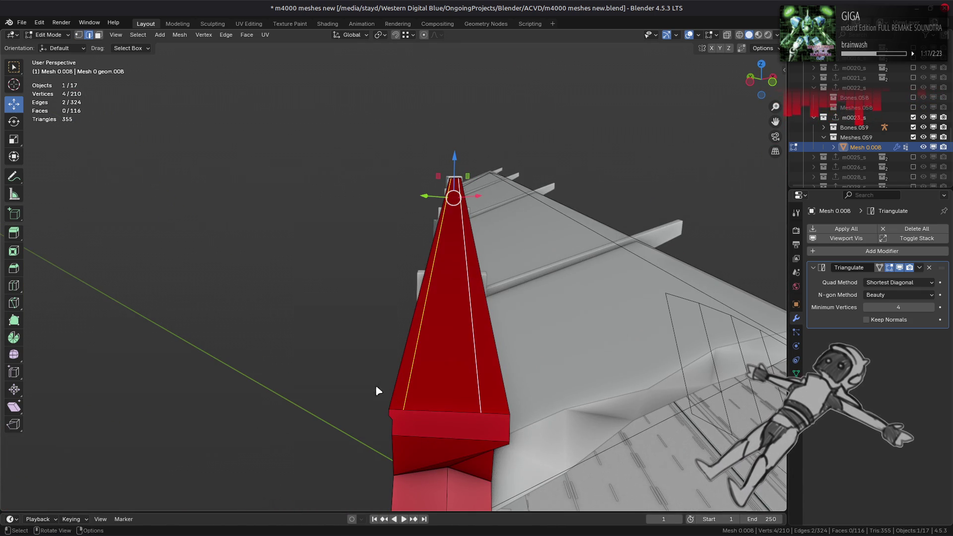
right_click(355, 499)
click(358, 514)
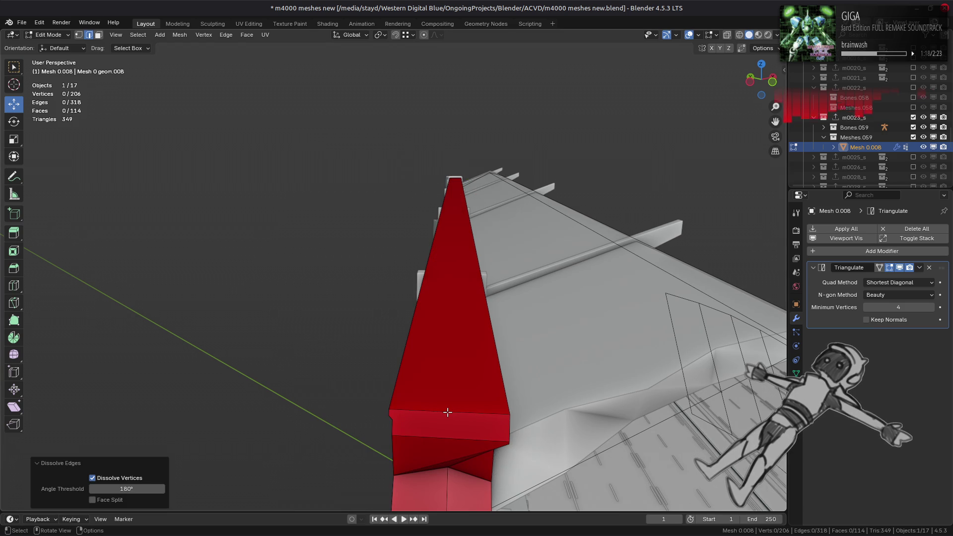
Dissolve another spike edge at the end and select the top spike edge
middle_drag(447, 412, 458, 408)
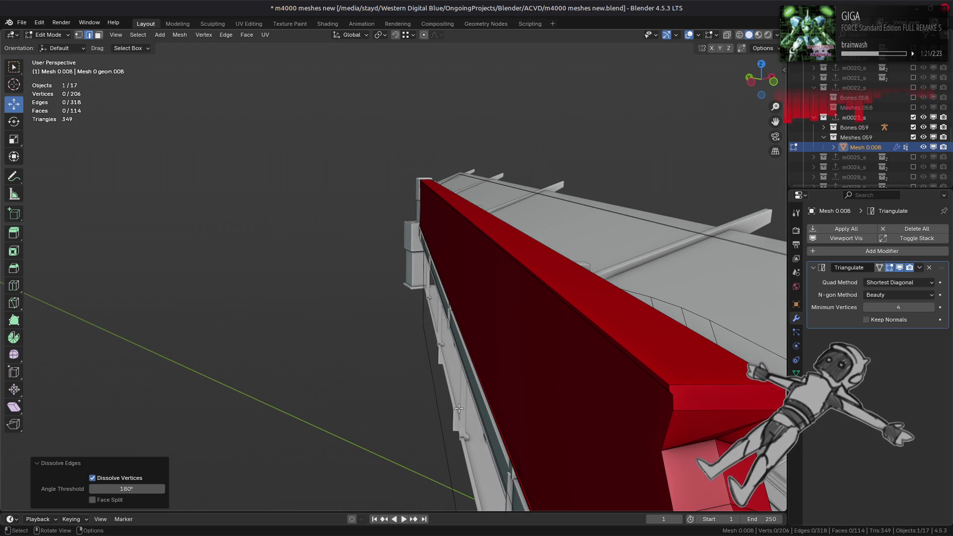
mouse_move(475, 380)
middle_down()
mouse_move(502, 312)
mouse_move(504, 272)
mouse_move(478, 199)
middle_up()
click(478, 200)
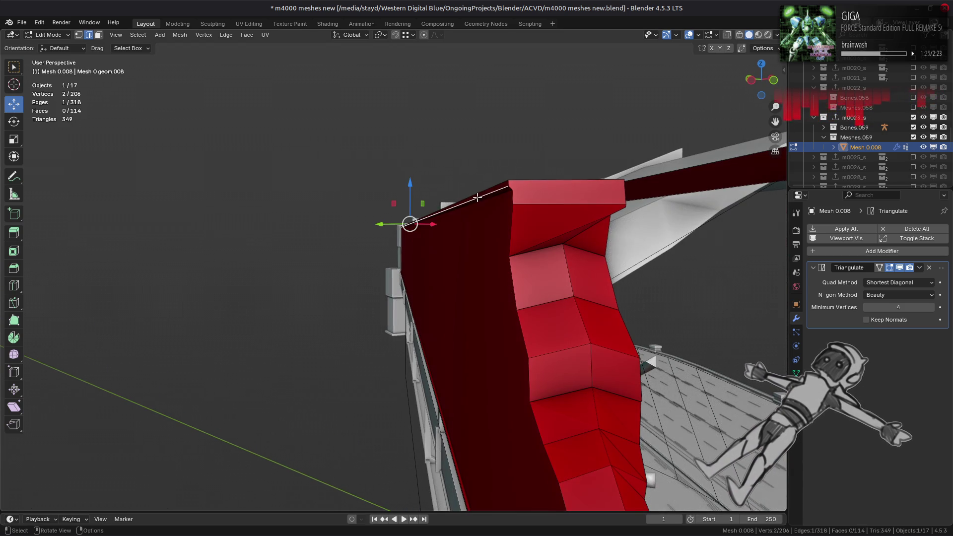
right_click(475, 204)
click(447, 301)
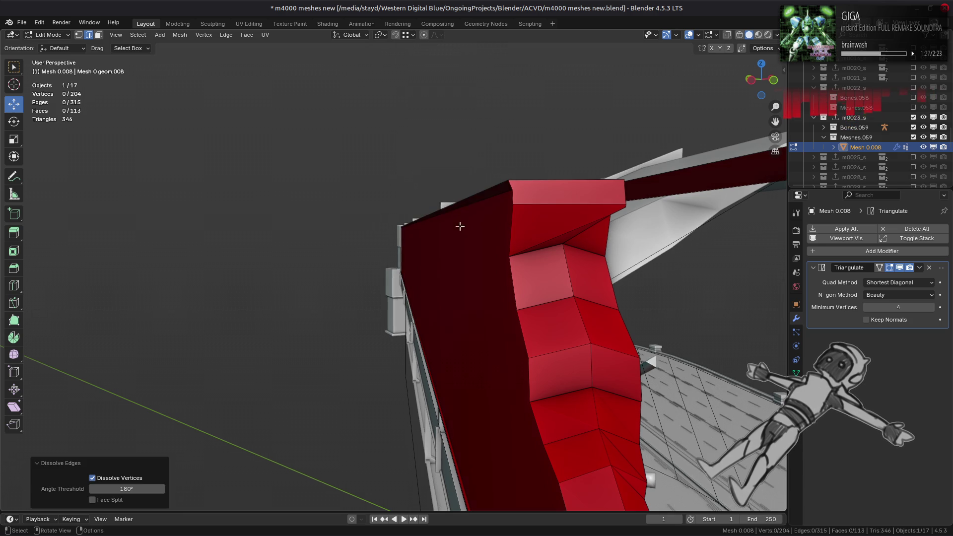
click(466, 199)
Set snapping to Face and slide the tip vertices so the end lines up with the railing
click(407, 35)
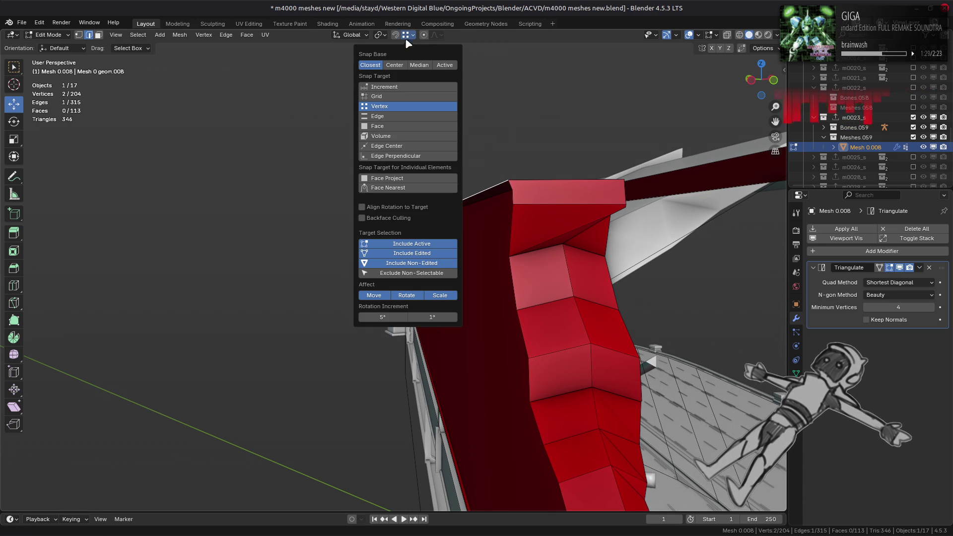
click(410, 128)
key(shift+v)
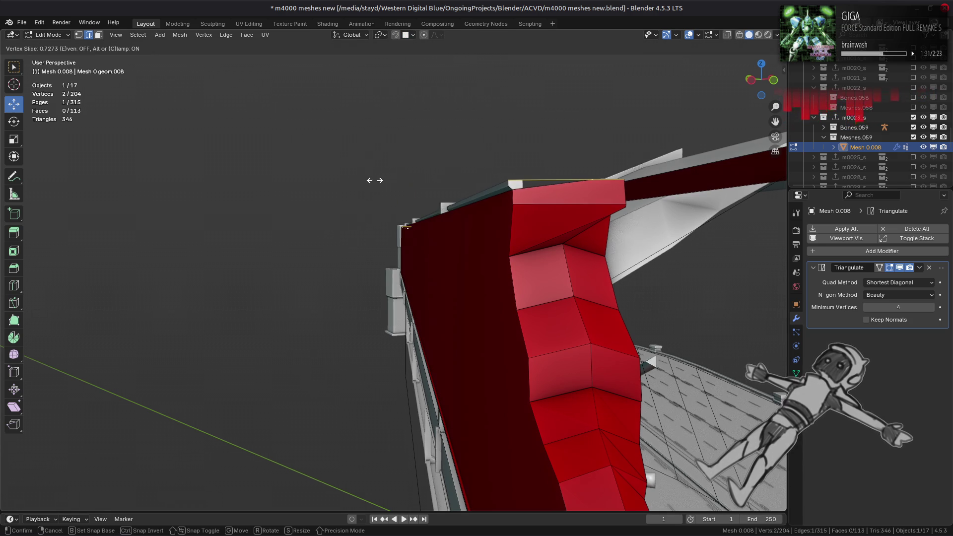
click(382, 138)
middle_drag(382, 138, 411, 207)
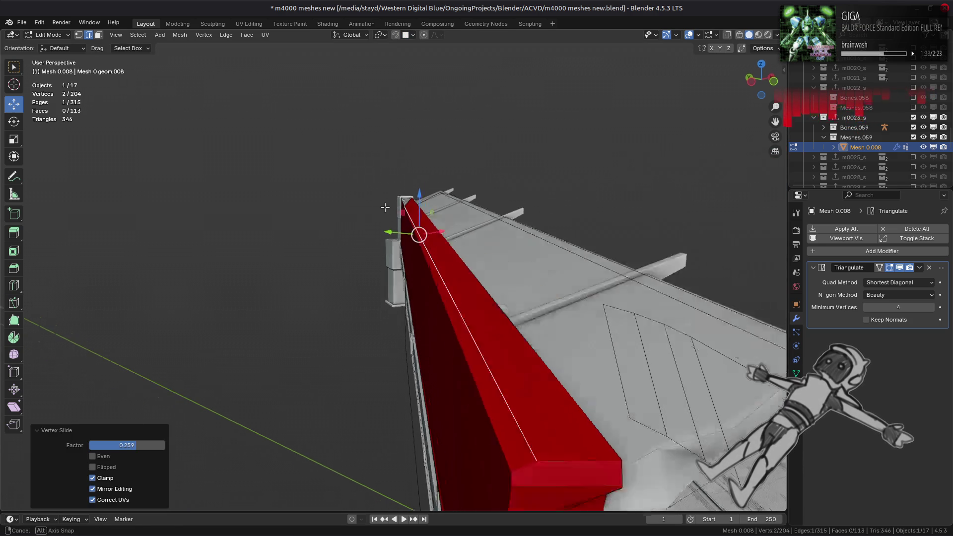
key(shift+v)
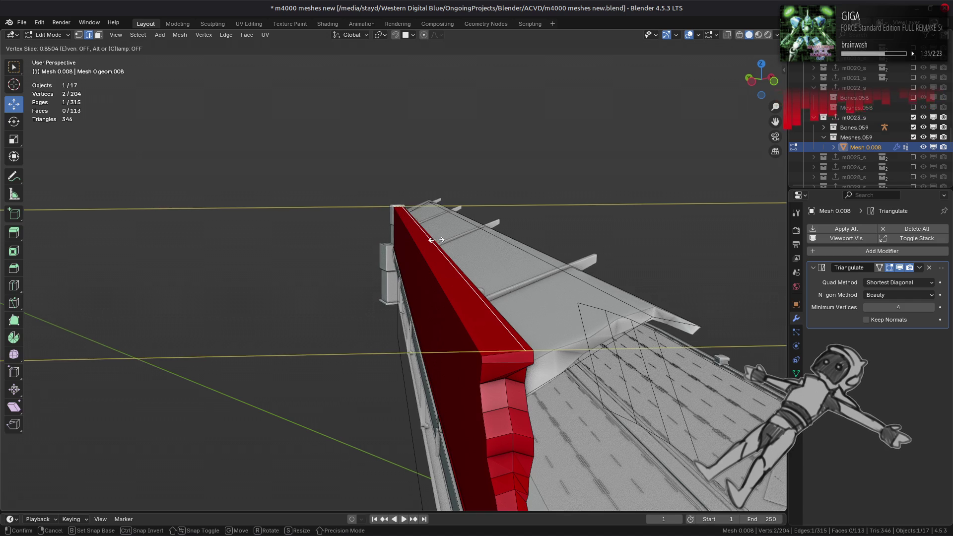
click(425, 303)
mouse_move(425, 303)
middle_down()
mouse_move(446, 235)
mouse_move(467, 222)
middle_up()
Dissolve and remove the top end edge, bringing the mesh to 202 vertices
click(486, 216)
key(ctrl+e)
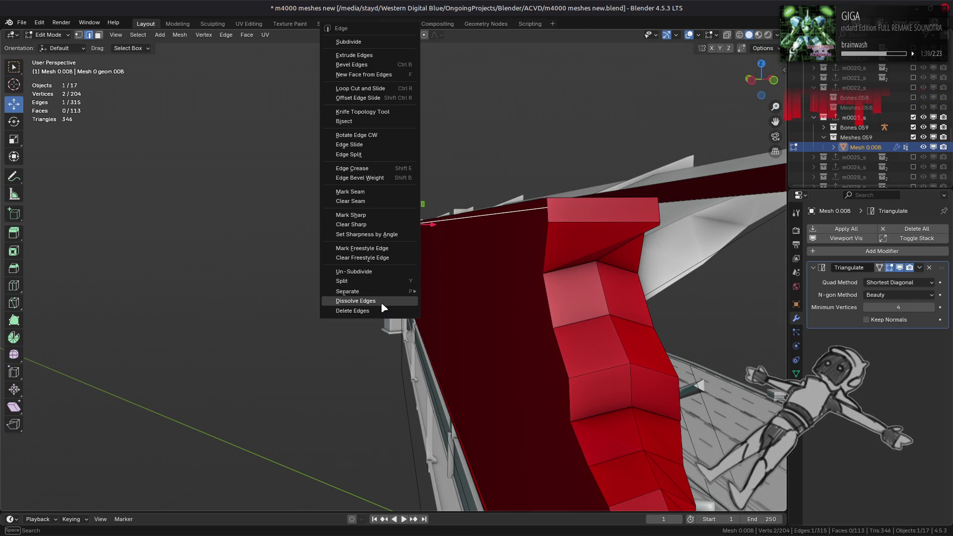
click(380, 302)
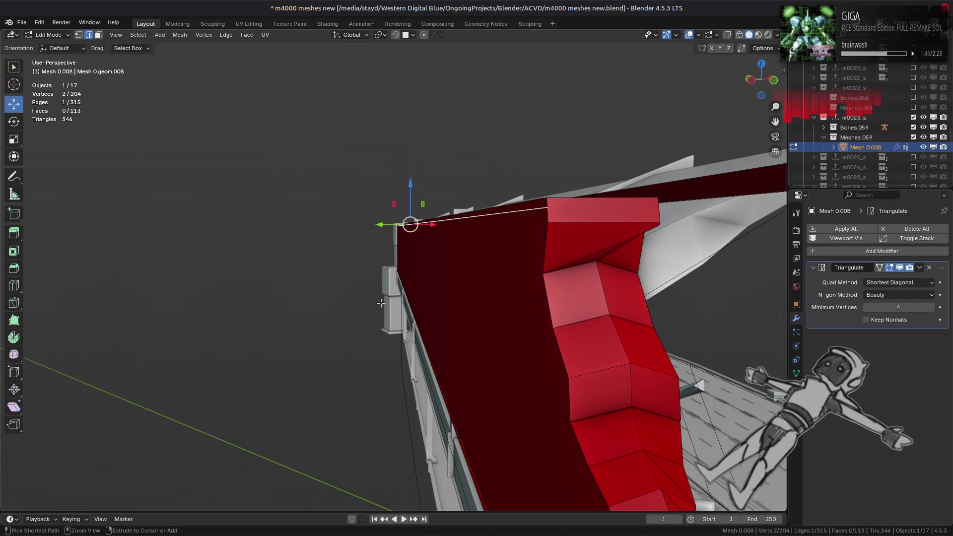
key(ctrl+x)
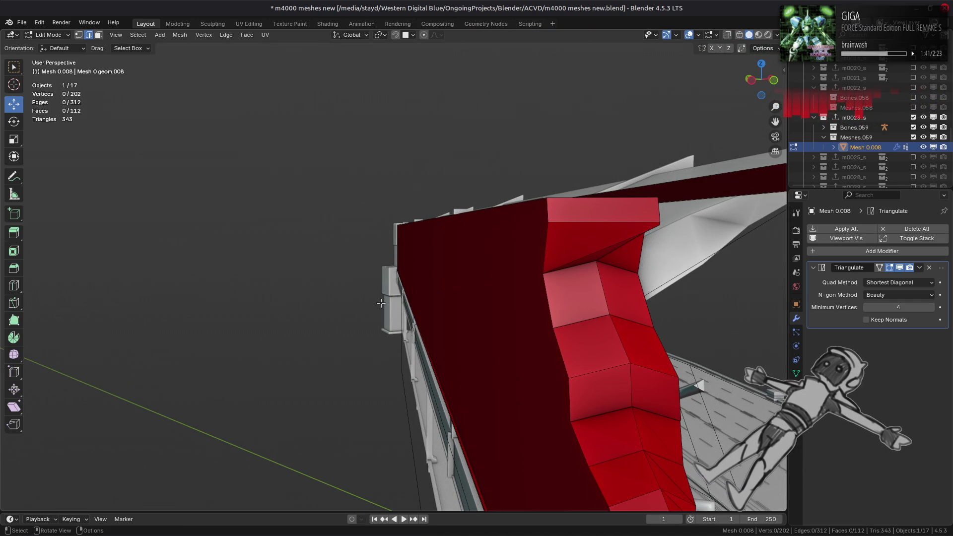
middle_drag(380, 302, 371, 300)
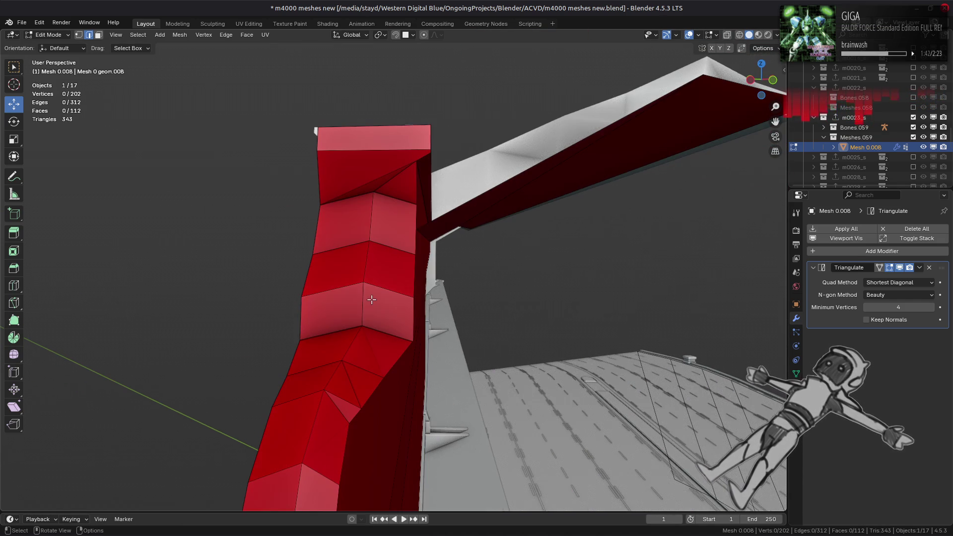
Dissolve the unneeded edges on the red column
click(379, 189)
key(ctrl+e)
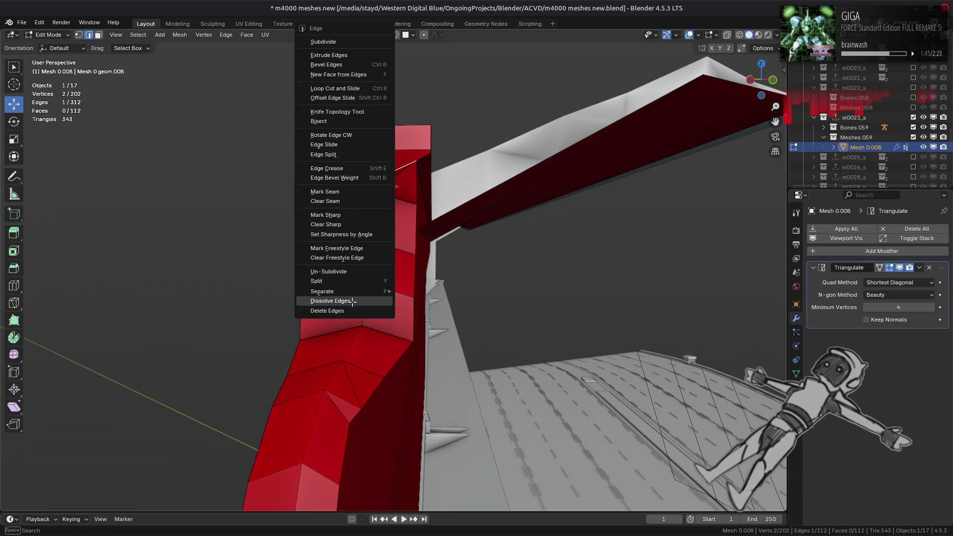
click(352, 301)
key(ctrl+e)
click(382, 301)
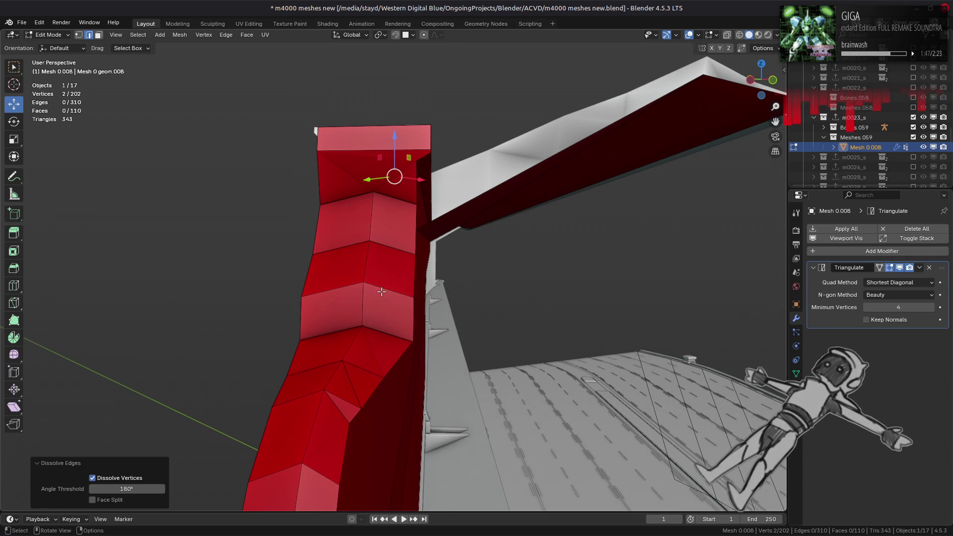
click(371, 220)
mouse_move(371, 220)
middle_down()
mouse_move(268, 345)
mouse_move(617, 212)
mouse_move(449, 294)
mouse_move(481, 258)
mouse_move(531, 273)
middle_up()
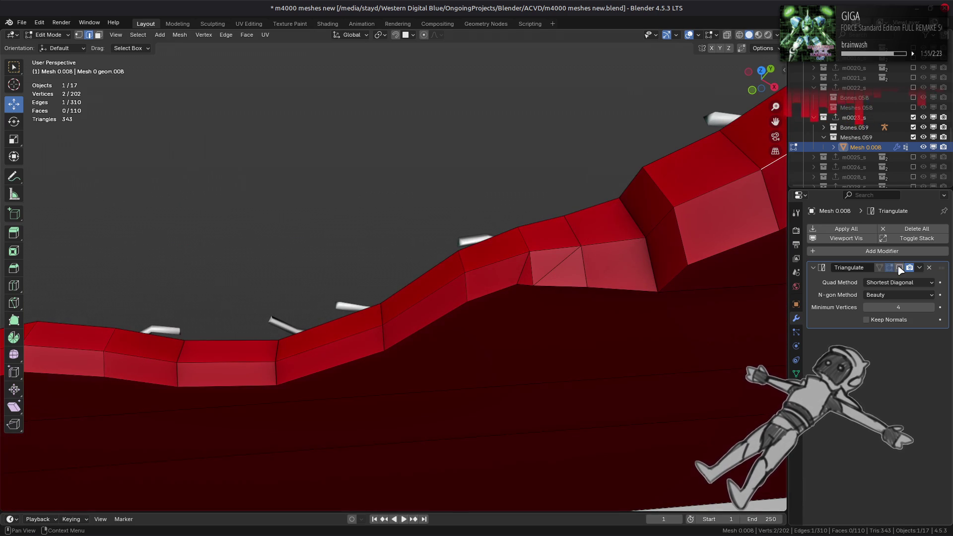
Dissolve the stray edge inside the stepped notch on the red wall's top edge
shift+right_click(554, 266)
right_click(554, 266)
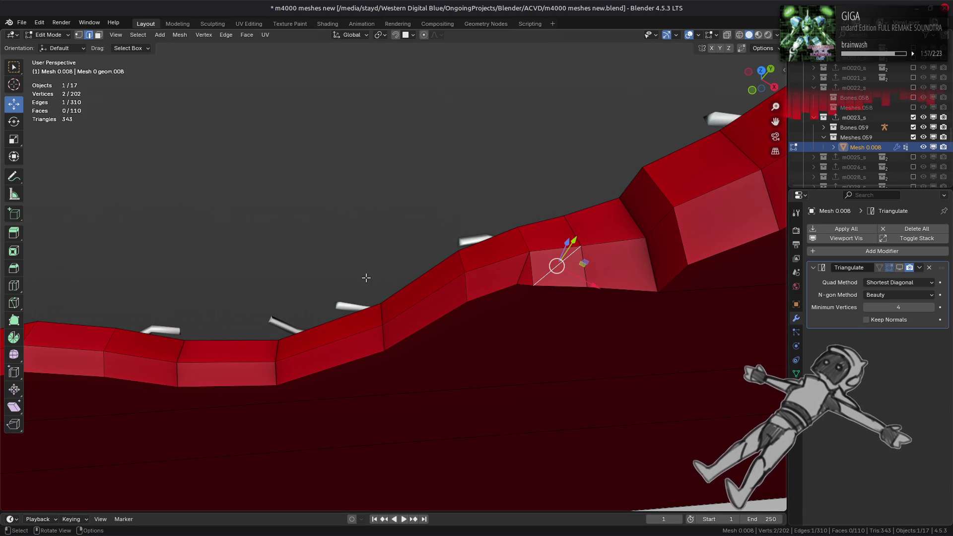
mouse_move(367, 277)
middle_down()
mouse_move(426, 270)
mouse_move(495, 200)
mouse_move(517, 200)
mouse_move(330, 283)
middle_up()
scroll(427, 263, down, 2)
key(KP_Decimal)
scroll(427, 263, down, 3)
scroll(501, 210, down, 2)
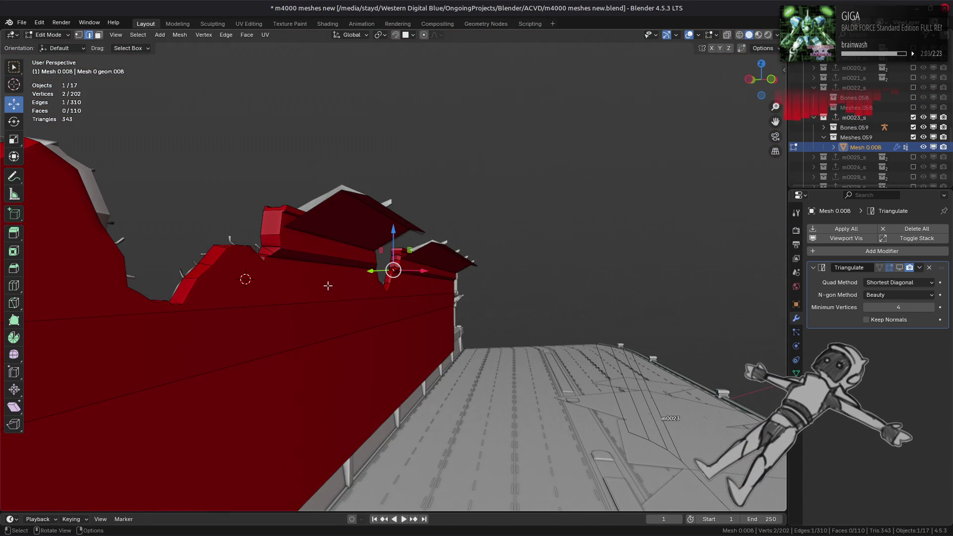
scroll(357, 290, up, 4)
scroll(357, 290, down, 2)
middle_drag(349, 319, 366, 306)
scroll(368, 305, up, 1)
click(349, 386)
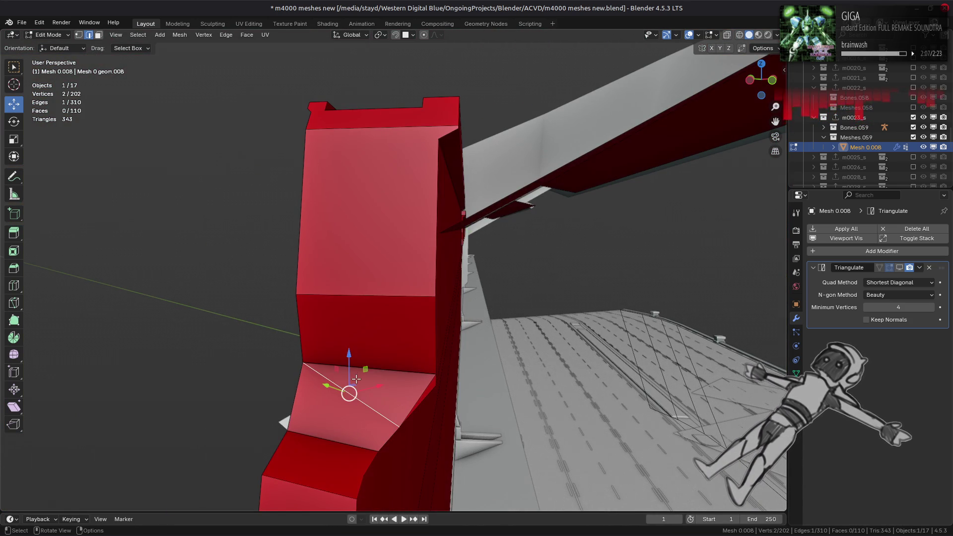
right_click(356, 378)
click(355, 378)
In vertex mode, dissolve the leftover vertex in the notch
middle_drag(356, 378, 338, 377)
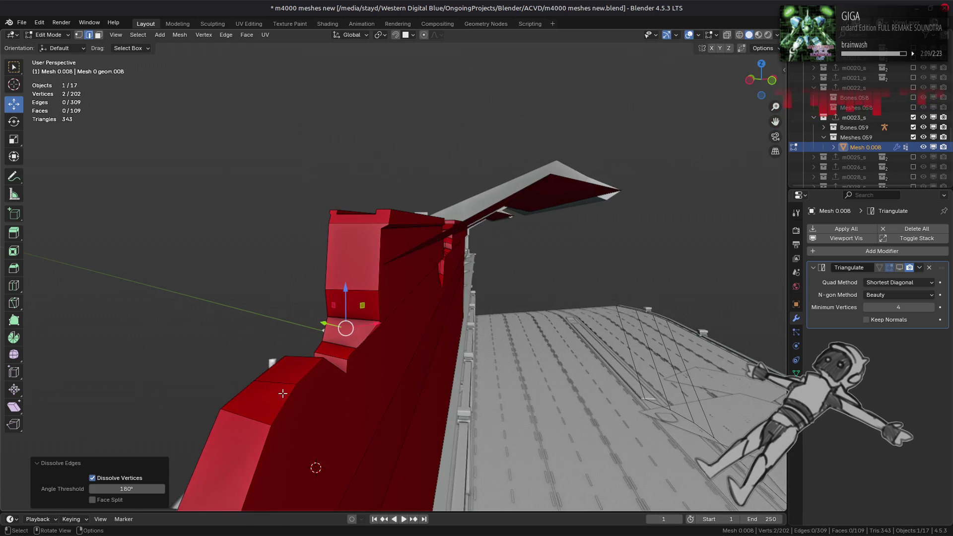
scroll(289, 378, up, 4)
key(1)
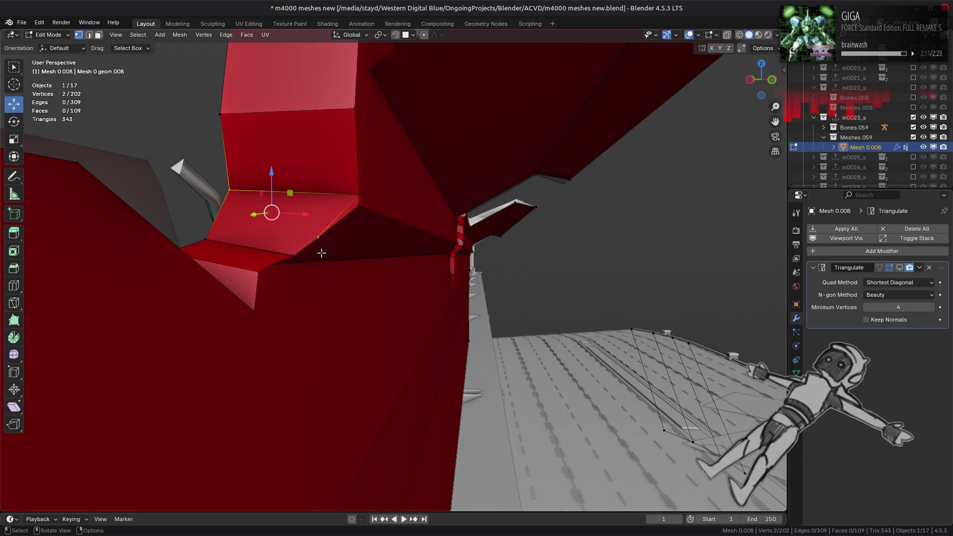
click(318, 237)
right_click(318, 237)
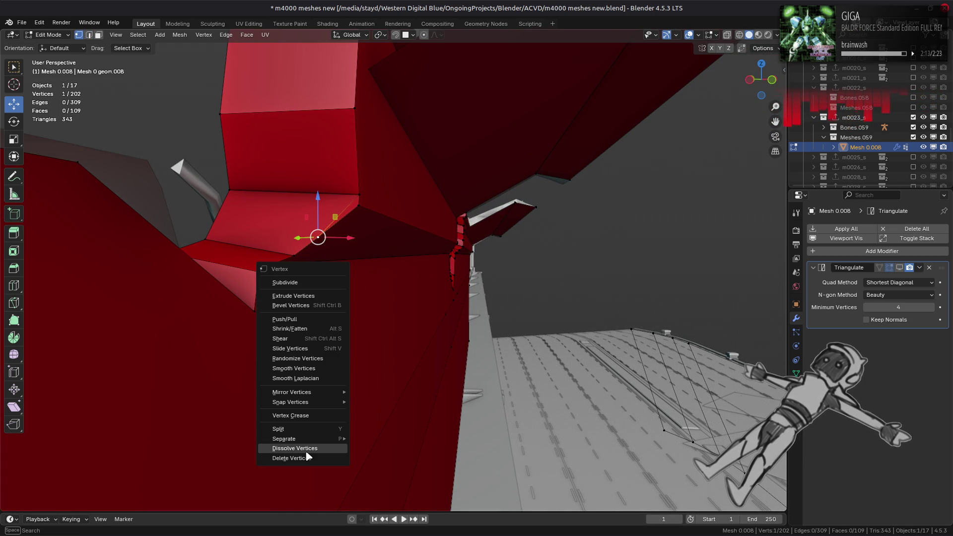
click(304, 448)
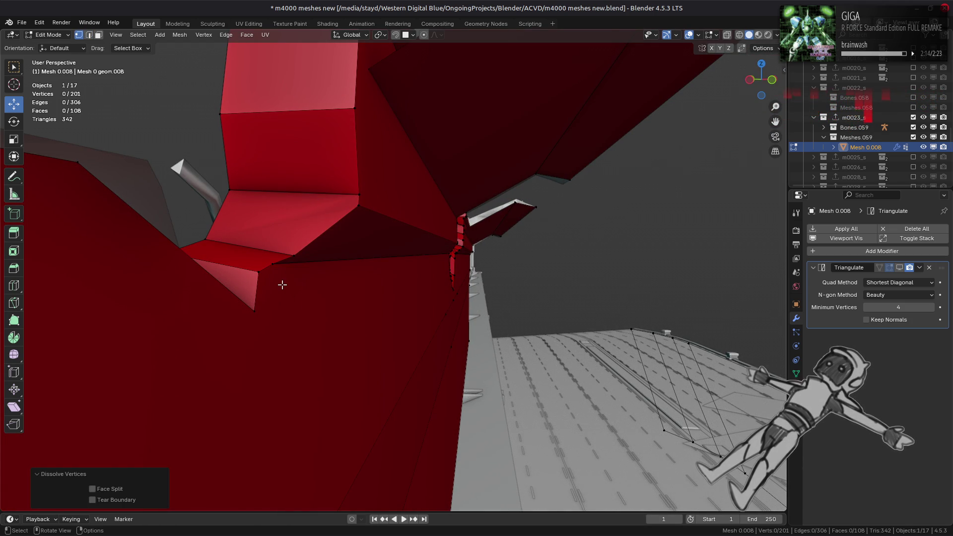
Select a vertex on the red mesh and centre the view around it
middle_drag(282, 284, 284, 281)
click(136, 201)
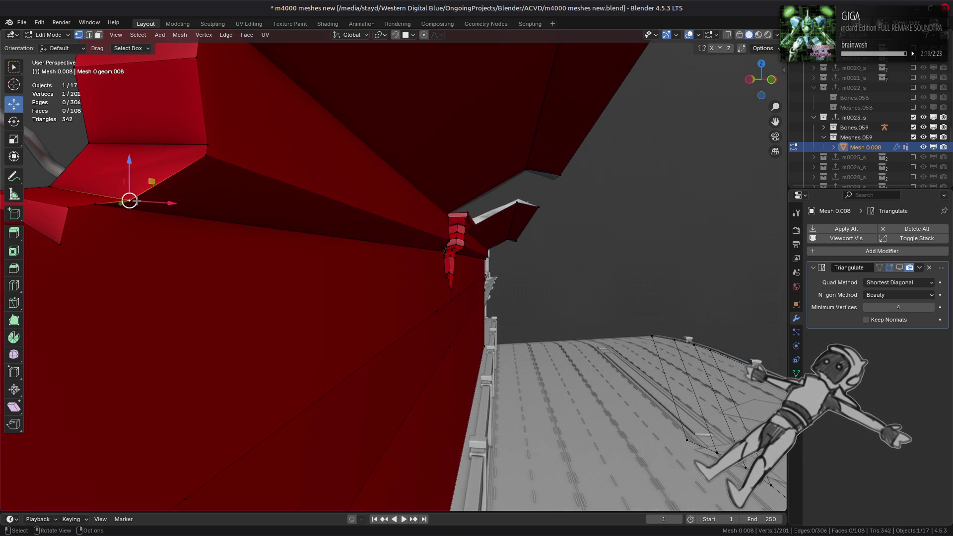
key(KP_Decimal)
mouse_move(327, 240)
middle_down()
mouse_move(428, 287)
mouse_move(407, 271)
mouse_move(389, 285)
mouse_move(436, 157)
mouse_move(421, 273)
middle_up()
Select the three end faces of the top strip and dissolve them into one face
key(3)
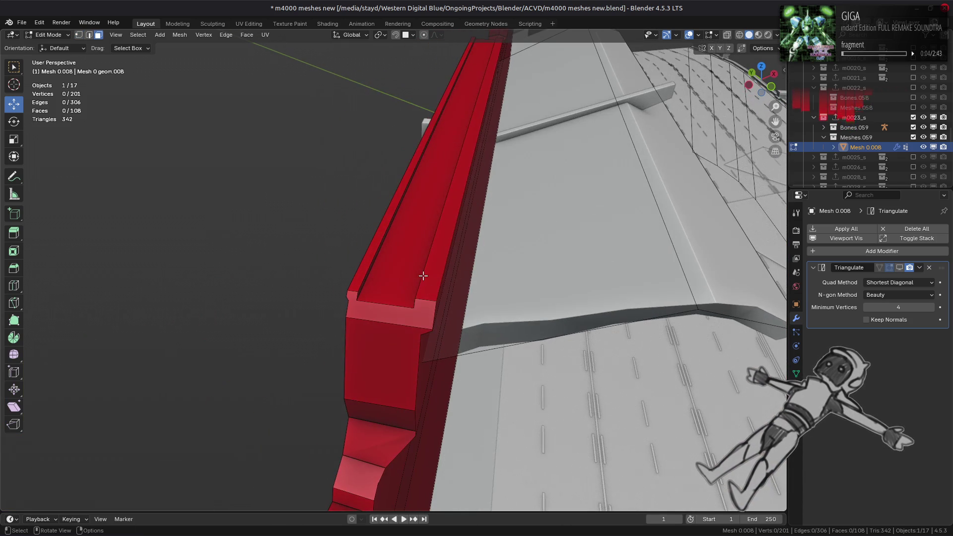
click(401, 267)
key(ctrl+KP_Add)
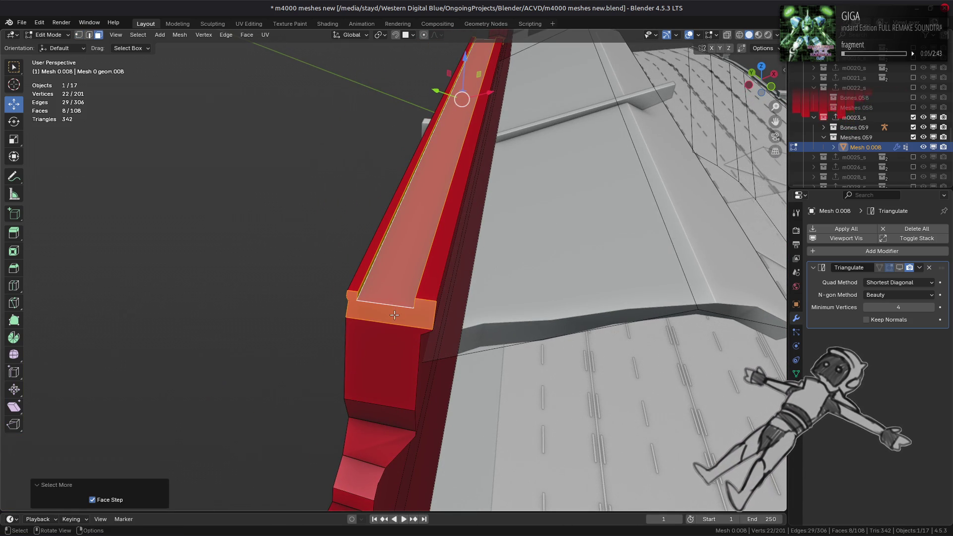
shift+click(395, 315)
middle_drag(395, 316, 388, 281)
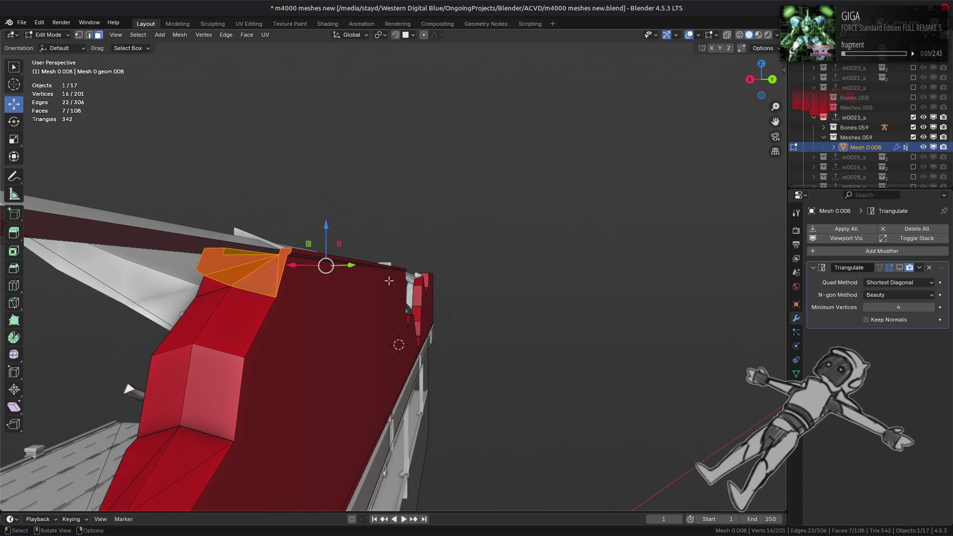
key(KP_Decimal)
ctrl+drag(300, 316, 300, 316)
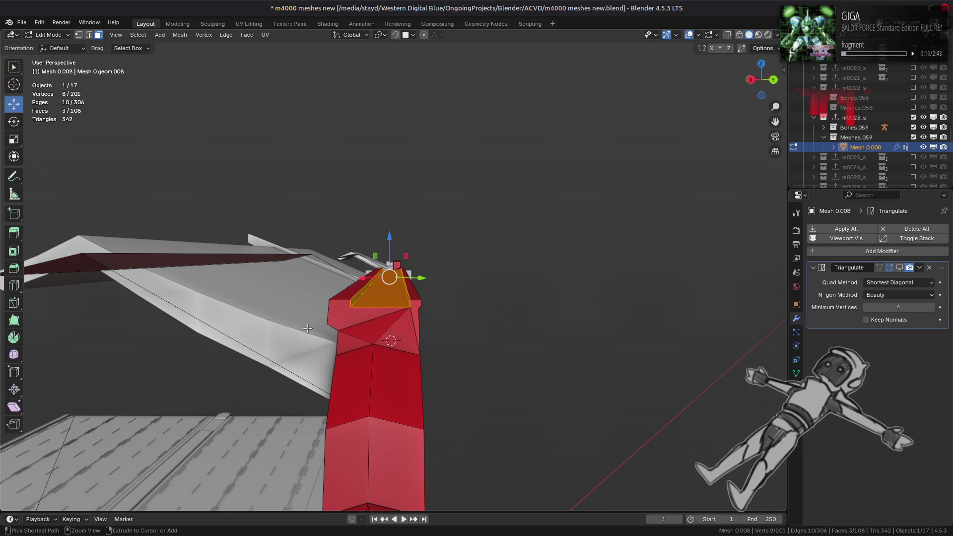
right_click(307, 330)
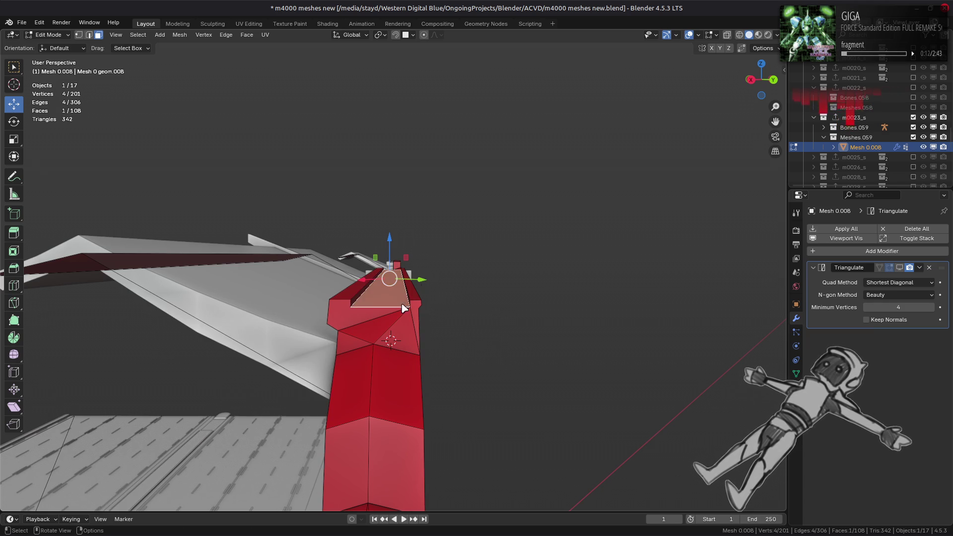
right_click(401, 304)
click(390, 458)
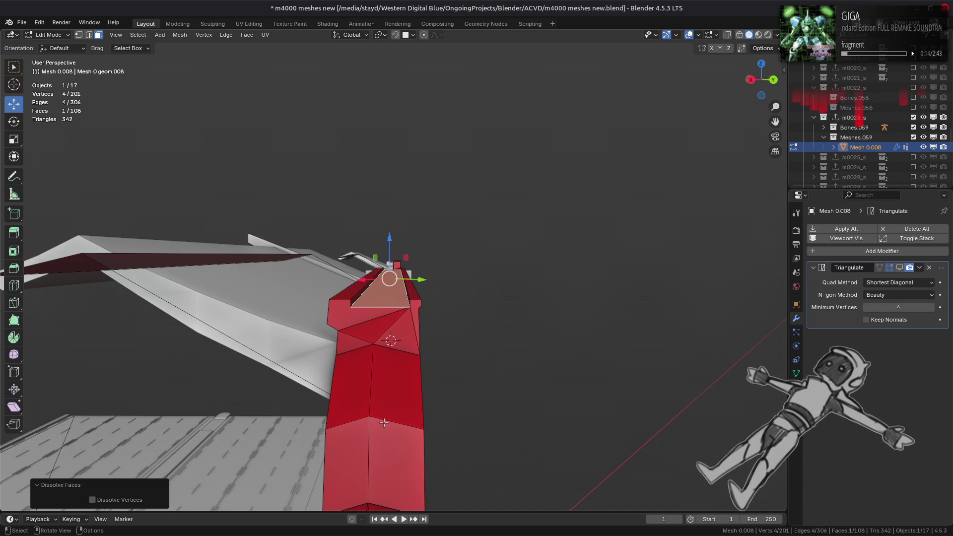
Dissolve the four selected vertices at the strip's end
key(ctrl+Tab)
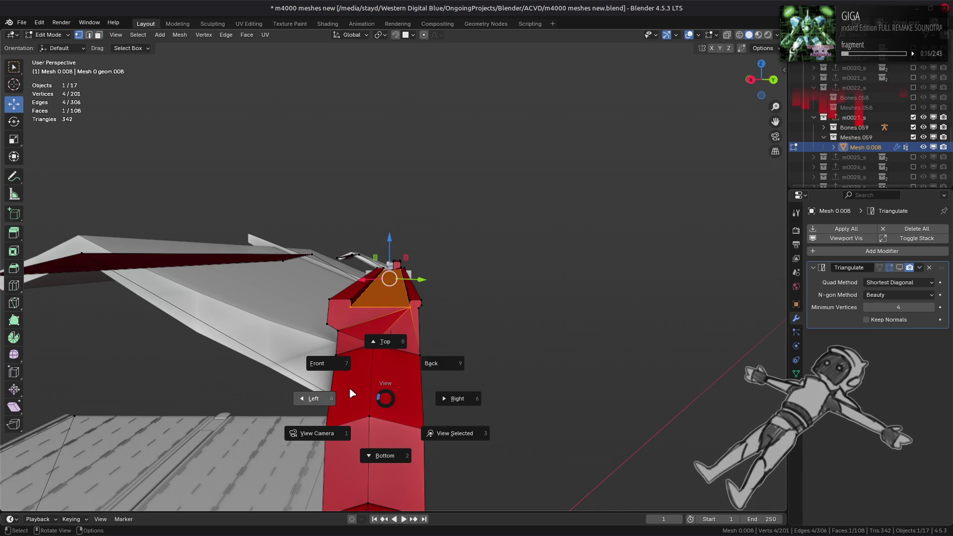
click(381, 405)
right_click(381, 405)
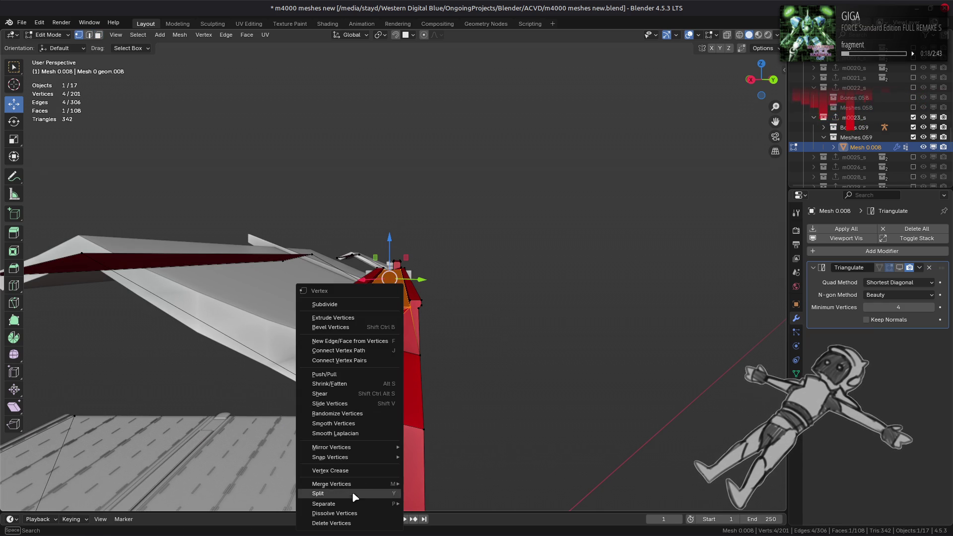
click(390, 512)
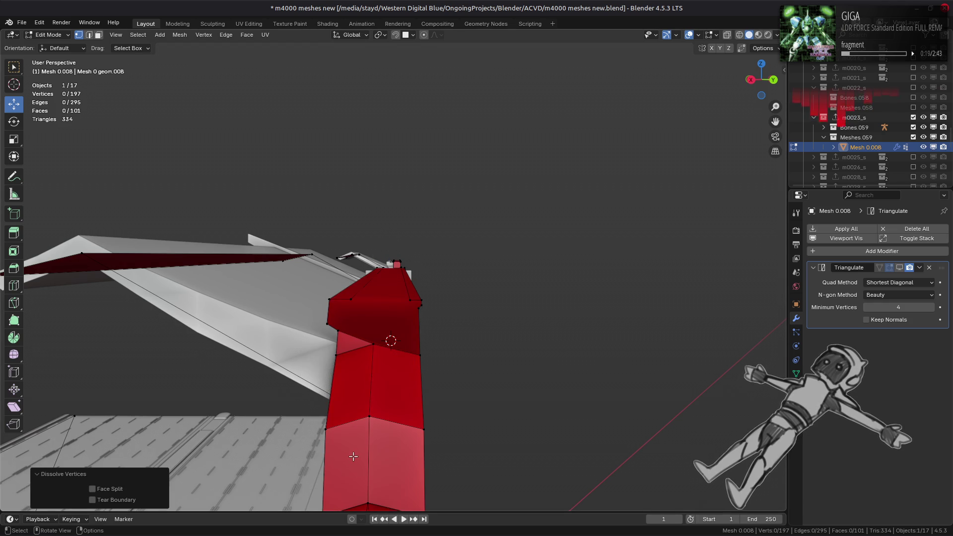
Connect two pairs of opposite vertices on the end face with new edges using J
click(351, 300)
shift+click(410, 299)
key(j)
mouse_move(441, 279)
middle_down()
mouse_move(318, 308)
mouse_move(204, 314)
mouse_move(372, 287)
middle_up()
click(365, 288)
shift+click(443, 292)
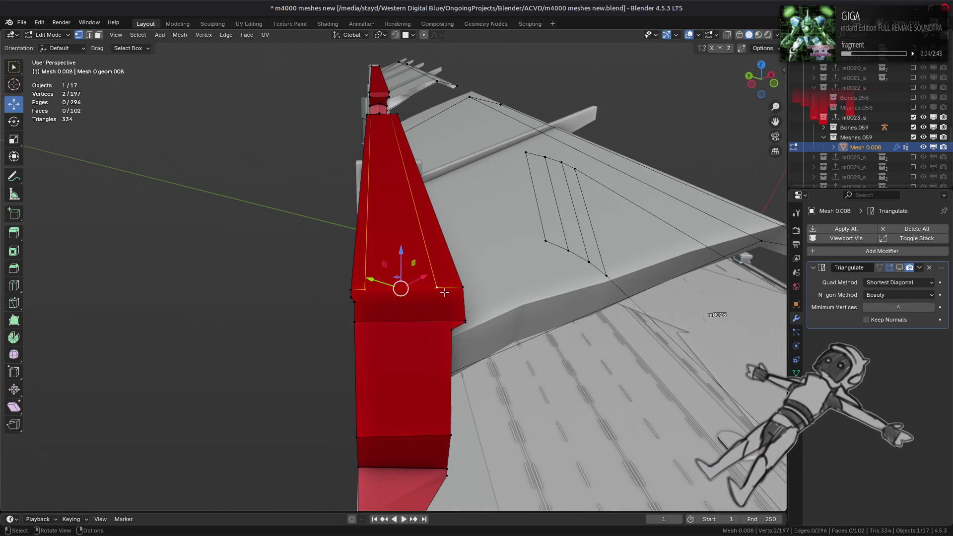
key(j)
Dissolve the two long edges along the wall's top
key(2)
click(368, 199)
shift+click(416, 209)
right_click(375, 503)
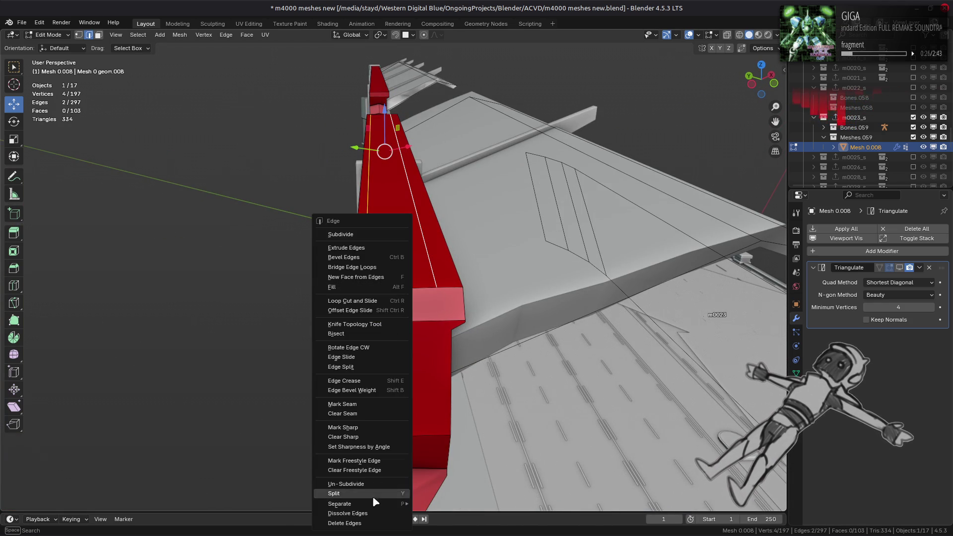
click(375, 514)
Slide the thin top face slightly along the wall with G Y
mouse_move(323, 375)
middle_down()
mouse_move(365, 332)
mouse_move(432, 387)
middle_up()
key(3)
click(315, 263)
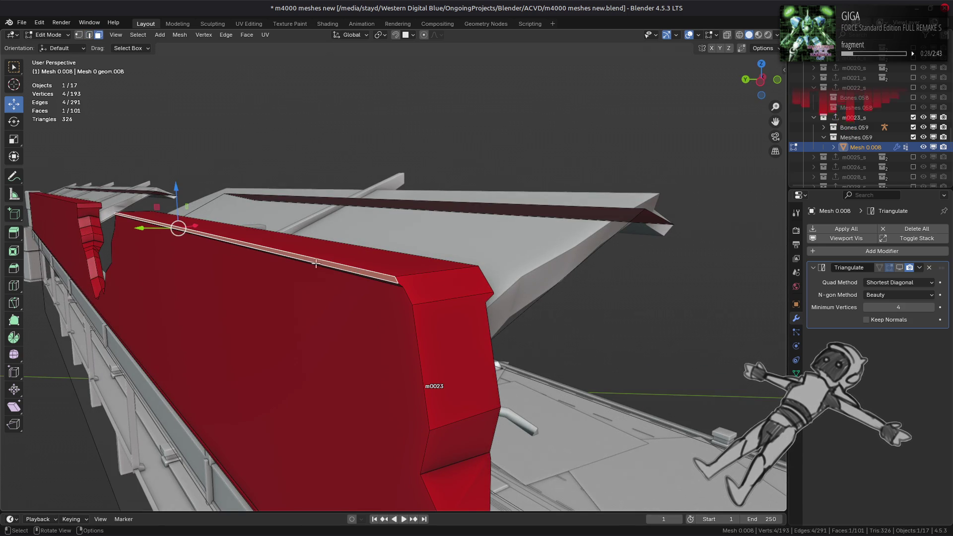
mouse_move(149, 228)
mouse_down()
mouse_move(182, 300)
mouse_move(189, 237)
mouse_up()
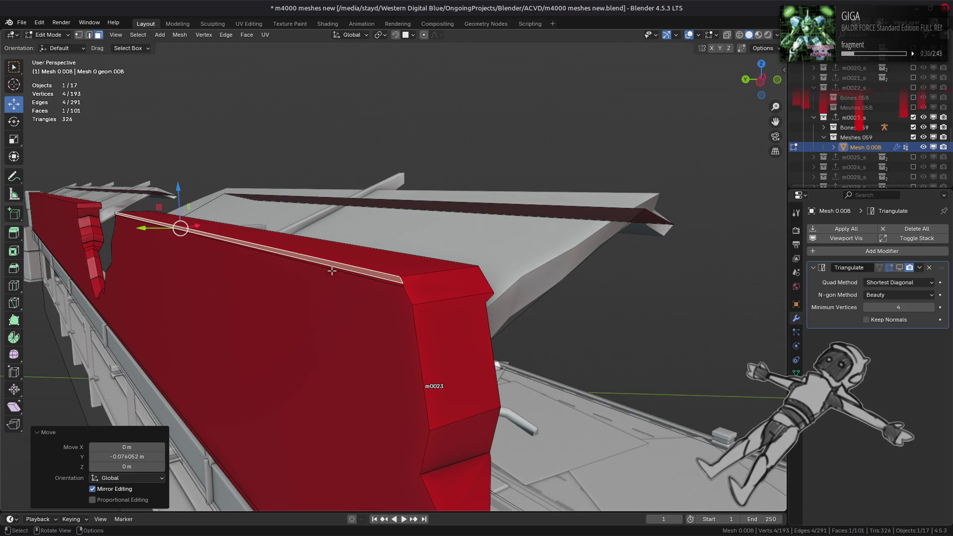
Dissolve the selected edges again, leaving the mesh at 189 vertices
key(2)
right_click(317, 335)
click(317, 331)
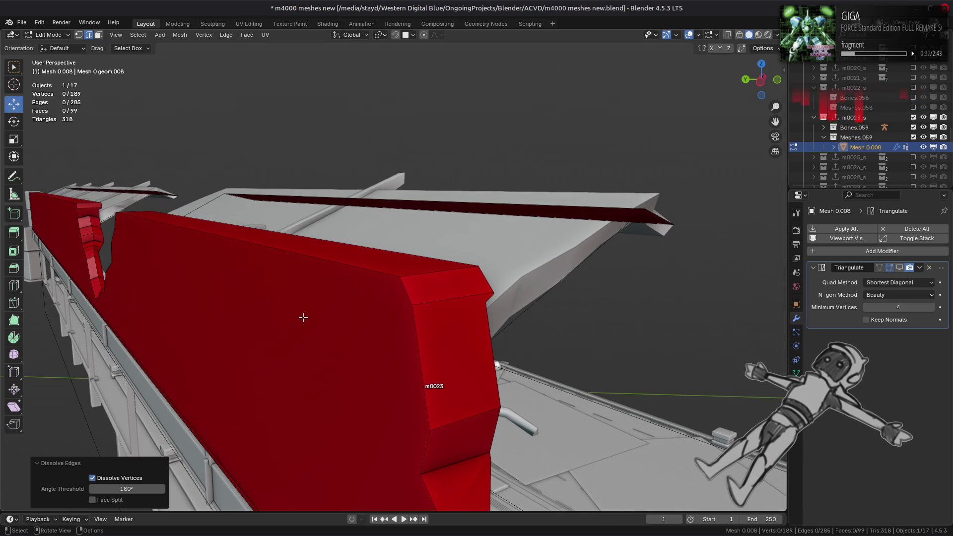
key(ctrl+z)
key(ctrl+shift+z)
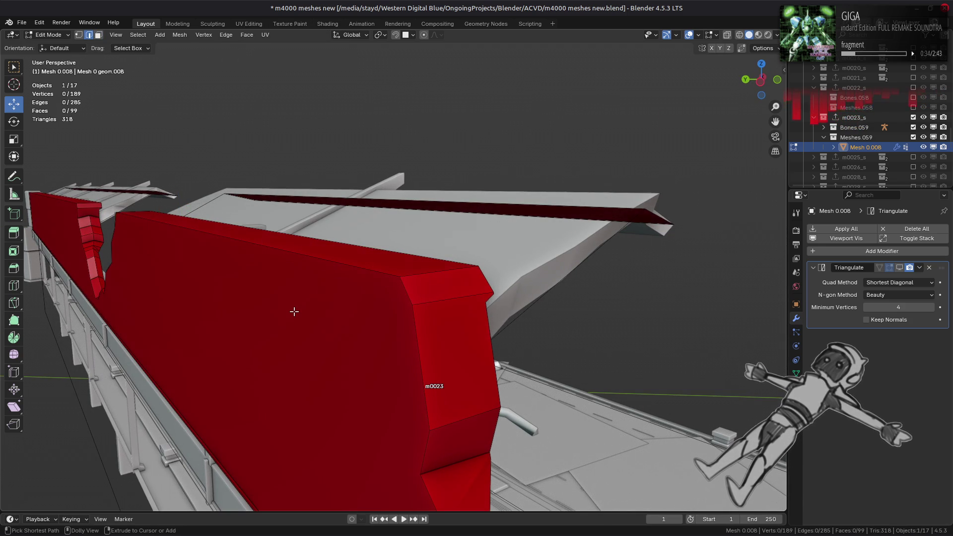
mouse_move(294, 311)
middle_down()
mouse_move(310, 288)
mouse_move(253, 275)
mouse_move(246, 283)
mouse_move(331, 267)
mouse_move(308, 302)
mouse_move(273, 426)
mouse_move(523, 232)
mouse_move(484, 297)
mouse_move(534, 287)
mouse_move(507, 317)
mouse_move(276, 266)
mouse_move(417, 262)
mouse_move(382, 260)
mouse_move(395, 257)
middle_up()
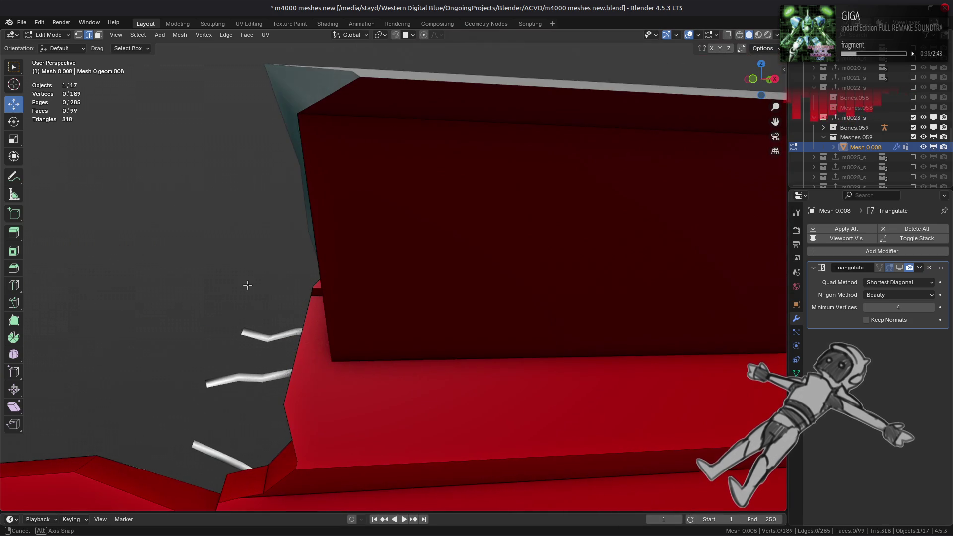
scroll(332, 266, down, 3)
Undo the last dissolve and set the transform orientation to the 3D cursor
key(3)
click(420, 183)
middle_drag(420, 182, 396, 86)
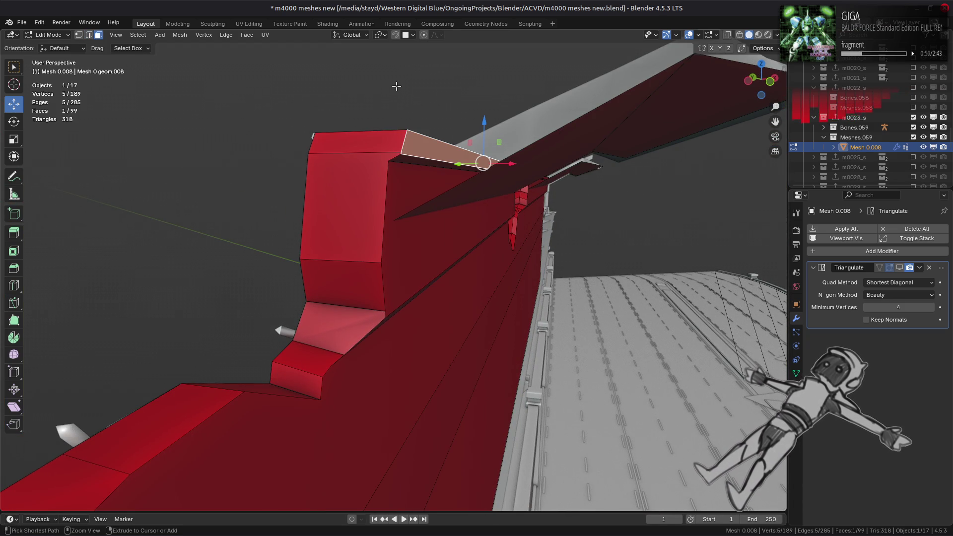
key(ctrl+z)
key(ctrl+z)
key(ctrl+z)
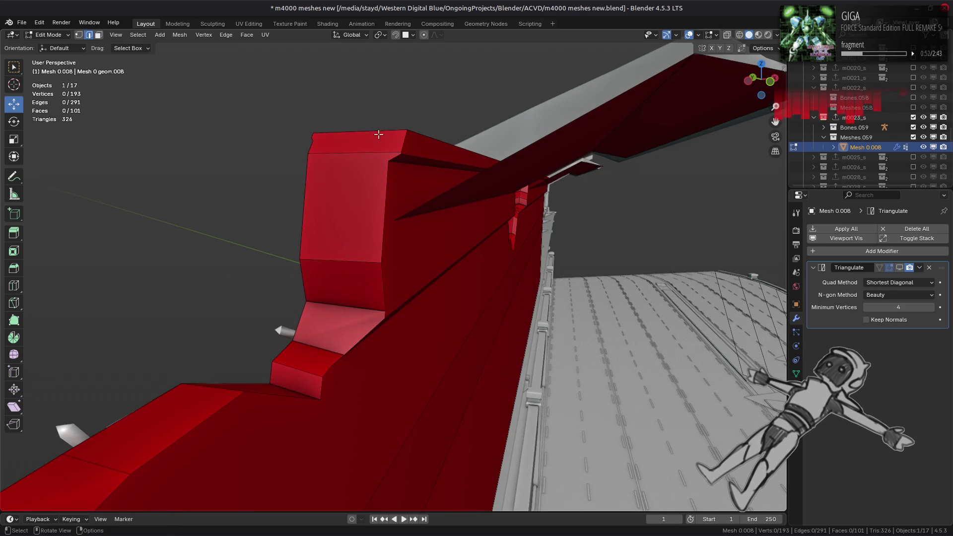
middle_drag(361, 127, 405, 118)
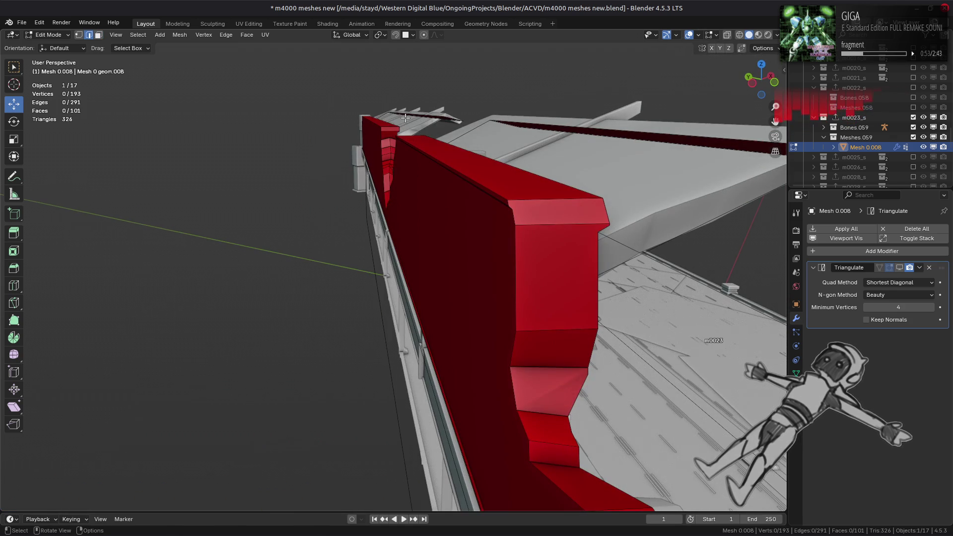
click(355, 35)
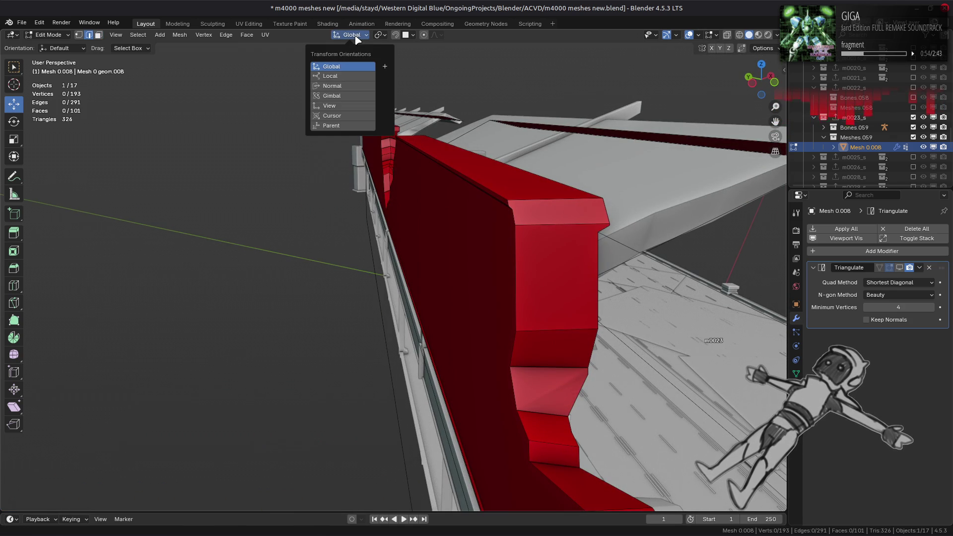
click(348, 116)
Raise the large top face about 0.058 m along Z
click(488, 191)
key(3)
click(476, 189)
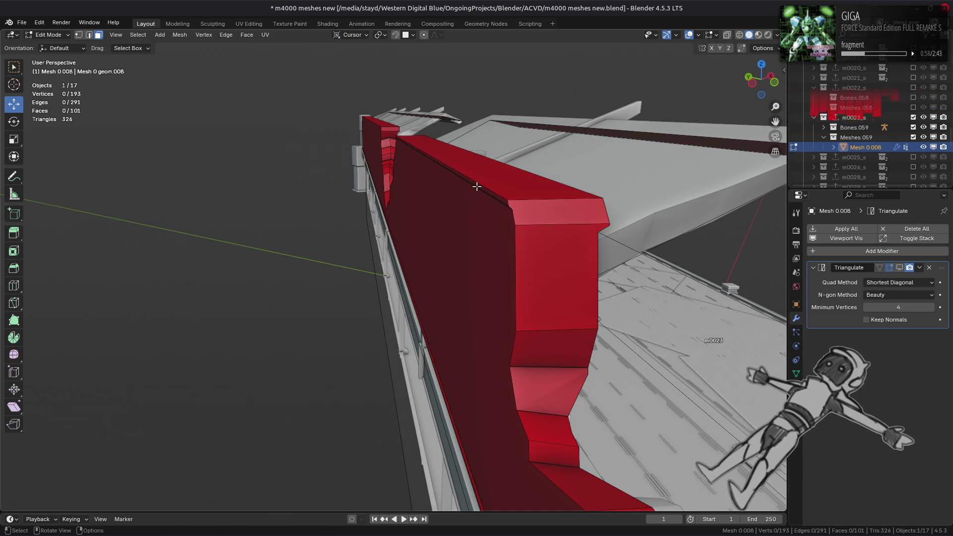
key(g)
key(z)
click(462, 197)
scroll(463, 197, up, 2)
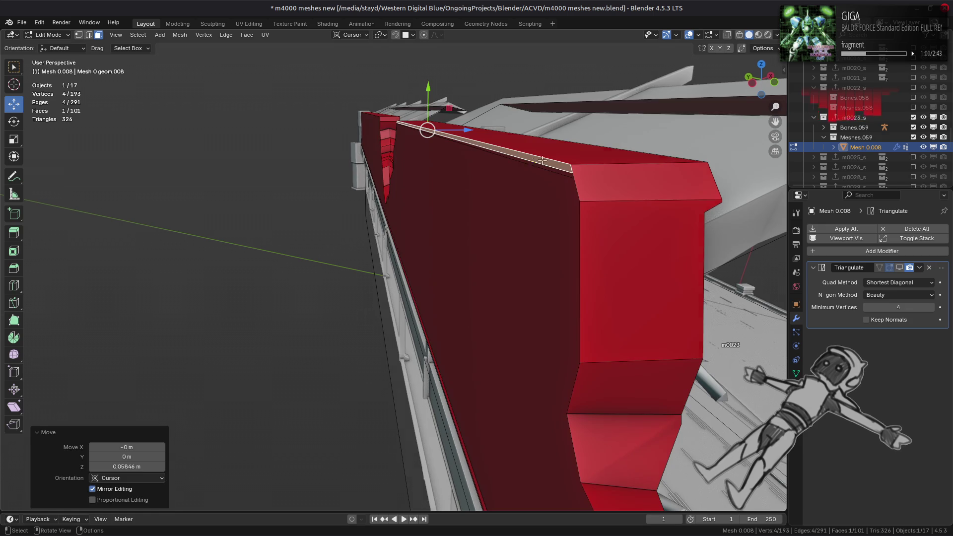
Dissolve the edge along the top via Ctrl+E
key(2)
click(552, 166)
key(ctrl+e)
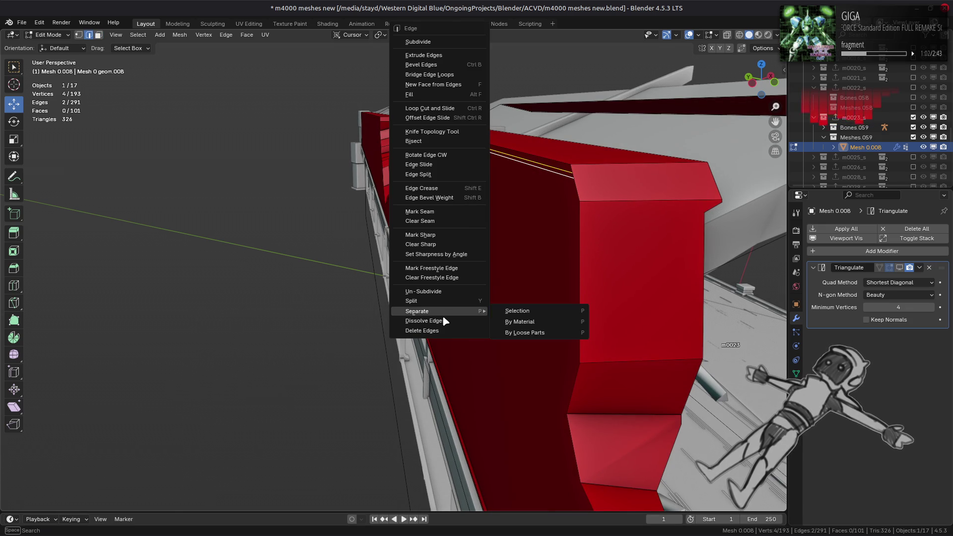
click(442, 321)
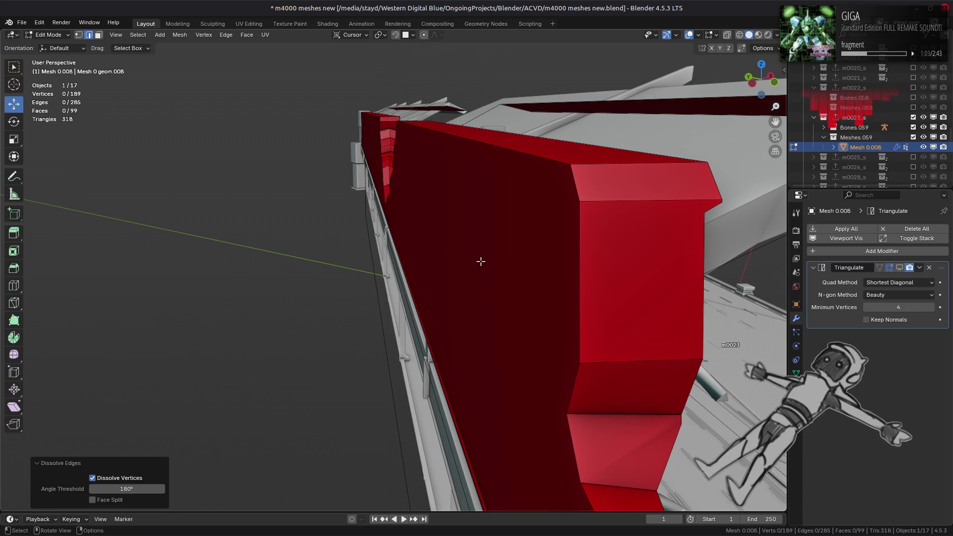
middle_drag(481, 261, 451, 256)
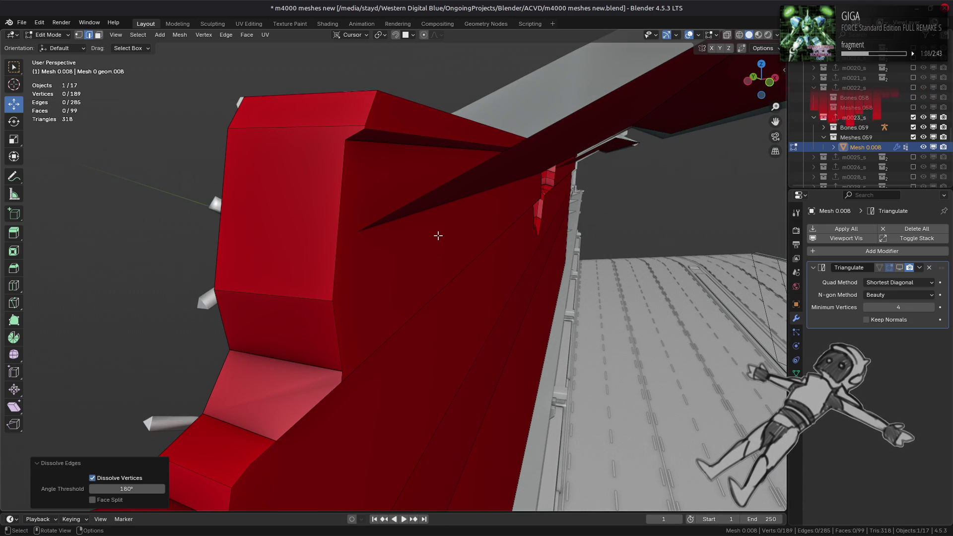
Shift the wall proxy's top face along one axis with the gizmo
key(3)
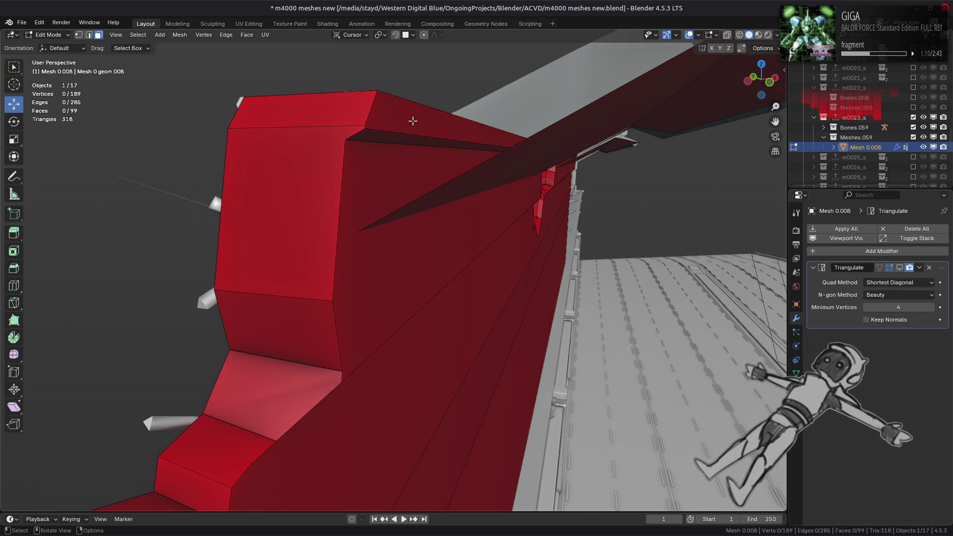
click(414, 117)
mouse_move(537, 147)
mouse_down()
mouse_move(446, 243)
mouse_move(417, 246)
mouse_up()
key(2)
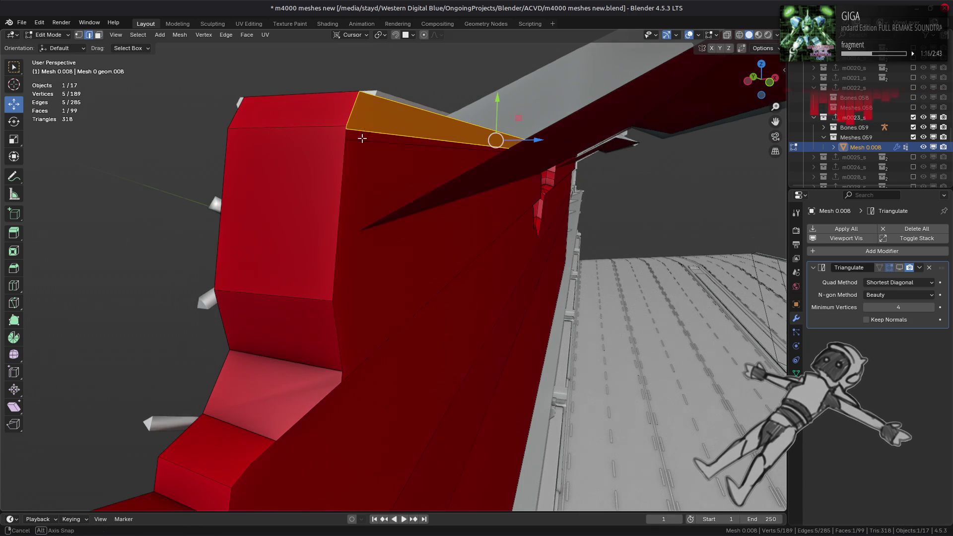
scroll(333, 173, up, 3)
Select the corner vertex and its neighbours and Merge by Distance to remove the duplicate
key(1)
click(222, 191)
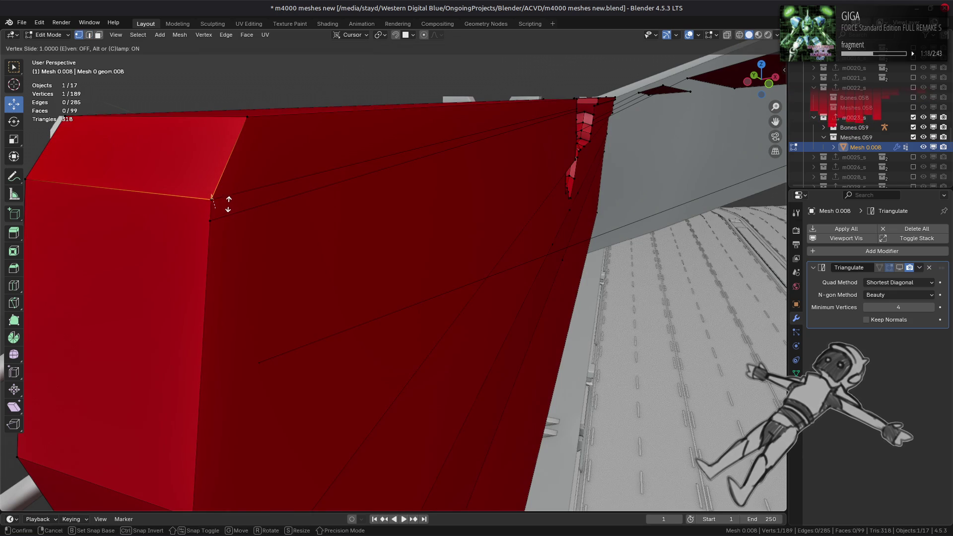
key(shift+v)
click(228, 217)
key(ctrl+KP_Add)
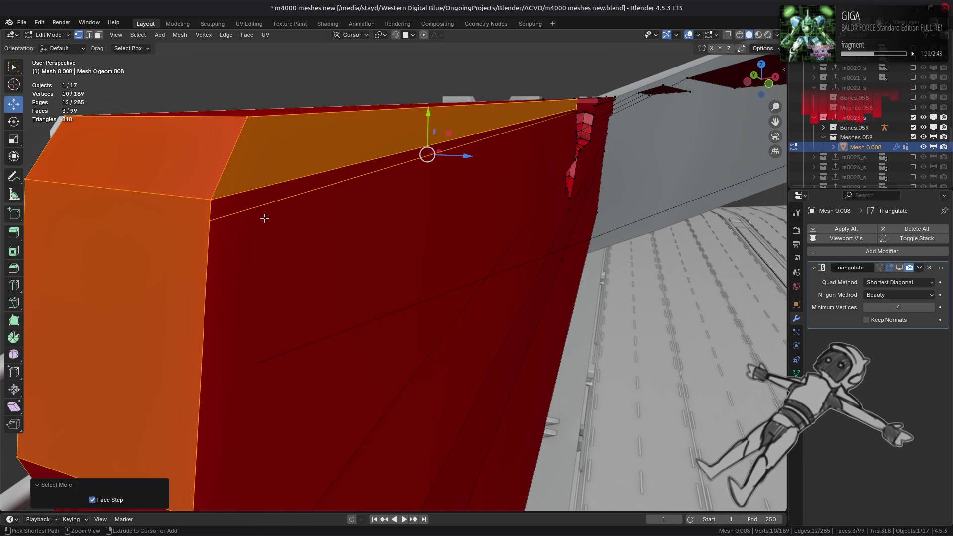
right_click(264, 218)
mouse_move(264, 398)
click(323, 455)
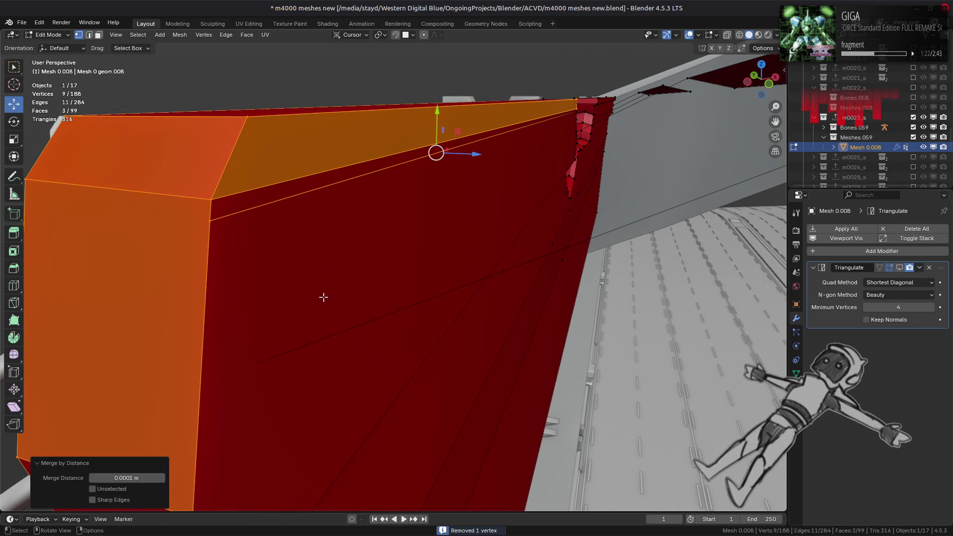
Dissolve four redundant edges along the wall's top
key(2)
click(343, 175)
mouse_move(524, 209)
middle_down()
mouse_move(488, 223)
mouse_move(500, 257)
middle_up()
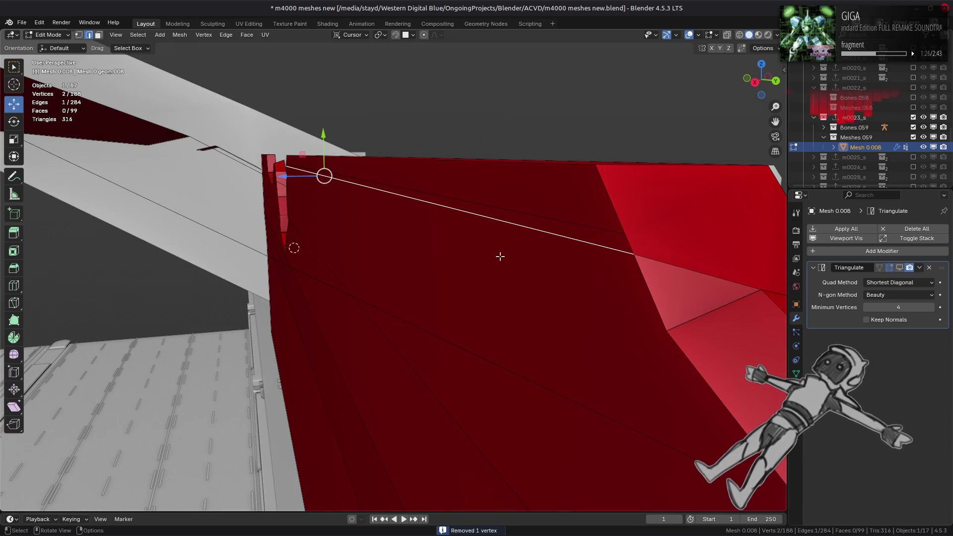
shift+click(638, 263)
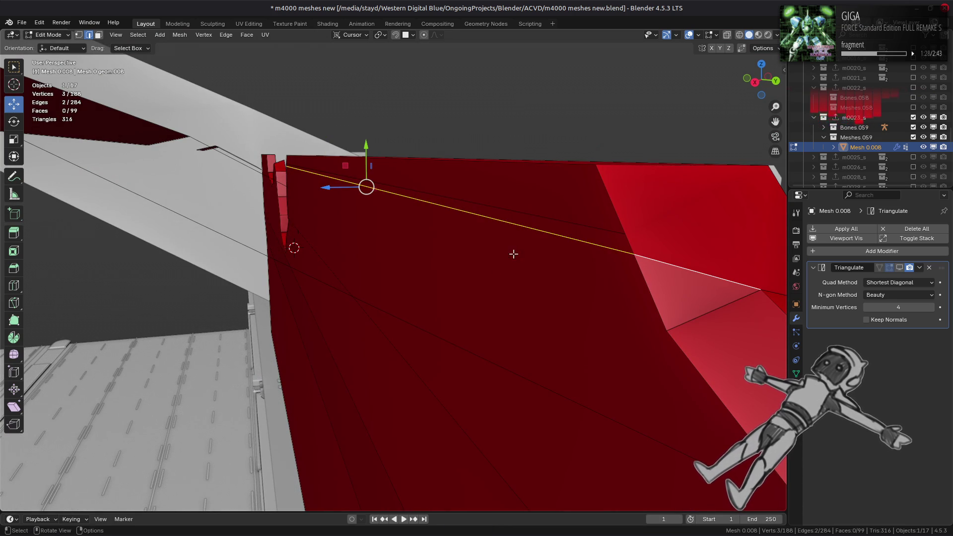
shift+click(345, 230)
shift+click(539, 228)
shift+click(524, 215)
mouse_move(524, 215)
middle_down()
mouse_move(390, 226)
mouse_move(457, 236)
middle_up()
right_click(437, 234)
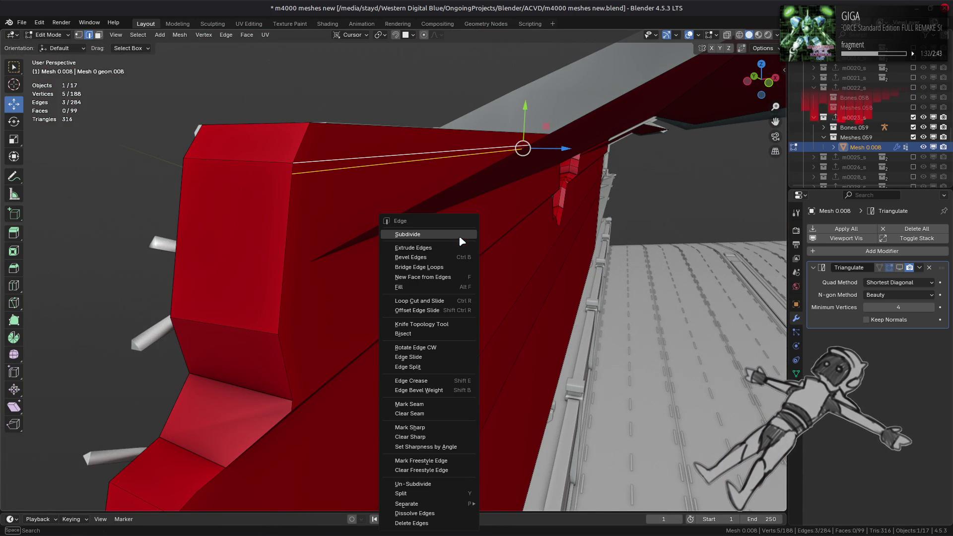
click(428, 513)
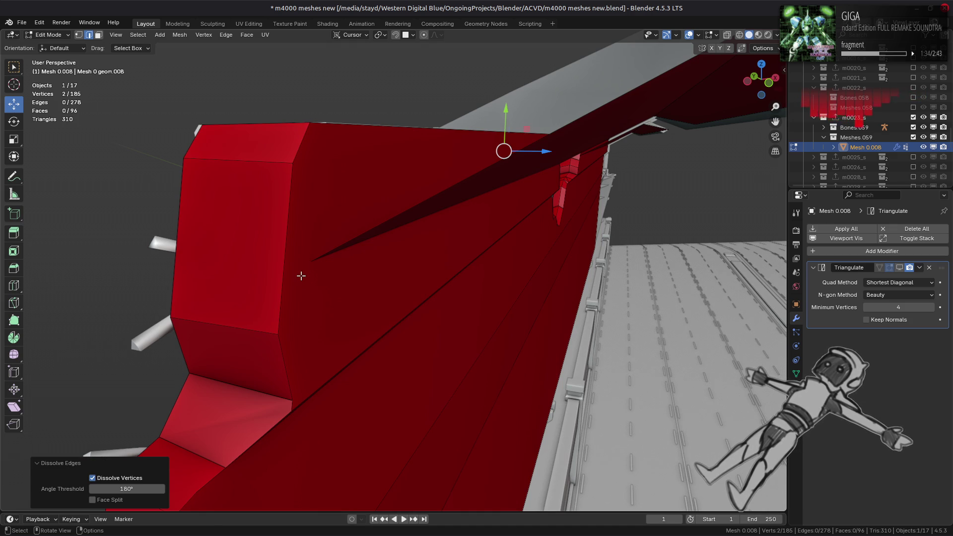
Try dissolving an edge at the wall's end, then undo it
scroll(300, 276, down, 2)
mouse_move(301, 275)
middle_down()
mouse_move(248, 258)
mouse_move(493, 298)
mouse_move(415, 290)
middle_up()
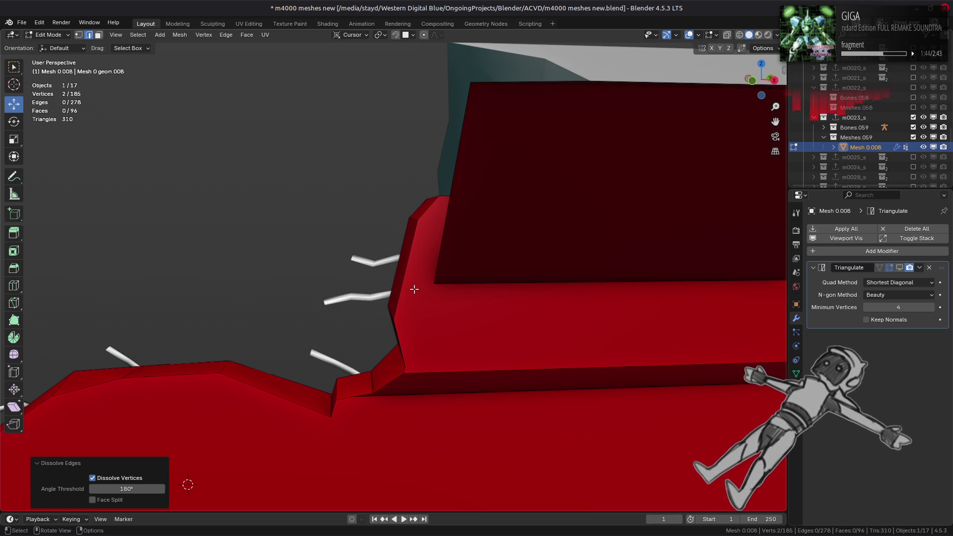
scroll(415, 289, down, 2)
scroll(445, 284, down, 3)
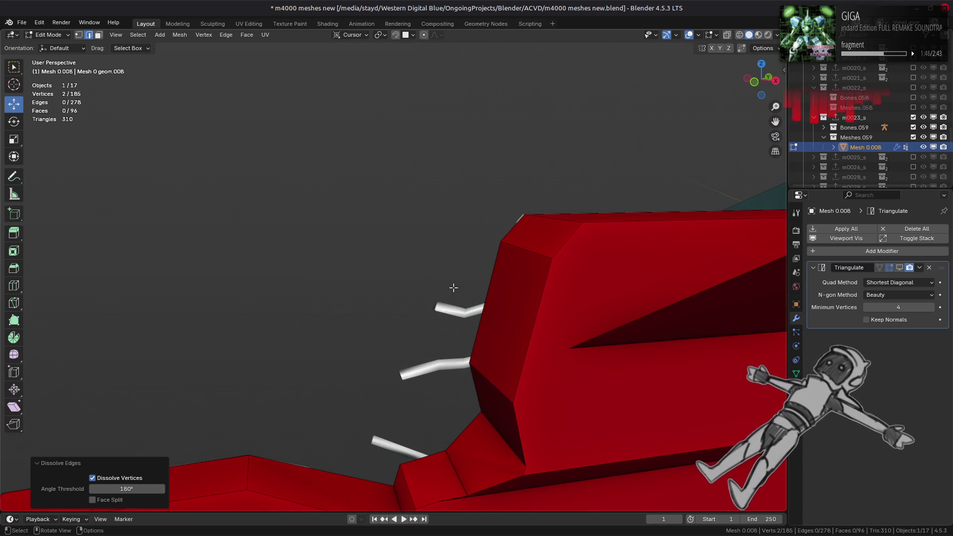
right_click(477, 305)
click(476, 300)
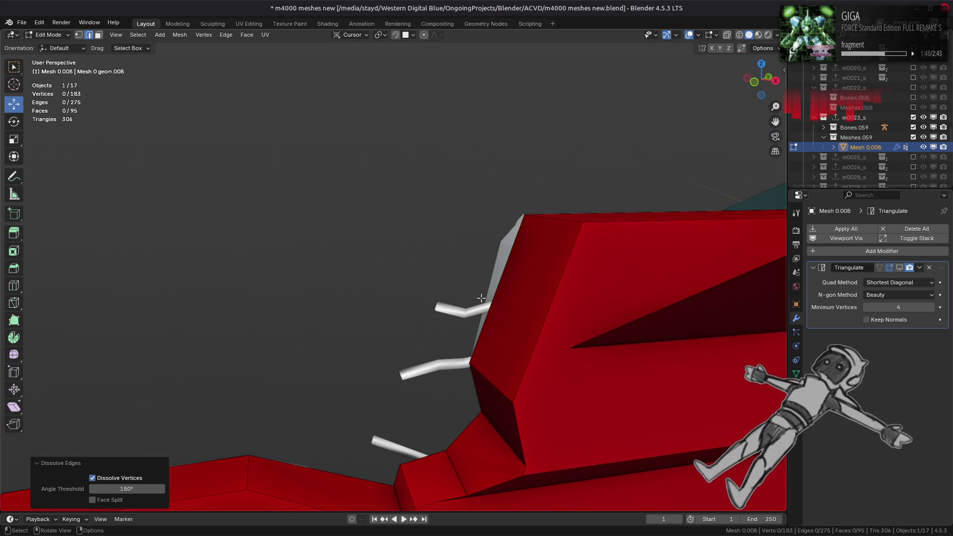
scroll(481, 297, down, 1)
key(ctrl+z)
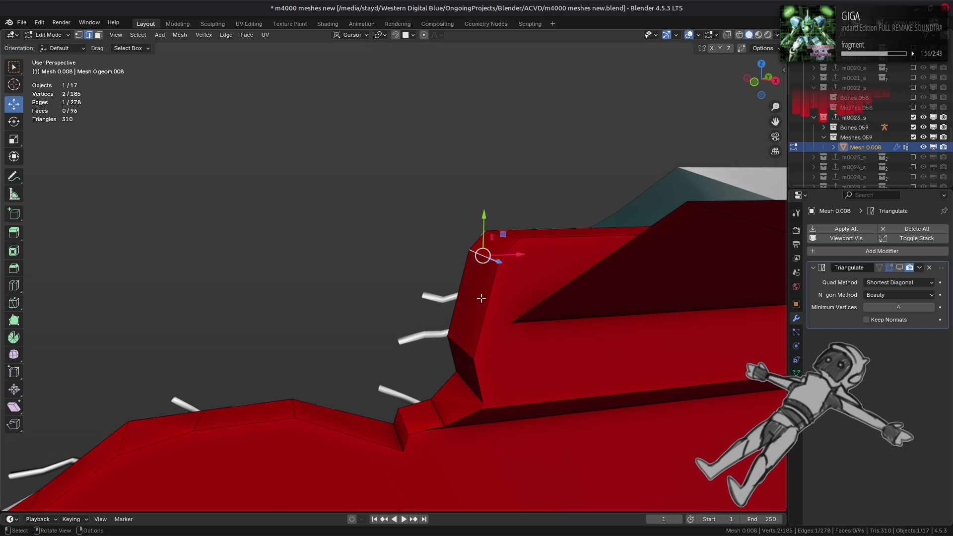
Vertex Slide the top corner edge, unclamped with C, to align the end
click(505, 237)
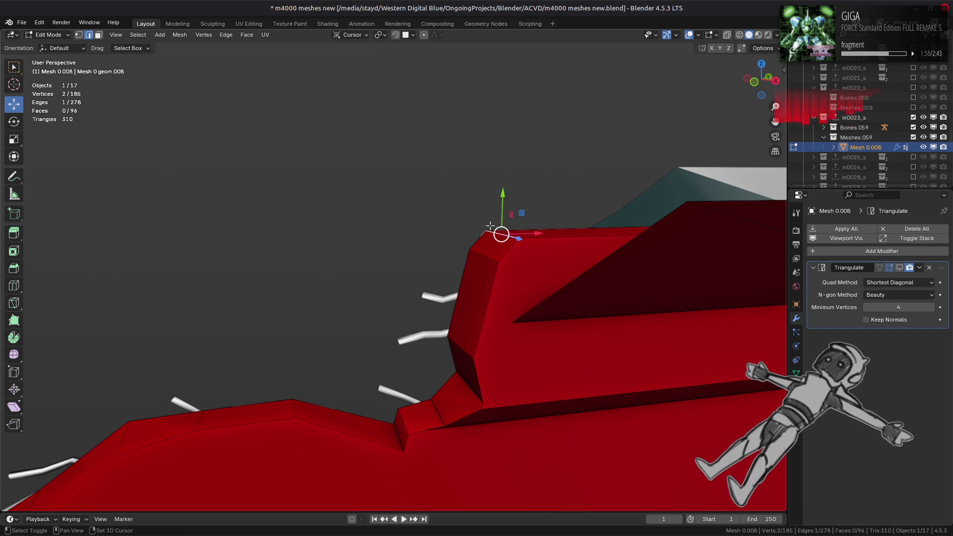
key(shift+v)
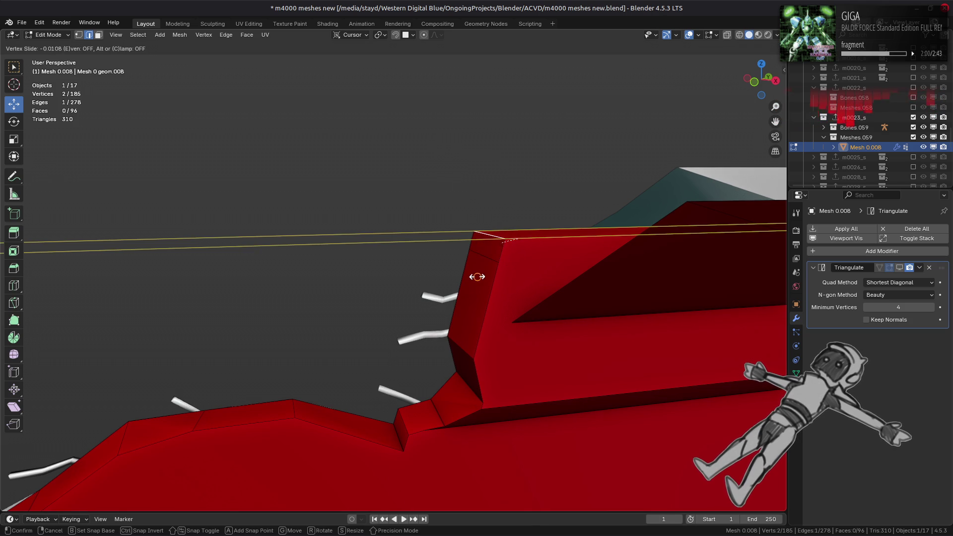
click(475, 278)
scroll(463, 270, up, 5)
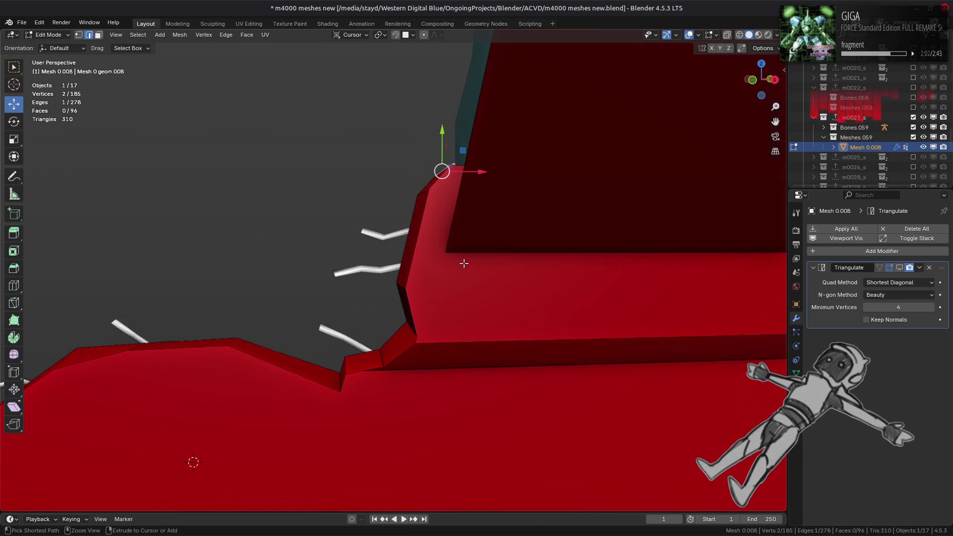
key(ctrl+z)
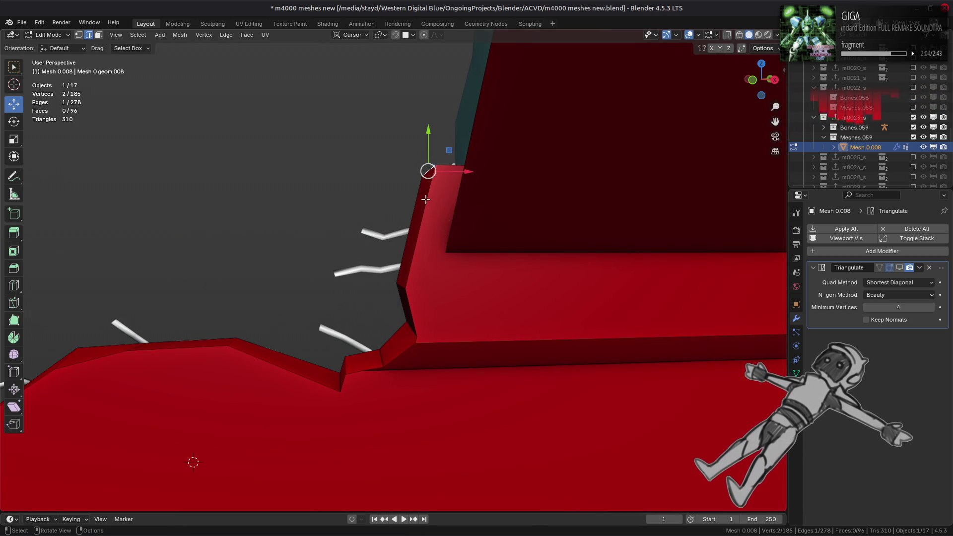
middle_drag(432, 191, 457, 234)
key(shift+v)
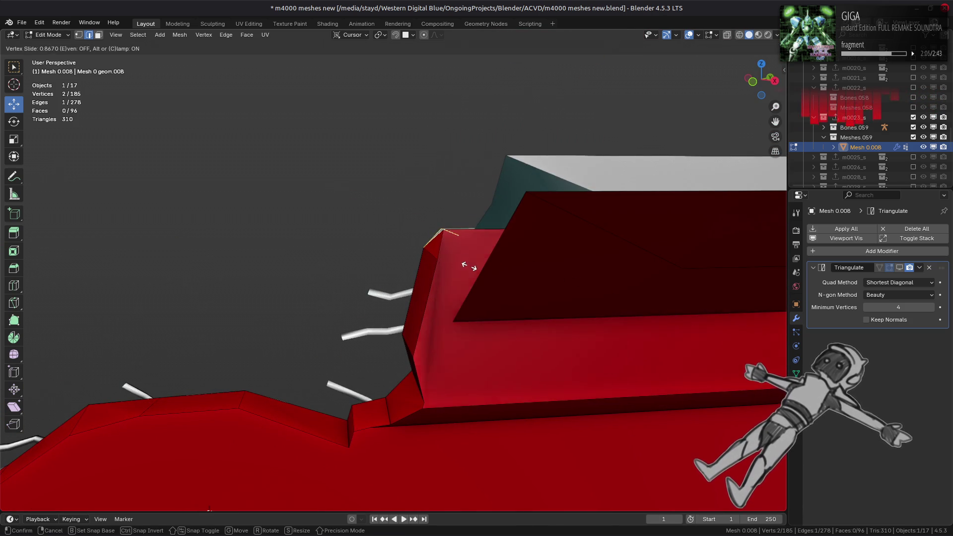
key(c)
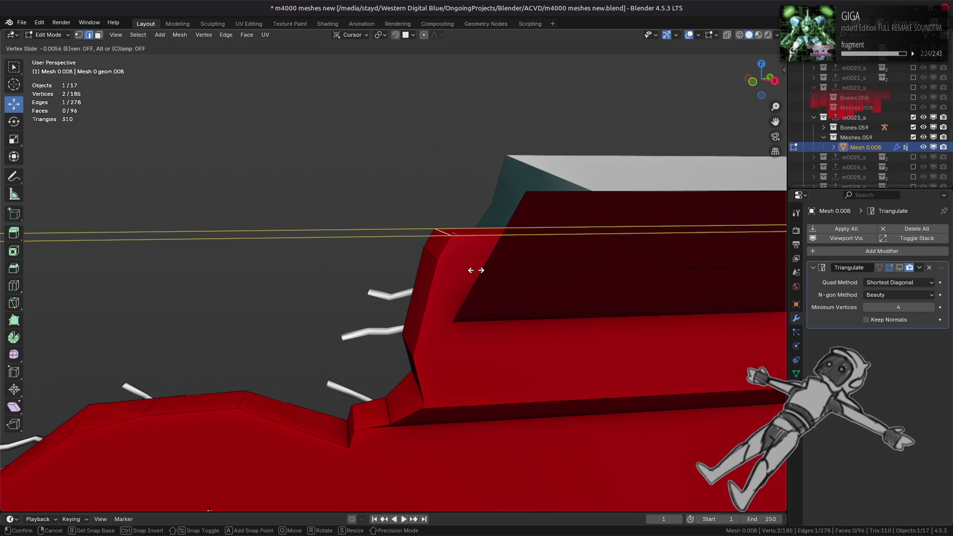
click(475, 270)
Dissolve the end edge with Ctrl+E after undoing an accidental delete
key(ctrl+e)
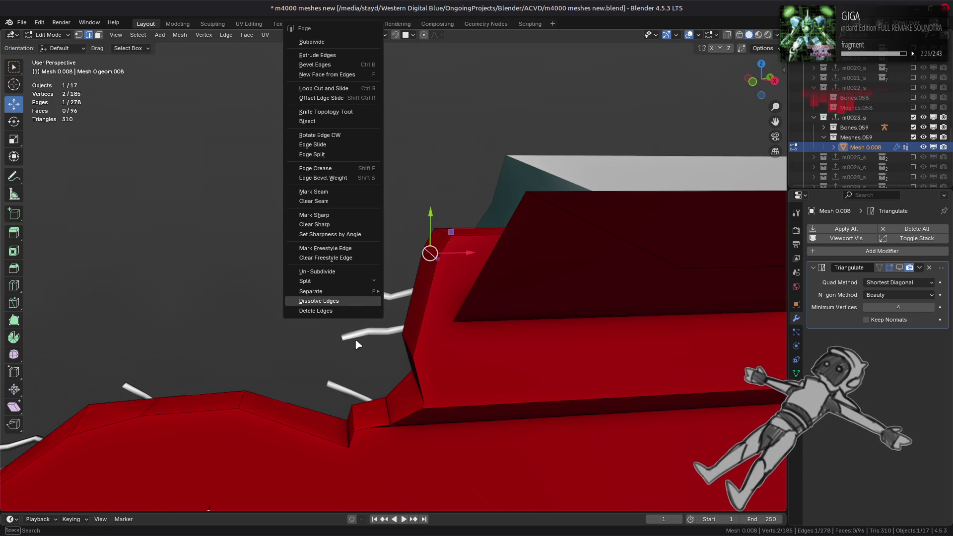
click(347, 311)
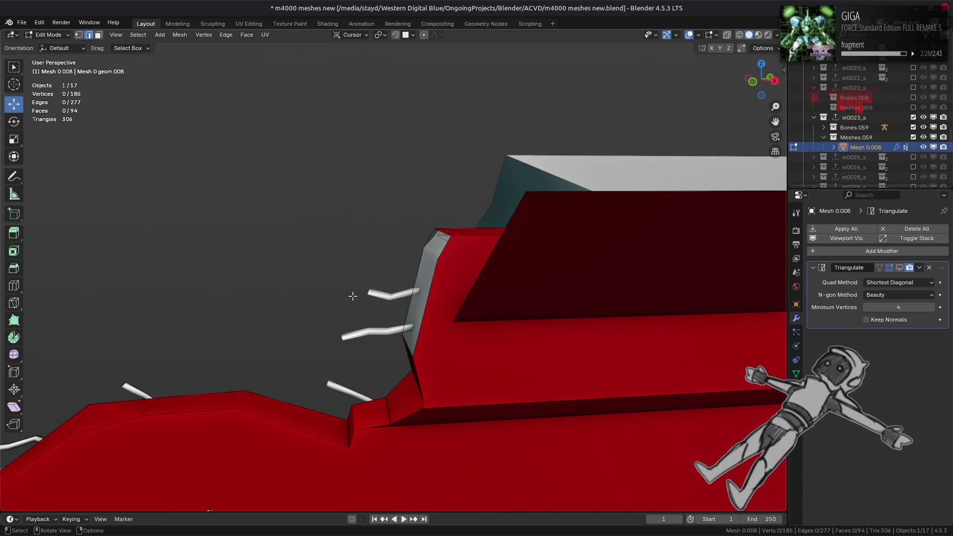
key(ctrl+z)
key(ctrl+e)
click(356, 301)
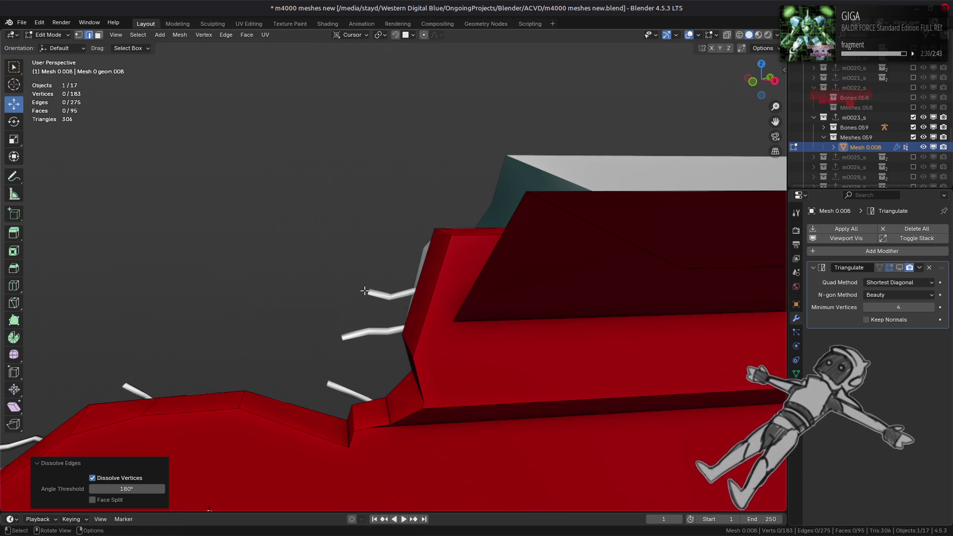
mouse_move(362, 287)
middle_down()
mouse_move(281, 298)
mouse_move(345, 261)
mouse_move(435, 274)
middle_up()
Move a slanted top face of the proxy along the Z axis
scroll(430, 257, down, 5)
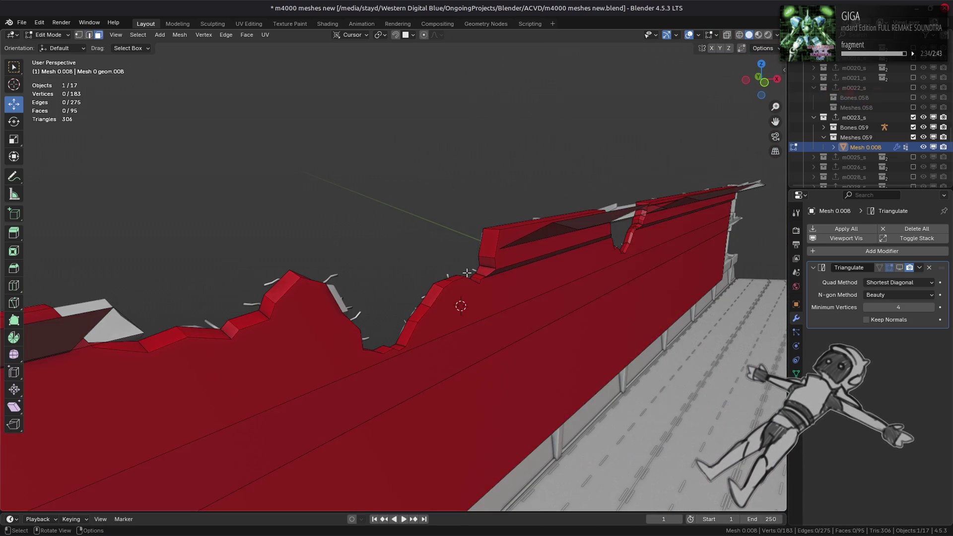
scroll(278, 295, up, 2)
click(349, 255)
mouse_move(349, 255)
middle_down()
mouse_move(429, 267)
mouse_move(444, 296)
mouse_move(414, 307)
mouse_move(402, 289)
middle_up()
key(g)
key(z)
click(421, 310)
Dissolve two edges near the wall end
click(389, 268)
shift+click(417, 284)
right_click(457, 315)
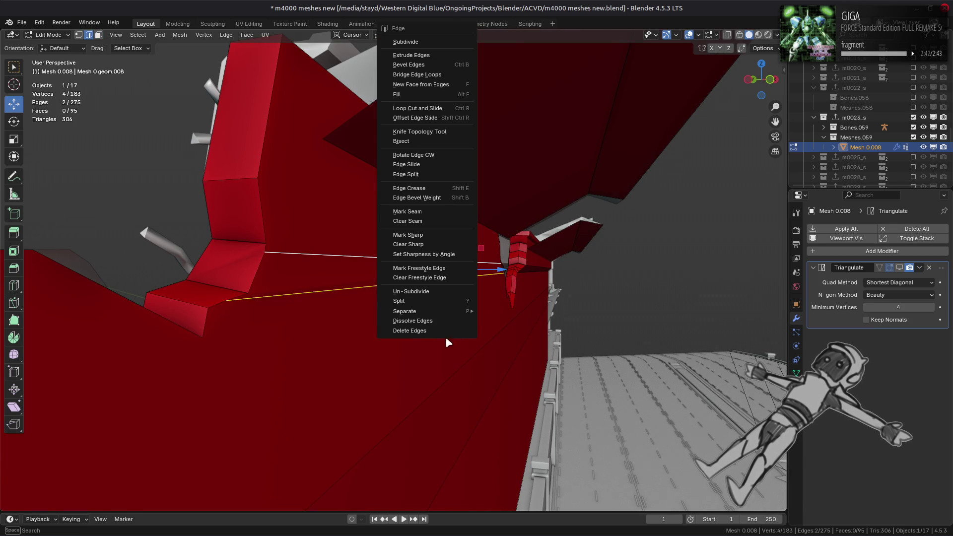
click(438, 321)
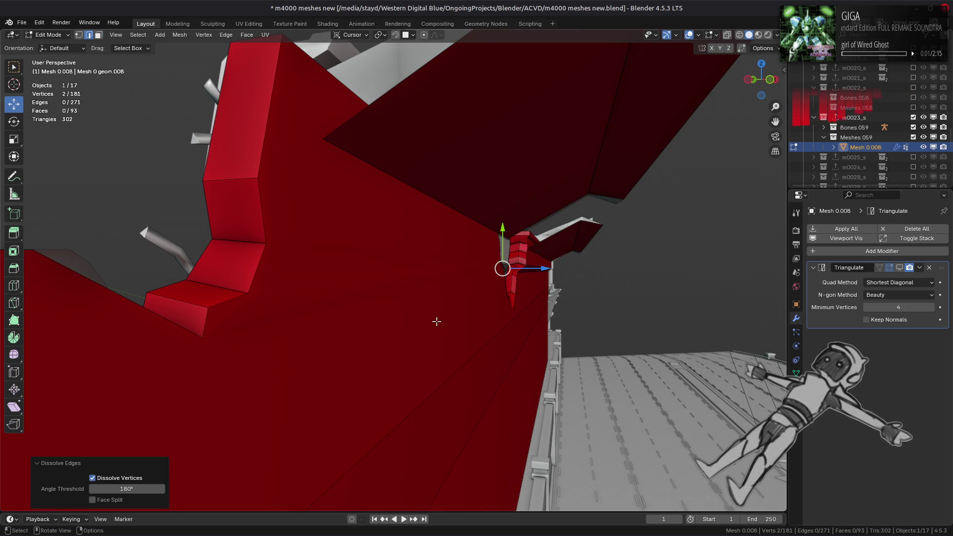
Undo and redo the dissolve to compare, keeping the two edges dissolved
key(ctrl+z)
key(ctrl+shift+z)
key(ctrl+z)
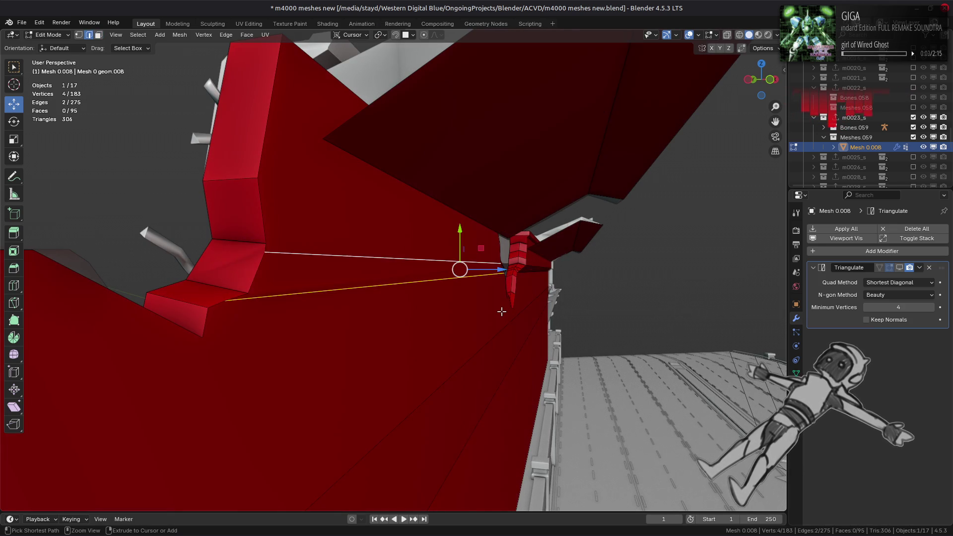
key(ctrl+shift+z)
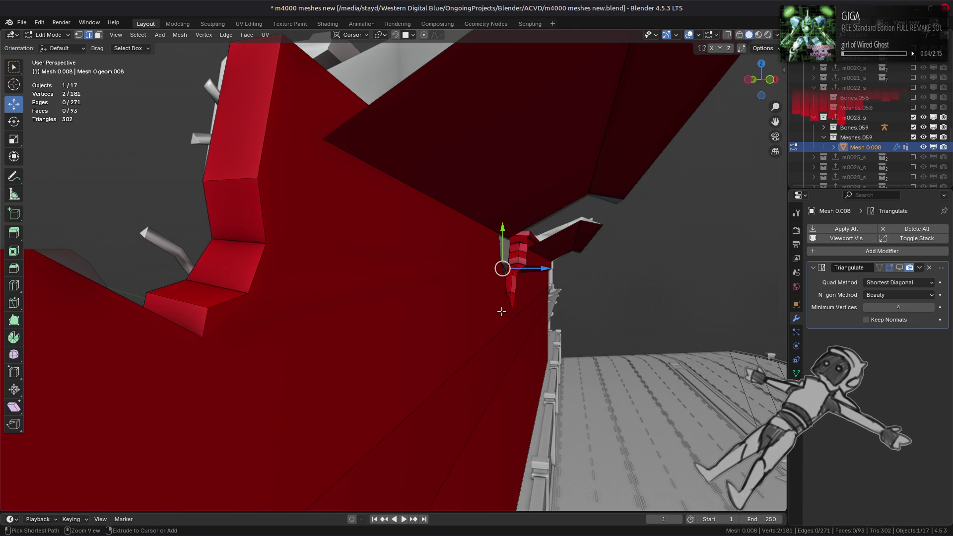
key(ctrl+z)
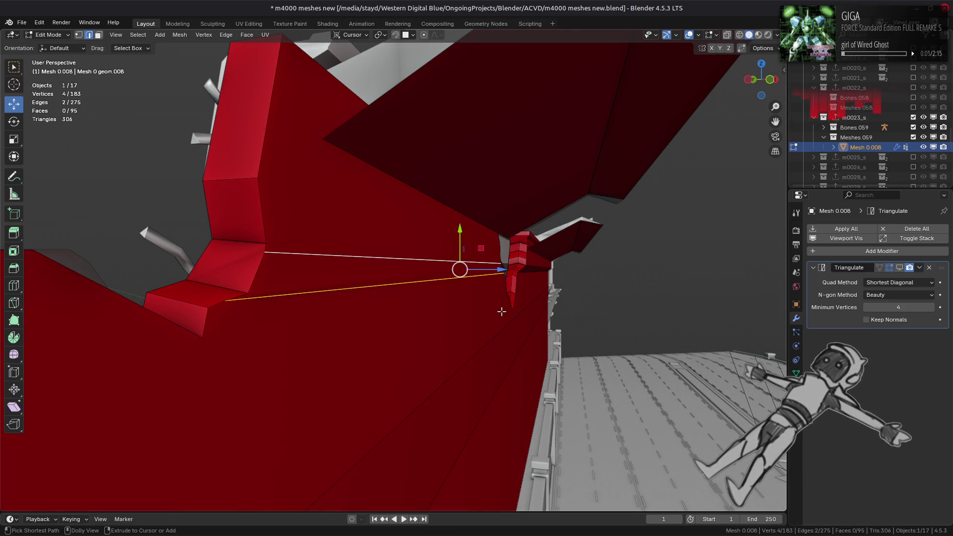
key(ctrl+shift+z)
key(ctrl+z)
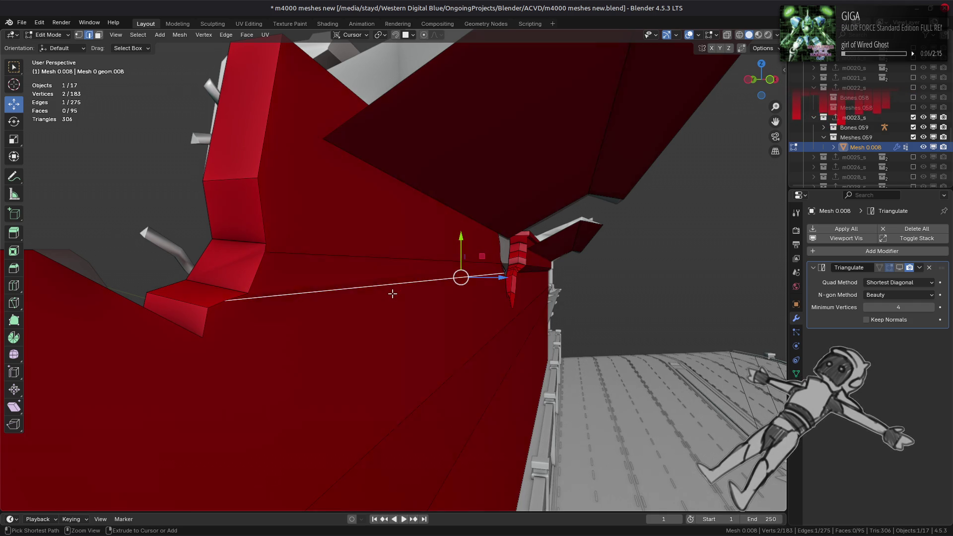
key(ctrl+3)
middle_drag(393, 294, 418, 301)
key(ctrl+z)
key(ctrl+z)
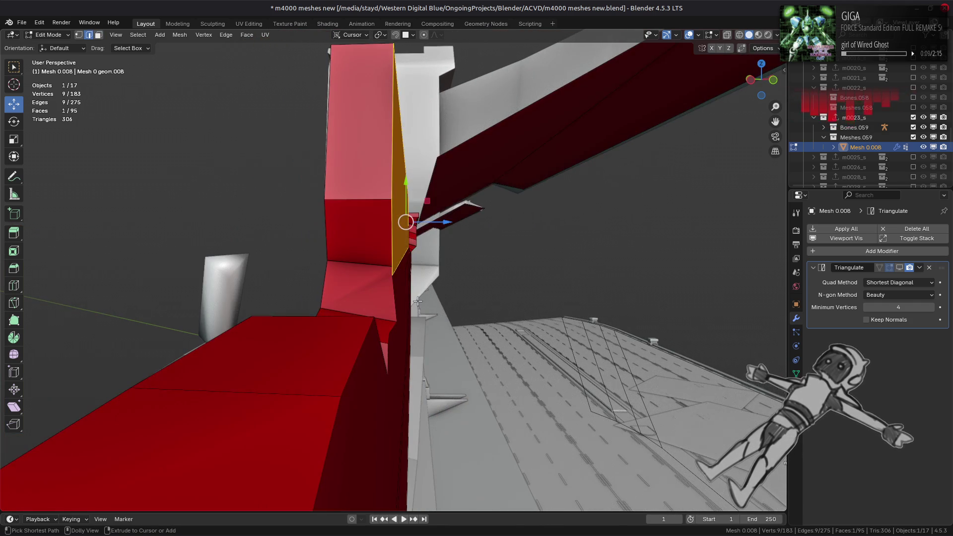
key(ctrl+z)
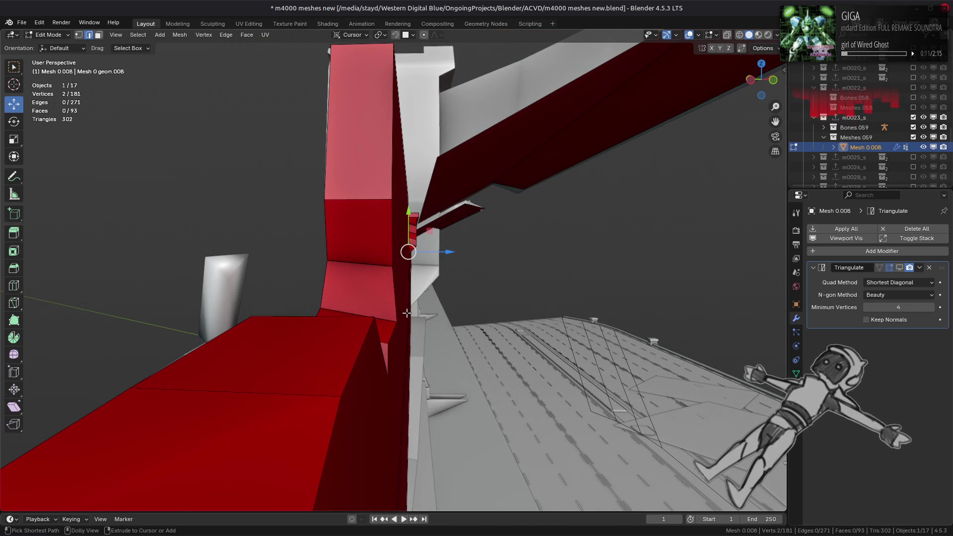
Slide the selected vertices along X, then clear the selection
mouse_move(407, 313)
middle_down()
mouse_move(396, 301)
mouse_move(429, 304)
mouse_move(323, 304)
mouse_move(556, 314)
mouse_move(481, 304)
mouse_move(432, 344)
mouse_move(412, 343)
mouse_move(397, 378)
mouse_move(403, 359)
middle_up()
key(g)
key(x)
click(388, 283)
key(alt+a)
Lower a single vertex at the wall end along the vertical axis
key(1)
click(389, 381)
drag(381, 201, 414, 276)
mouse_move(413, 276)
middle_down()
mouse_move(440, 298)
mouse_move(442, 278)
mouse_move(419, 287)
mouse_move(531, 283)
mouse_move(387, 297)
middle_up()
scroll(440, 281, up, 4)
Fill the grey sliver on the top edge with a new face
key(2)
click(400, 278)
key(f)
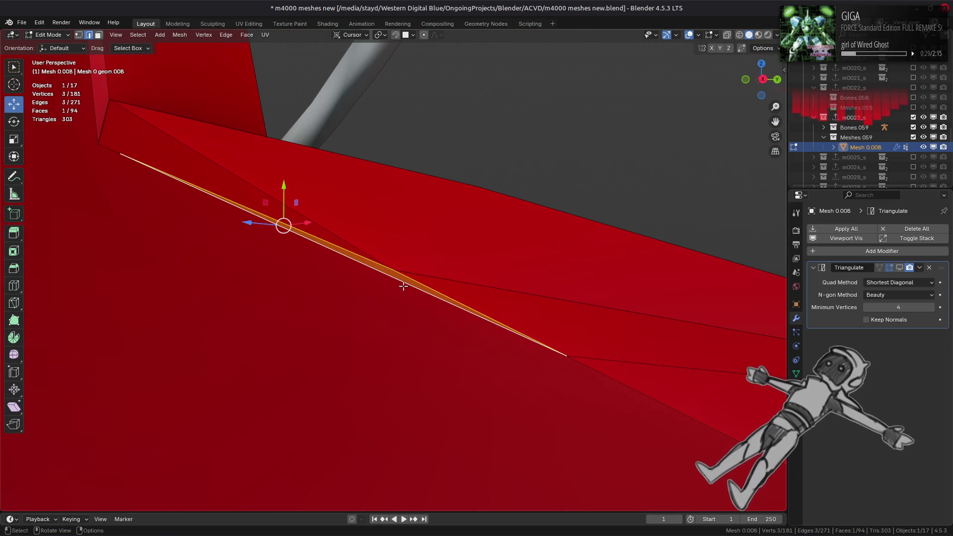
scroll(403, 286, down, 3)
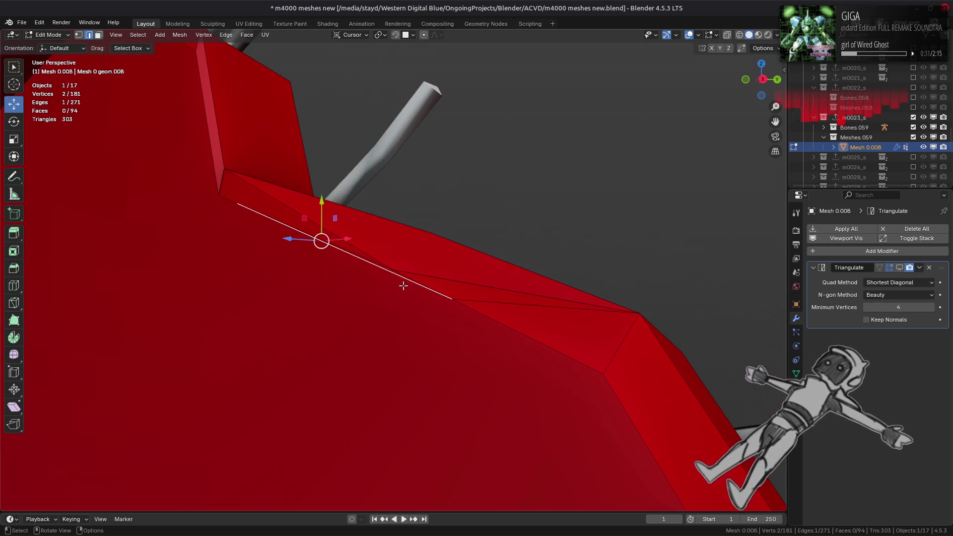
mouse_move(419, 296)
middle_down()
mouse_move(410, 326)
mouse_move(432, 278)
middle_up()
Dissolve two more edges along the top slope
shift+click(433, 276)
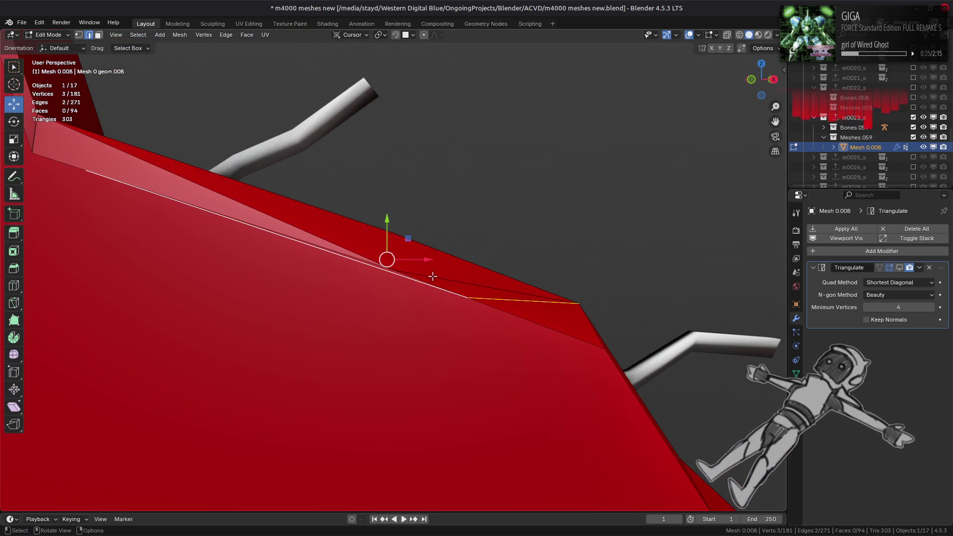
right_click(433, 276)
click(412, 354)
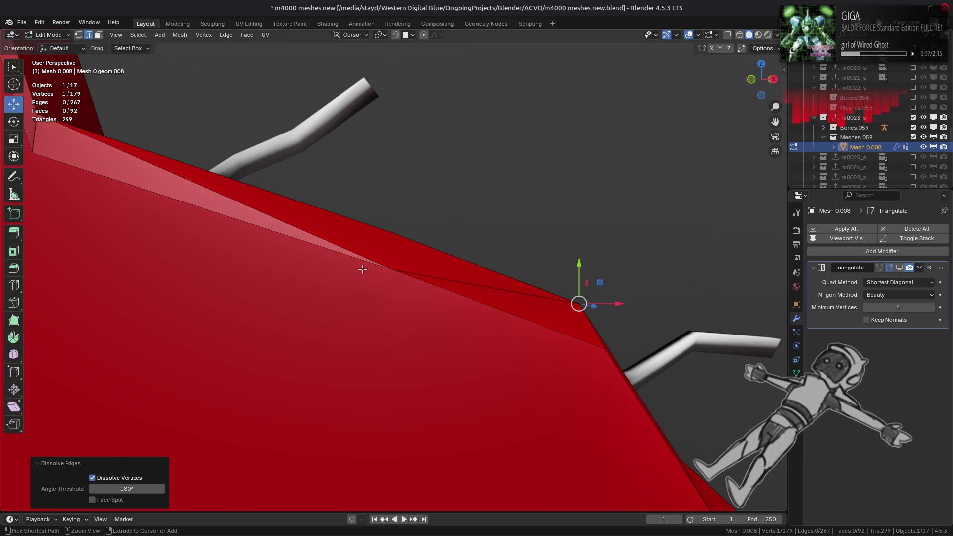
ctrl+click(372, 291)
scroll(370, 291, down, 1)
key(ctrl+z)
mouse_move(367, 292)
middle_down()
mouse_move(270, 285)
mouse_move(252, 296)
mouse_move(333, 293)
mouse_move(370, 278)
mouse_move(368, 296)
mouse_move(404, 167)
mouse_move(425, 259)
middle_up()
Select a path of edges at the proxy's end and dissolve them
click(404, 167)
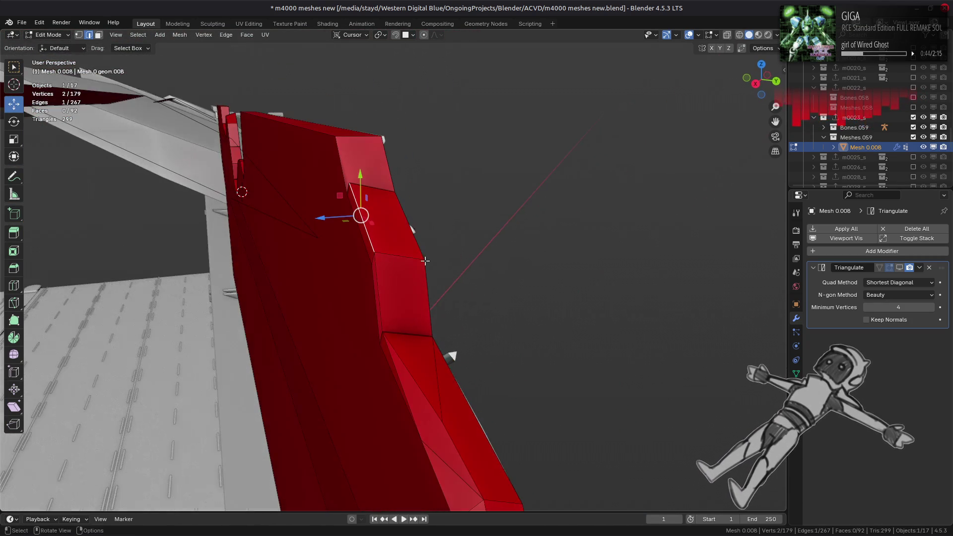
ctrl+click(399, 363)
key(ctrl+z)
key(ctrl+z)
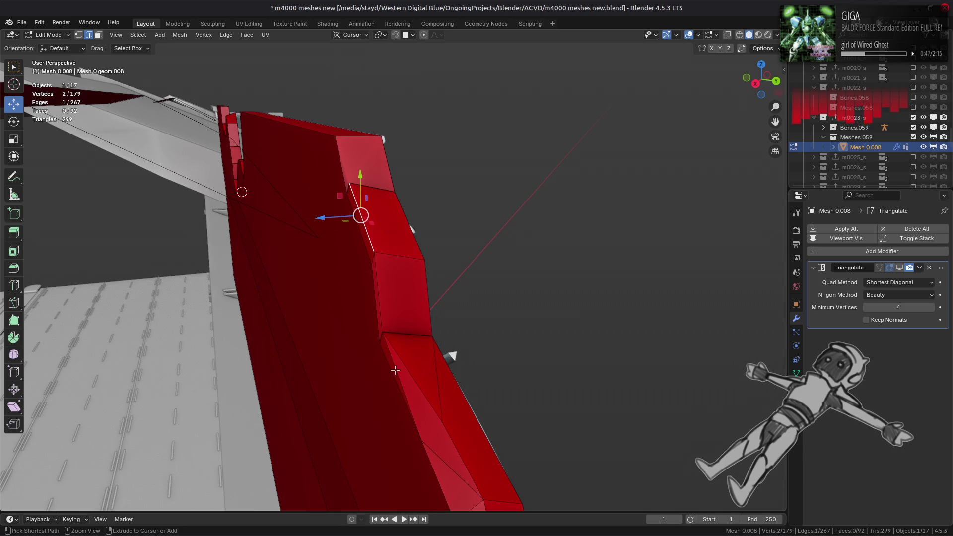
key(ctrl+shift+z)
right_click(298, 379)
click(305, 381)
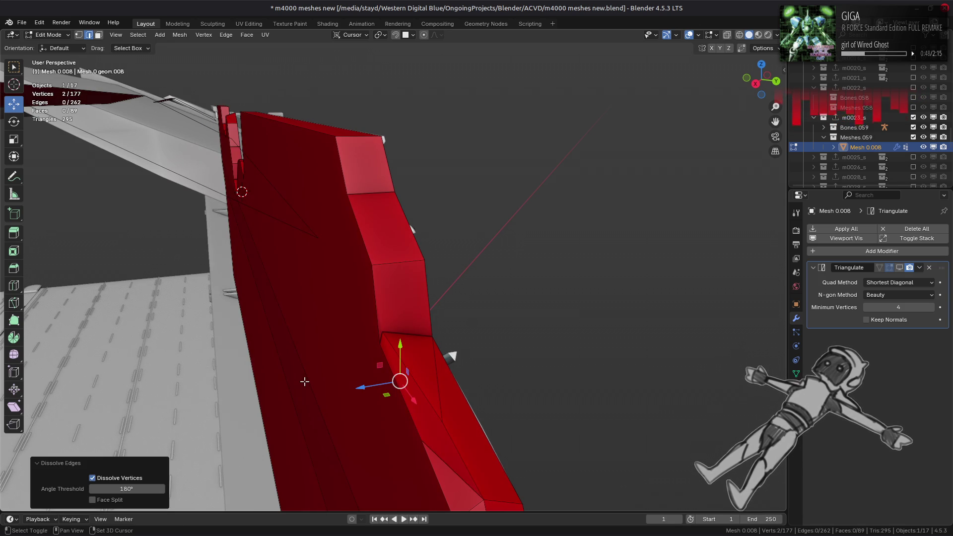
key(ctrl+z)
mouse_move(304, 381)
middle_down()
mouse_move(277, 288)
mouse_move(354, 342)
middle_up()
Dissolve two more redundant edges on the wall top
right_click(353, 342)
click(354, 342)
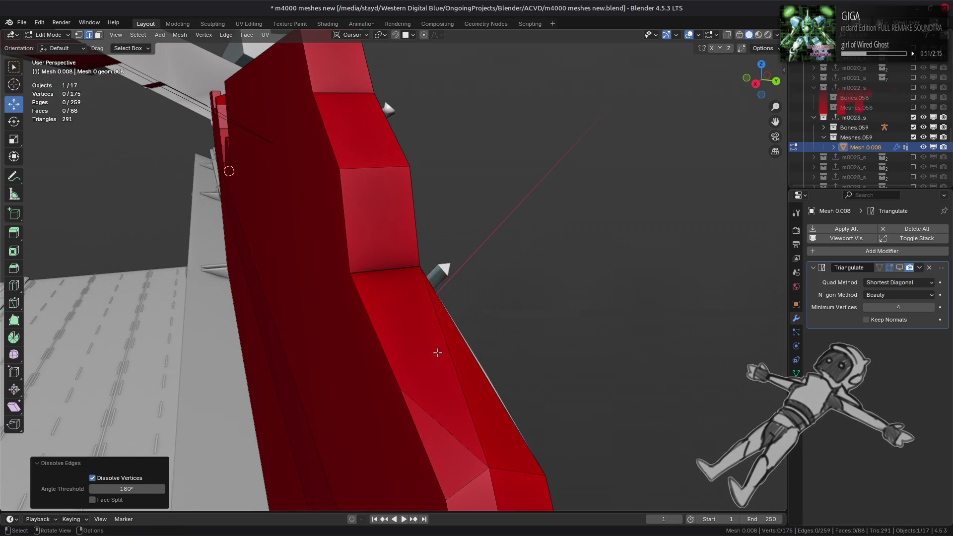
click(441, 347)
mouse_move(442, 348)
middle_down()
mouse_move(323, 255)
mouse_move(417, 314)
mouse_move(420, 297)
mouse_move(431, 298)
mouse_move(225, 259)
mouse_move(468, 308)
middle_up()
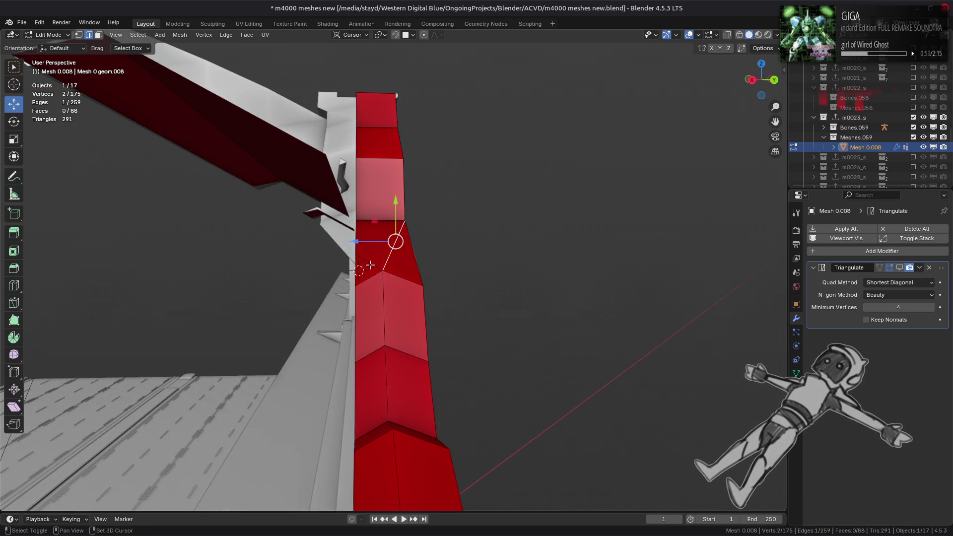
right_click(417, 314)
click(417, 314)
Select two further edges on the proxy's top and inspect them
click(432, 298)
scroll(496, 298, up, 3)
shift+click(615, 271)
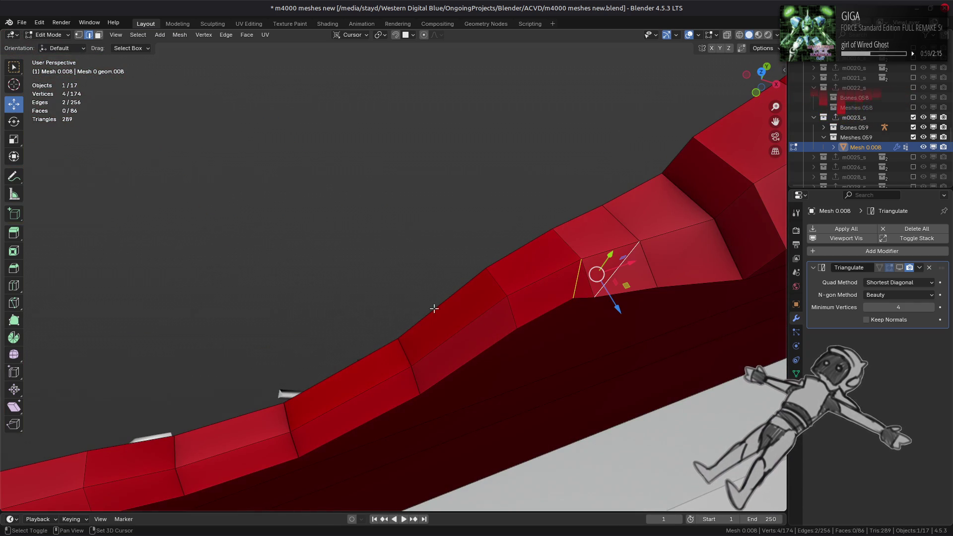
right_click(393, 323)
mouse_move(387, 246)
middle_down()
mouse_move(430, 250)
mouse_move(371, 329)
mouse_move(421, 276)
mouse_move(430, 177)
middle_up()
Lower the two end faces of the proxy about 0.65 m
key(3)
click(443, 144)
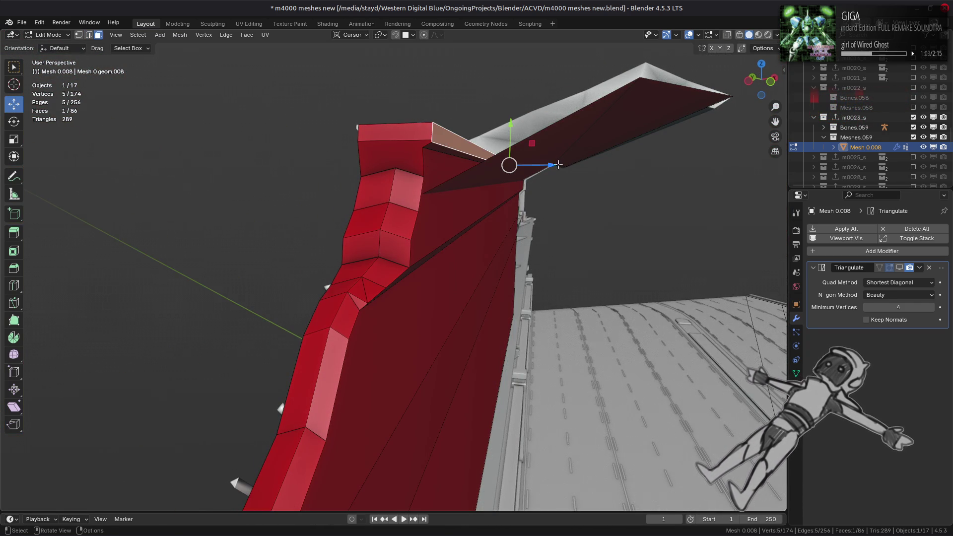
drag(542, 165, 470, 201)
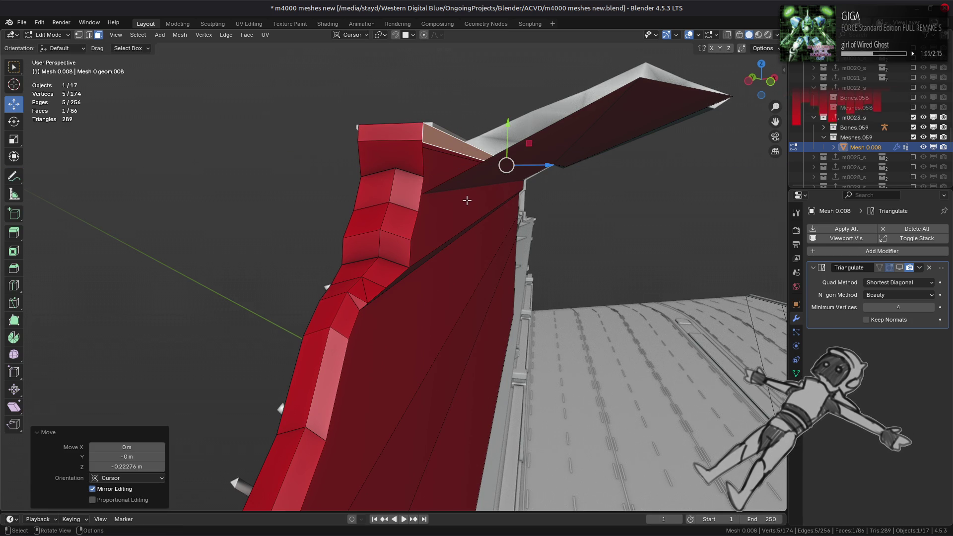
shift+click(464, 198)
mouse_move(535, 176)
mouse_down()
mouse_move(484, 255)
mouse_move(455, 281)
mouse_up()
middle_drag(455, 281, 422, 263)
scroll(412, 260, up, 3)
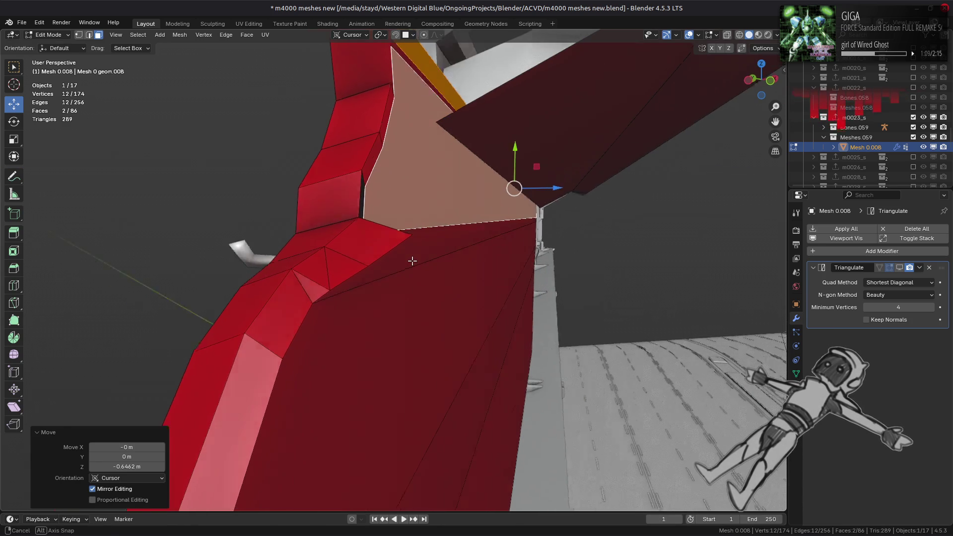
scroll(412, 261, up, 3)
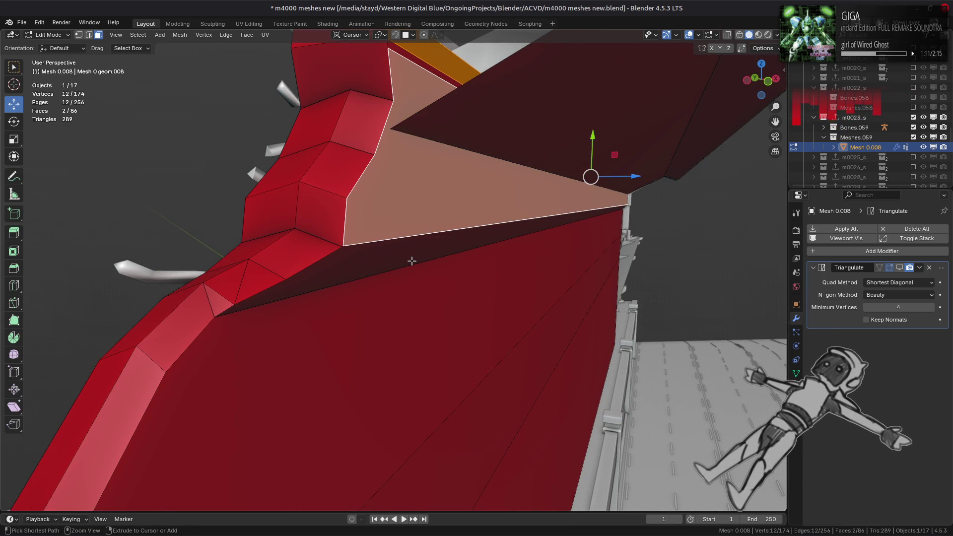
Dissolve an edge at the lowered end
key(2)
click(233, 284)
middle_drag(233, 285, 202, 279)
scroll(202, 278, up, 2)
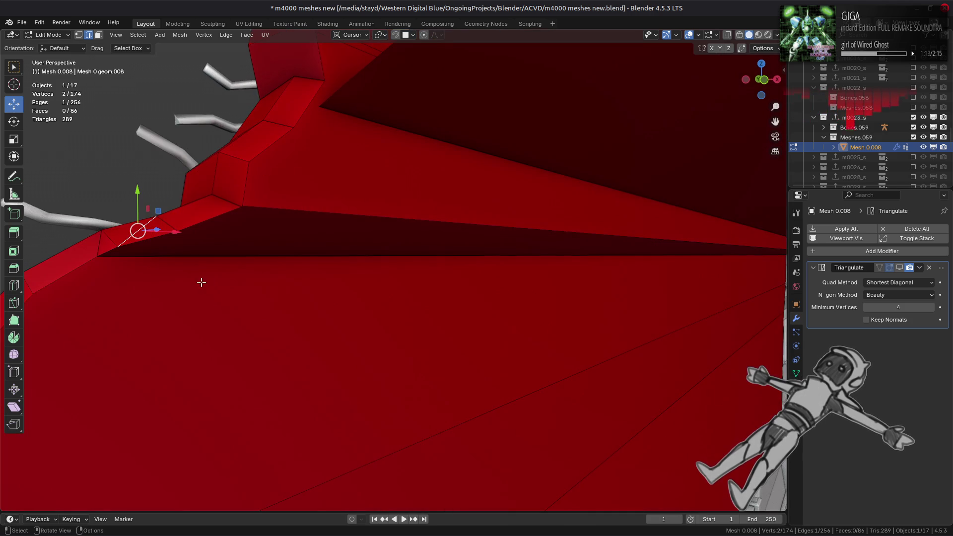
right_click(255, 313)
click(251, 320)
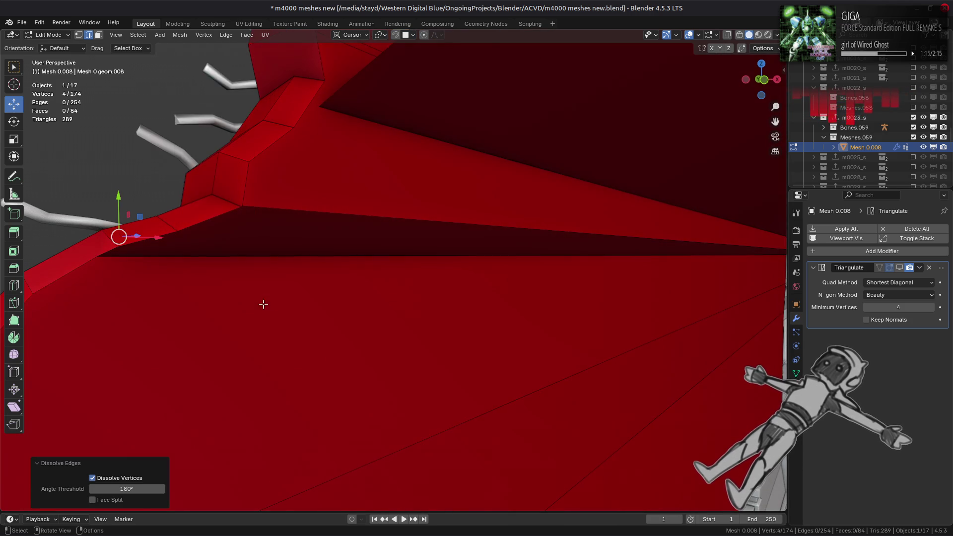
middle_drag(262, 305, 317, 322)
Slide two corner vertices at the proxy's end into line
key(3)
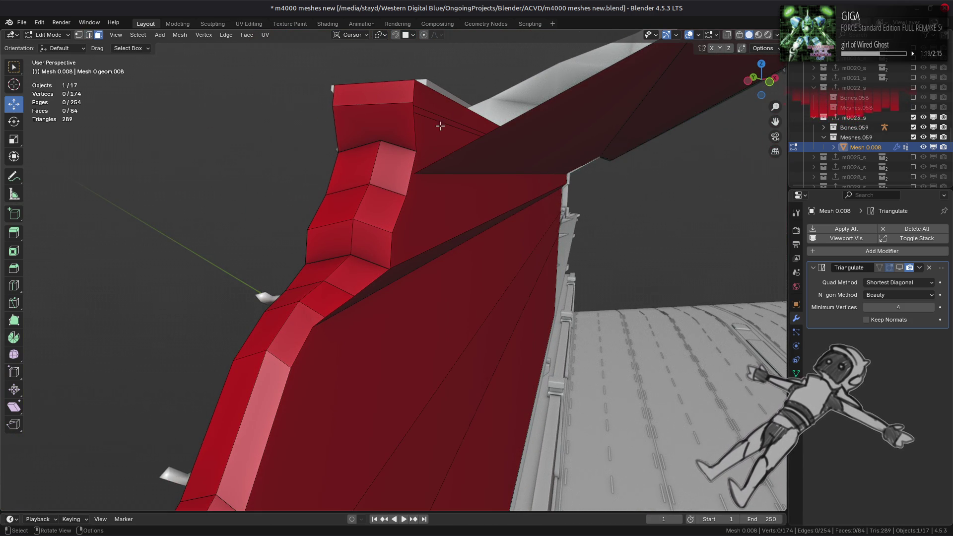
click(441, 127)
ctrl+click(533, 191)
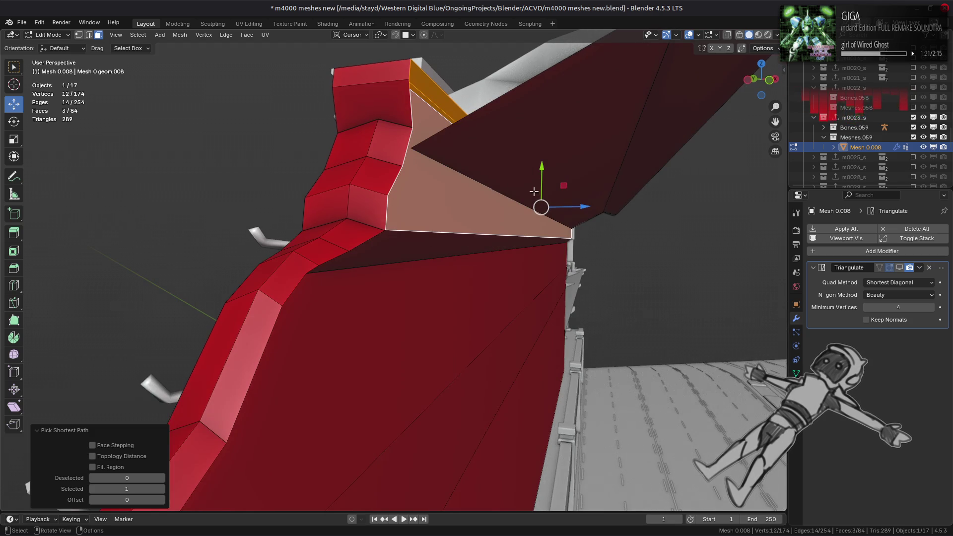
key(1)
click(408, 244)
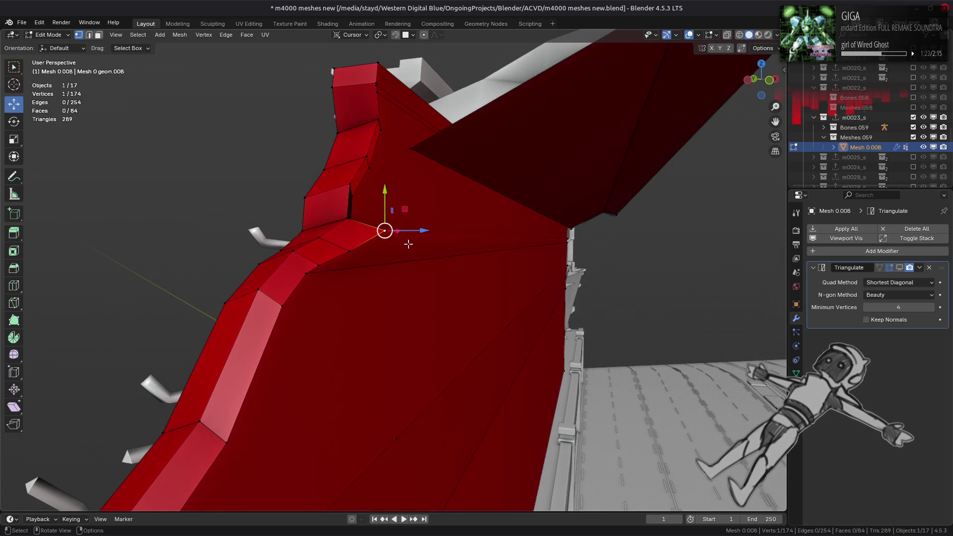
mouse_move(422, 232)
mouse_down()
mouse_move(389, 232)
mouse_move(372, 293)
mouse_up()
click(382, 252)
mouse_move(359, 250)
mouse_down()
mouse_move(346, 296)
mouse_move(330, 283)
mouse_up()
click(521, 266)
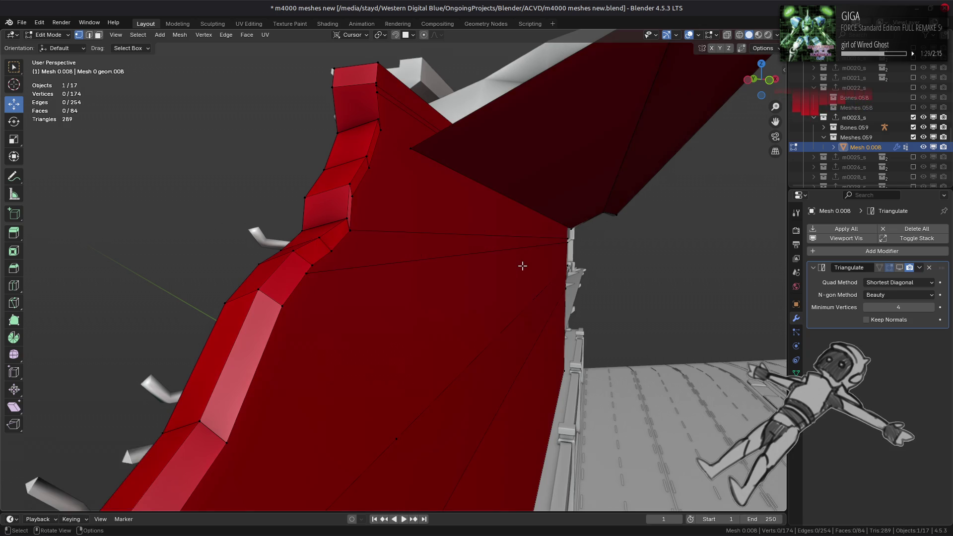
mouse_move(521, 266)
middle_down()
mouse_move(651, 275)
mouse_move(502, 273)
mouse_move(595, 312)
middle_up()
Select the whole linked proxy, try Limited Dissolve, then undo it
key(3)
click(489, 248)
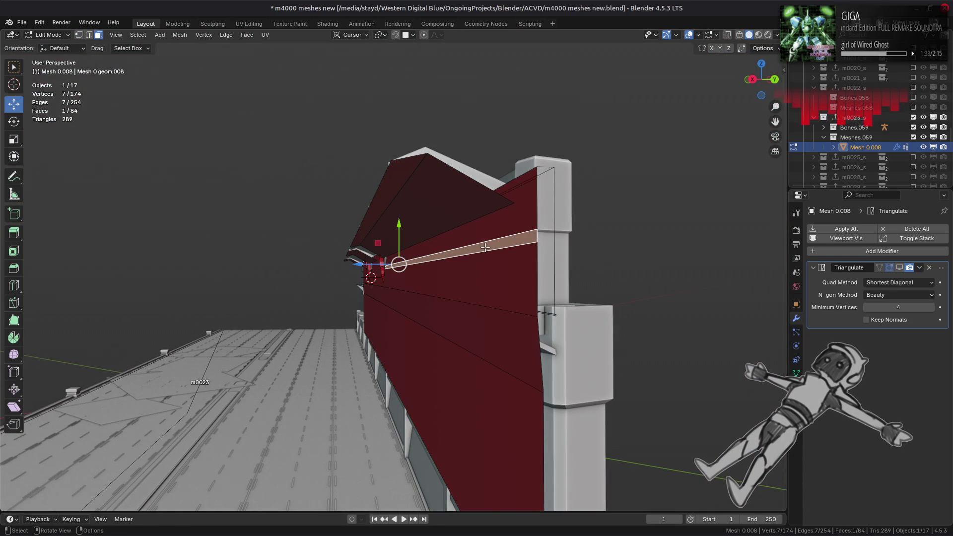
key(ctrl+l)
click(180, 34)
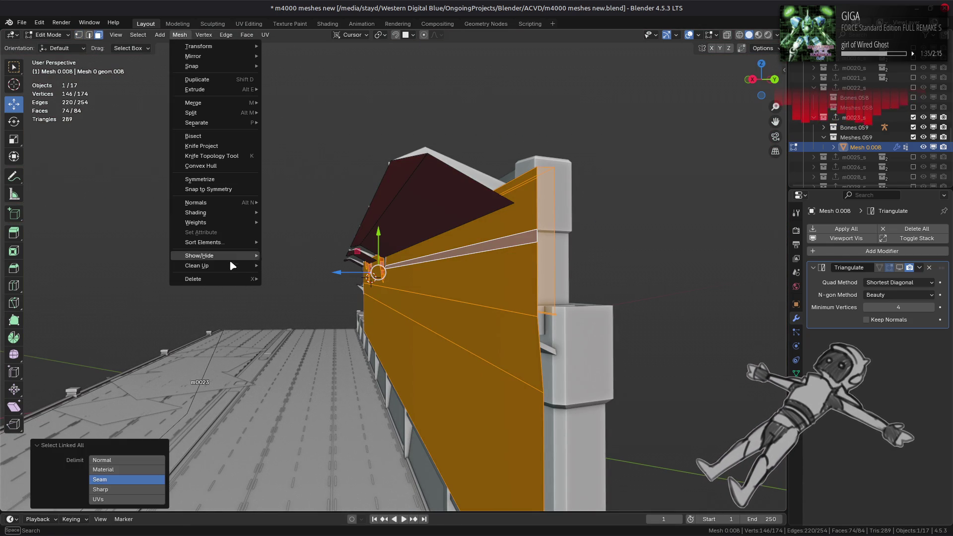
mouse_move(229, 264)
click(297, 299)
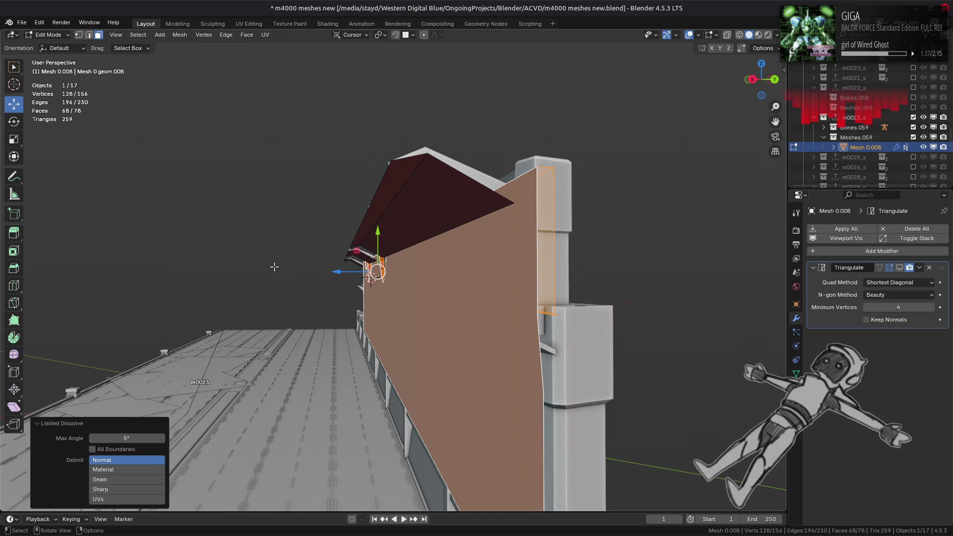
mouse_move(274, 264)
middle_down()
mouse_move(401, 266)
mouse_move(380, 267)
middle_up()
key(ctrl+z)
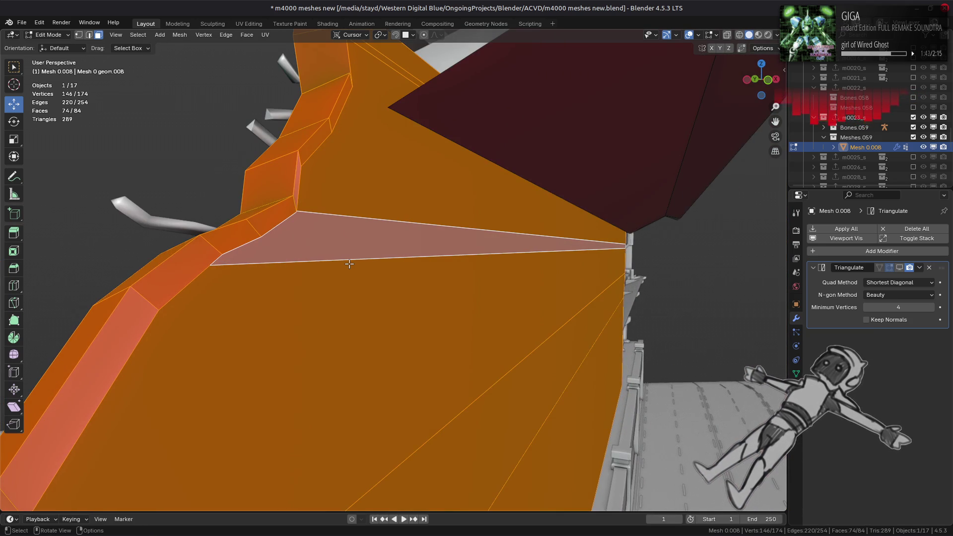
Run Merge by Distance on the vertices; no duplicates are removed
key(1)
right_click(311, 255)
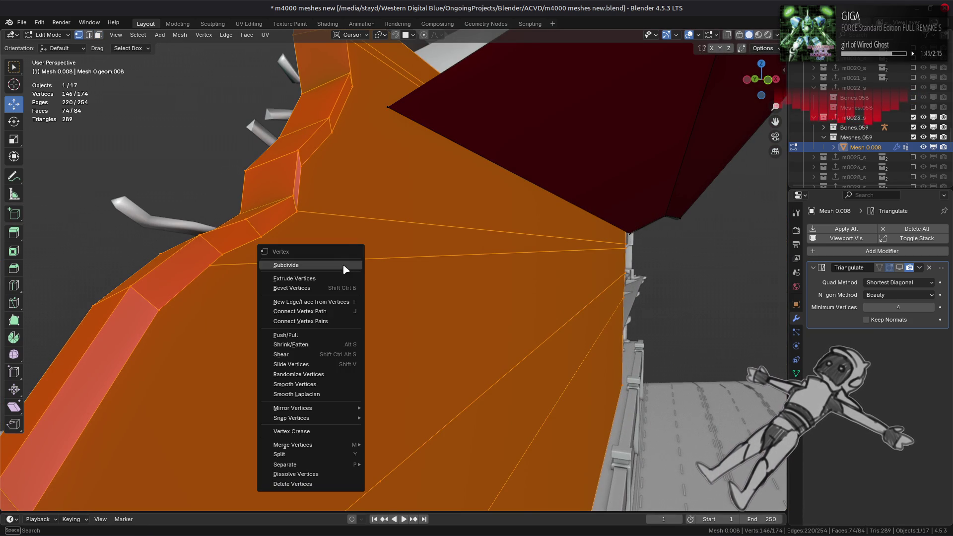
mouse_move(347, 445)
click(398, 477)
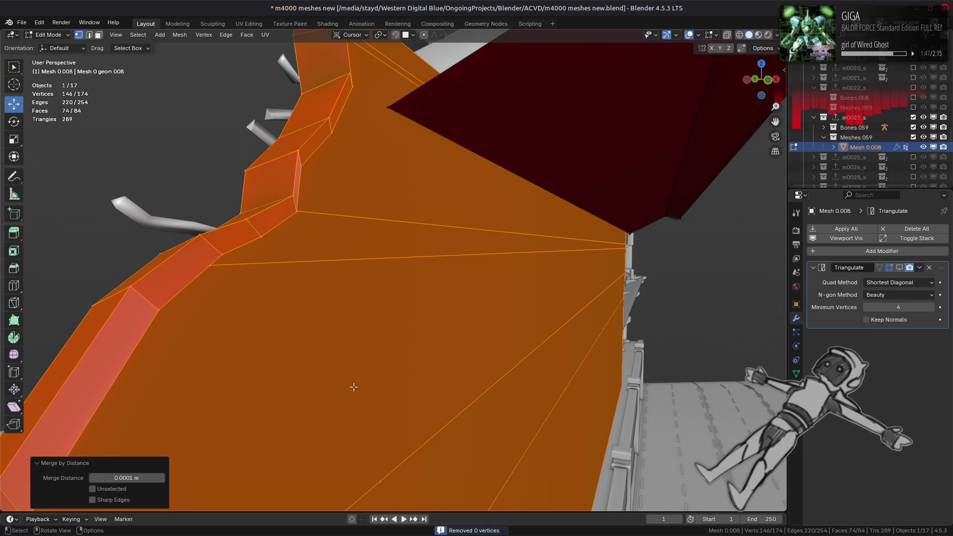
Dissolve four long diagonal edges across the wall face
key(2)
click(339, 218)
shift+click(330, 249)
mouse_move(331, 248)
middle_down()
mouse_move(362, 203)
mouse_move(356, 181)
middle_up()
shift+click(362, 134)
shift+click(359, 127)
right_click(330, 263)
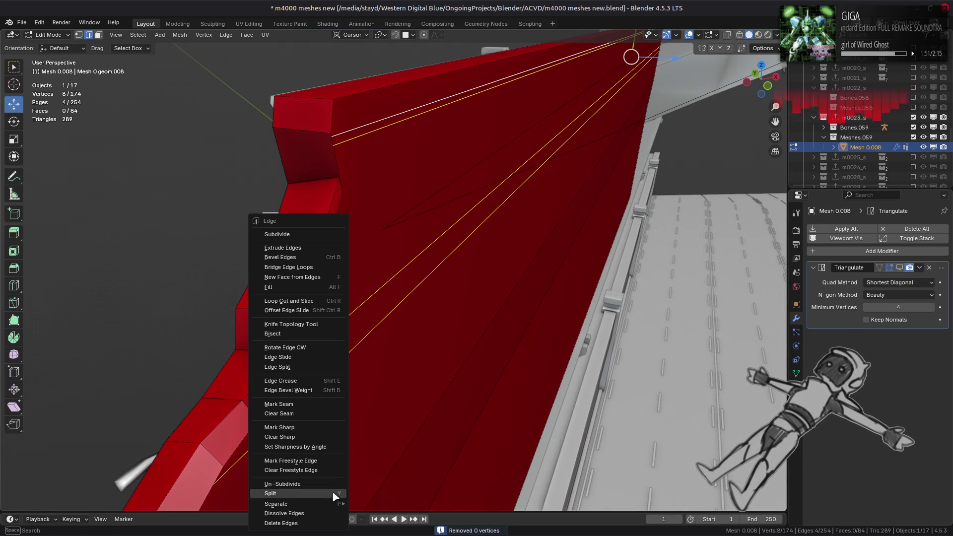
click(323, 514)
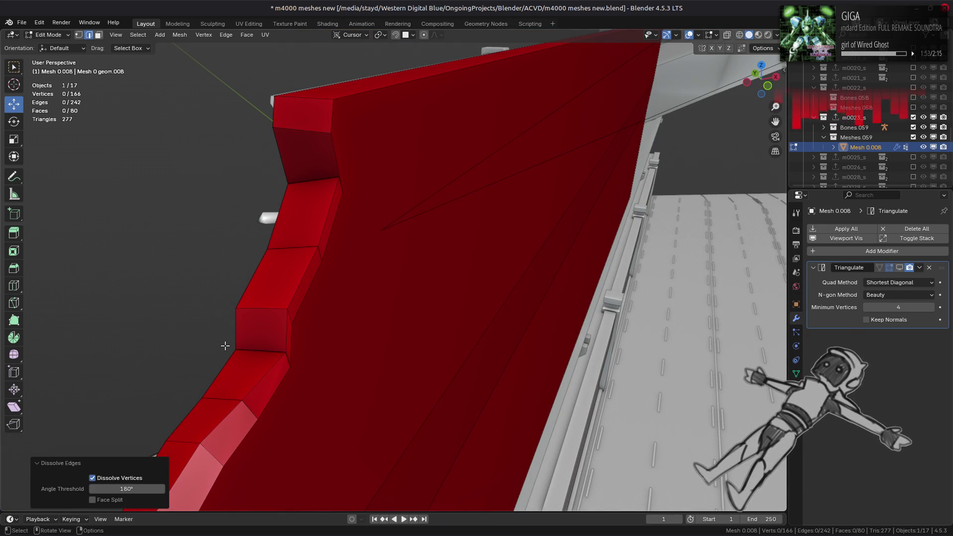
Dissolve the edge path along the red wall's top, comparing the result with undo and redo
middle_drag(225, 346, 270, 337)
key(1)
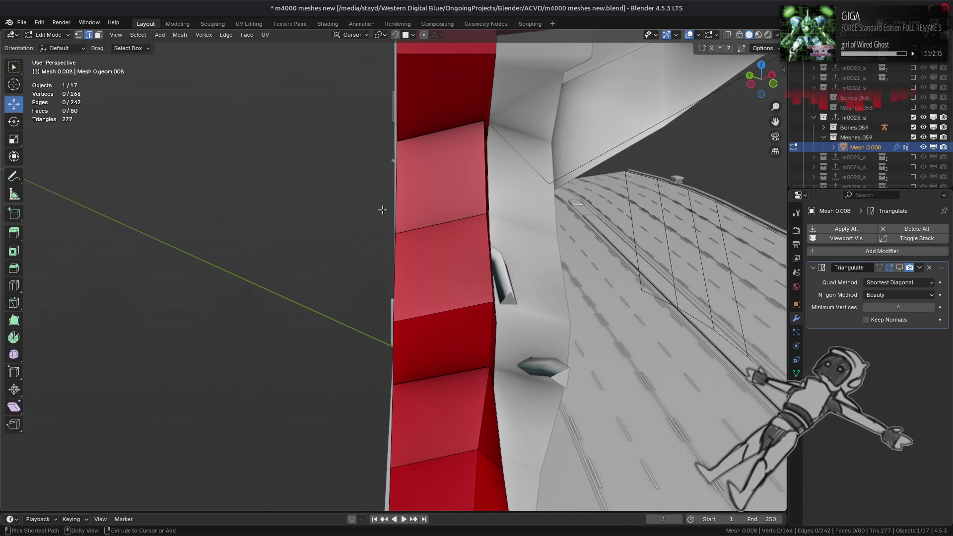
mouse_move(372, 196)
middle_down()
mouse_move(340, 193)
mouse_move(362, 224)
mouse_move(382, 206)
mouse_move(321, 340)
mouse_move(213, 394)
mouse_move(312, 330)
middle_up()
key(2)
click(341, 199)
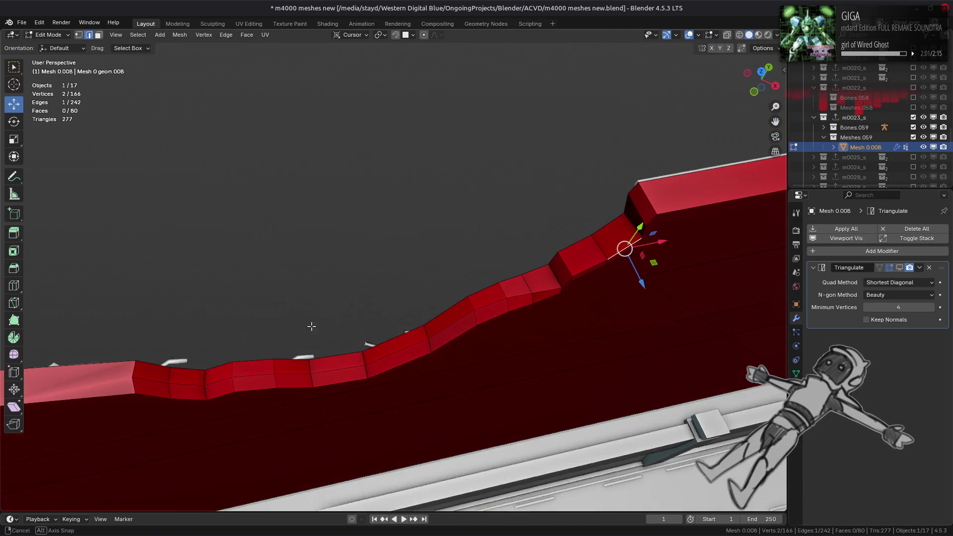
ctrl+click(158, 384)
right_click(200, 388)
click(198, 386)
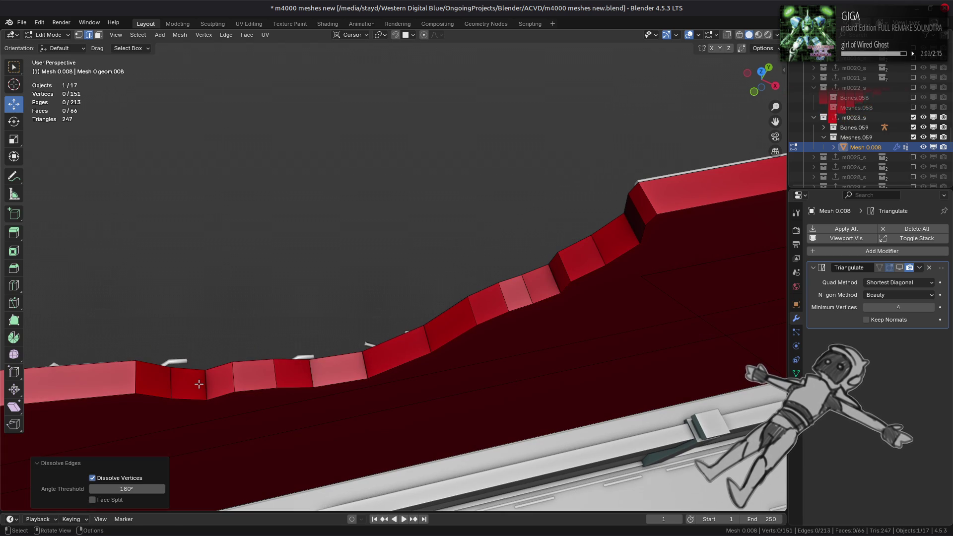
key(ctrl+z)
key(ctrl+x)
key(ctrl+z)
key(ctrl+shift+z)
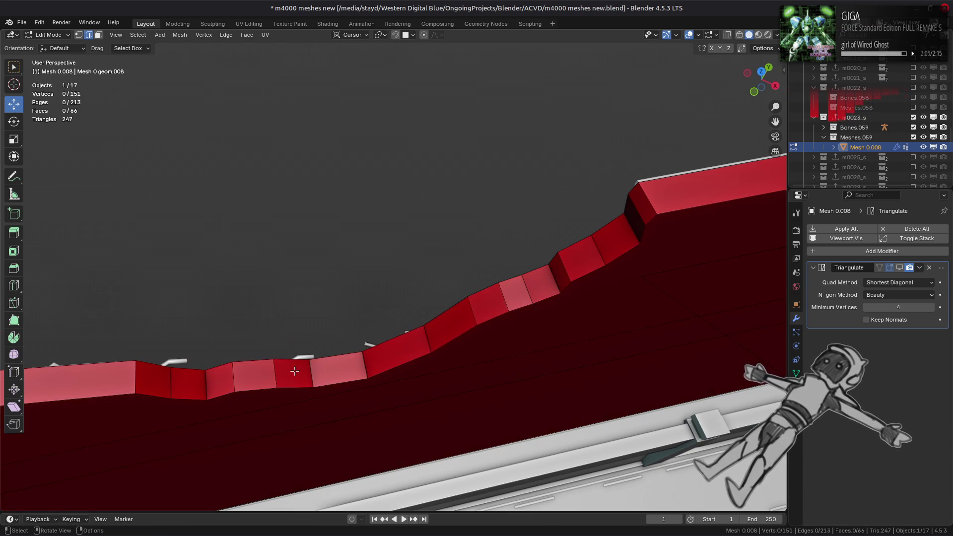
Vertex-slide the red wall's top corner edge toward the corner with Clamp on
mouse_move(198, 384)
middle_down()
mouse_move(401, 344)
mouse_move(403, 259)
mouse_move(392, 241)
middle_up()
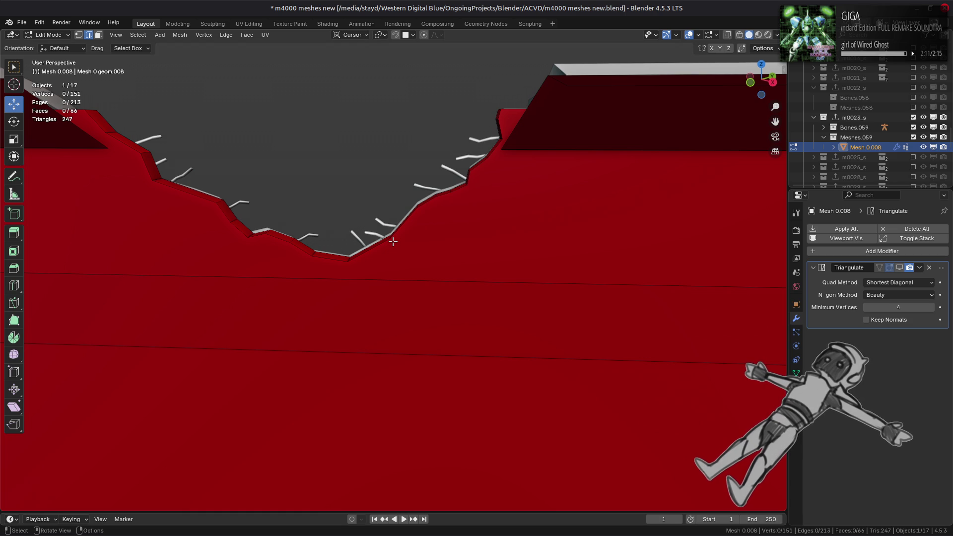
ctrl+middle_drag(393, 242, 434, 173)
mouse_move(503, 99)
middle_down()
mouse_move(468, 165)
mouse_move(555, 172)
middle_up()
click(544, 141)
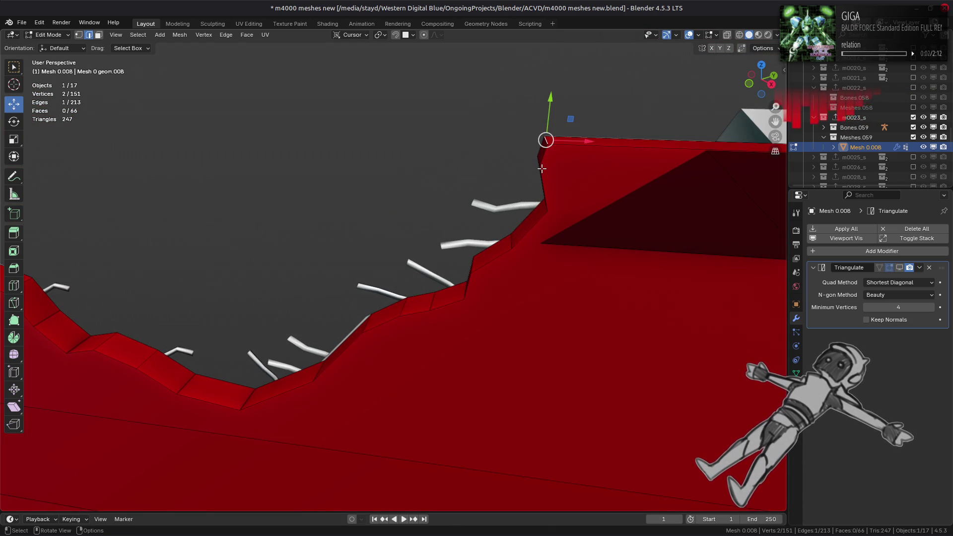
key(shift+v)
click(549, 141)
middle_drag(549, 141, 602, 100)
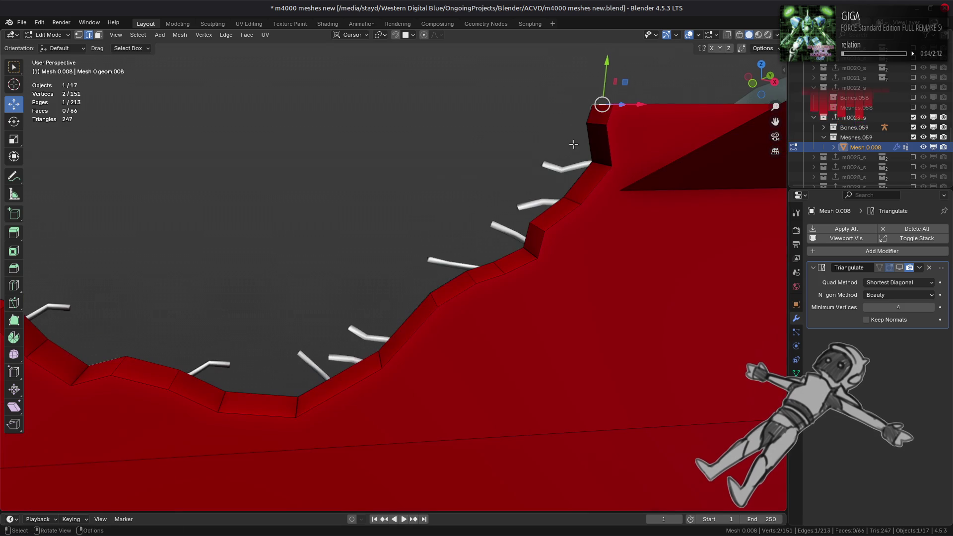
key(shift+v)
key(c)
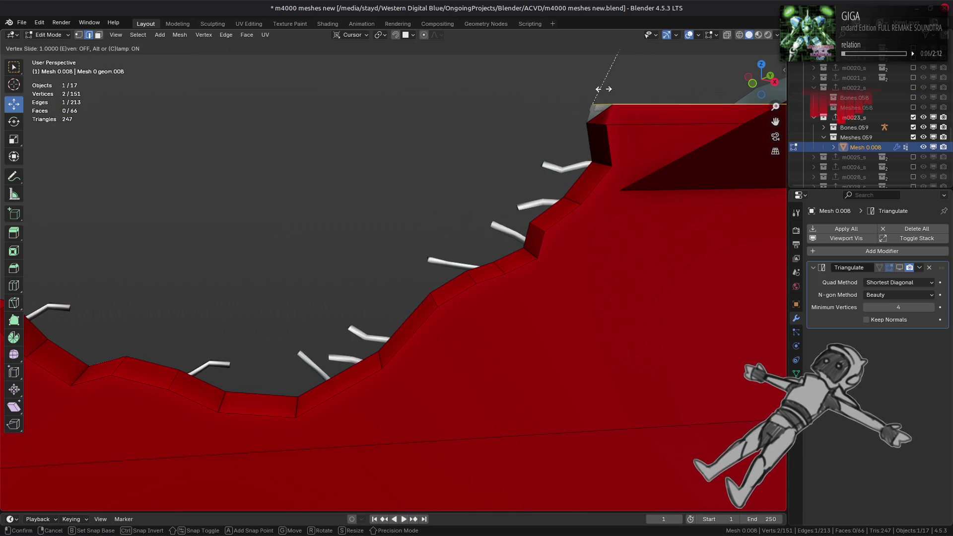
click(603, 89)
Slide the corner edge once more with Clamp off, then dissolve the selected edges
middle_drag(602, 102, 614, 159)
key(shift+v)
key(c)
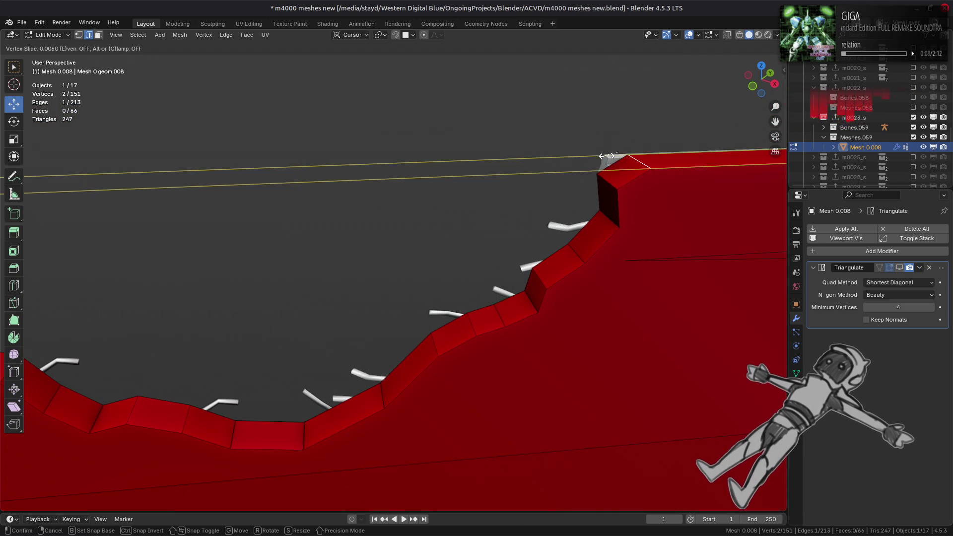
click(607, 158)
key(ctrl+e)
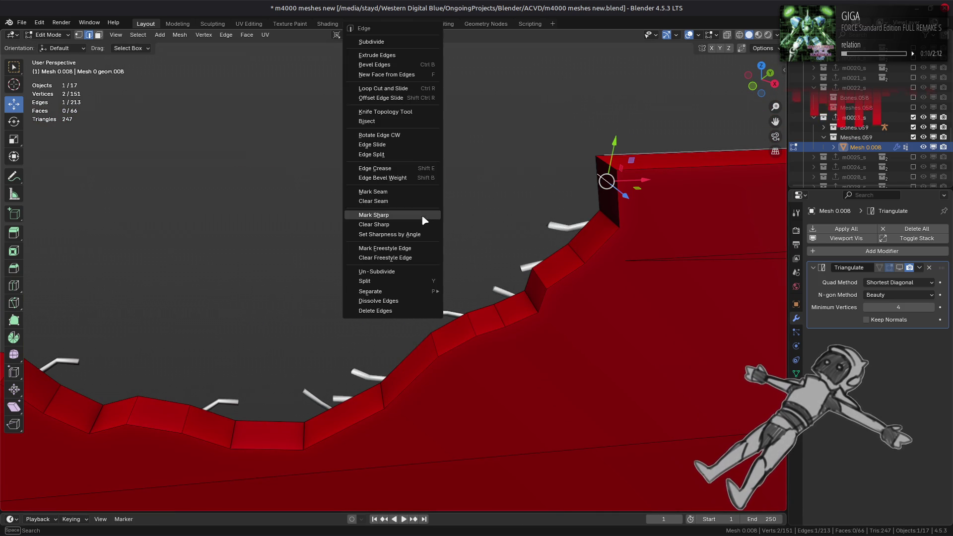
click(397, 301)
Dissolve two selected edges on the jagged slope, then undo it
mouse_move(397, 298)
middle_down()
mouse_move(387, 259)
mouse_move(506, 218)
mouse_move(546, 192)
middle_up()
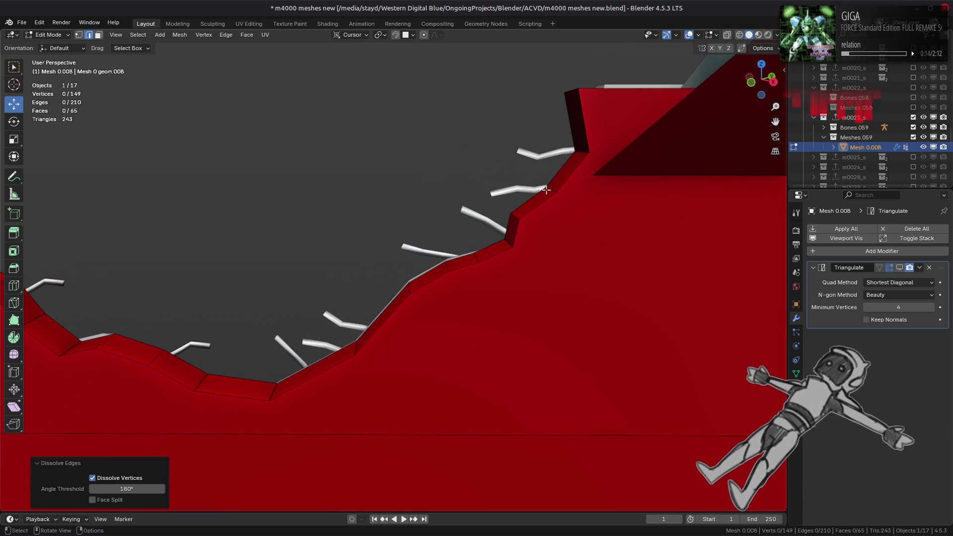
click(548, 191)
middle_drag(465, 267, 504, 258)
shift+click(502, 254)
key(ctrl+e)
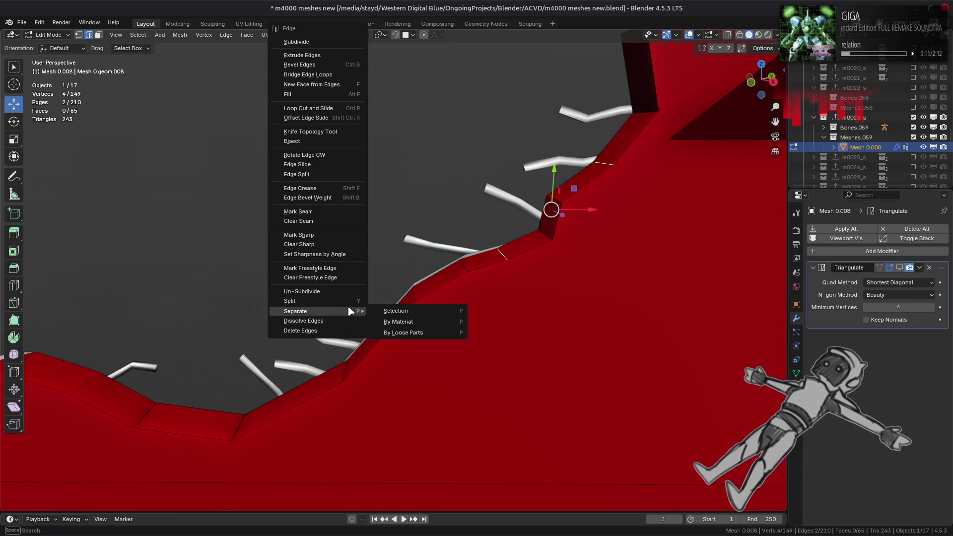
click(340, 325)
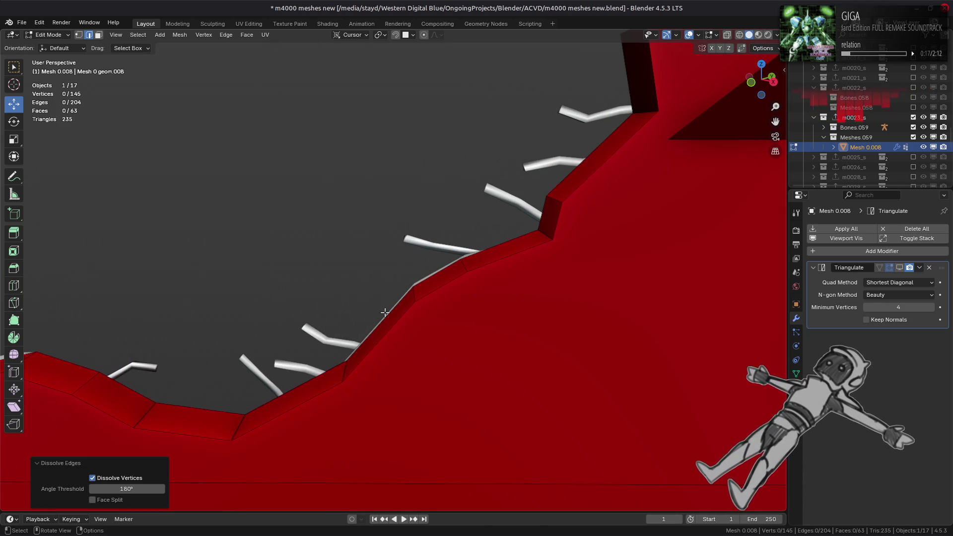
key(ctrl+z)
Retry dissolving another slope edge several times, ending with the dissolve undone
click(467, 265)
key(ctrl+e)
key(ctrl+e)
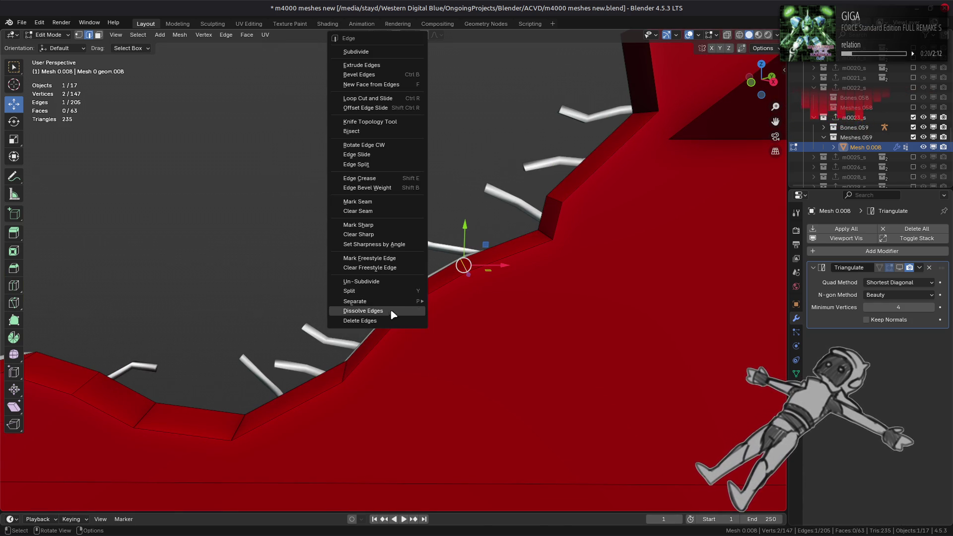
click(391, 312)
key(ctrl+z)
key(ctrl+e)
click(375, 312)
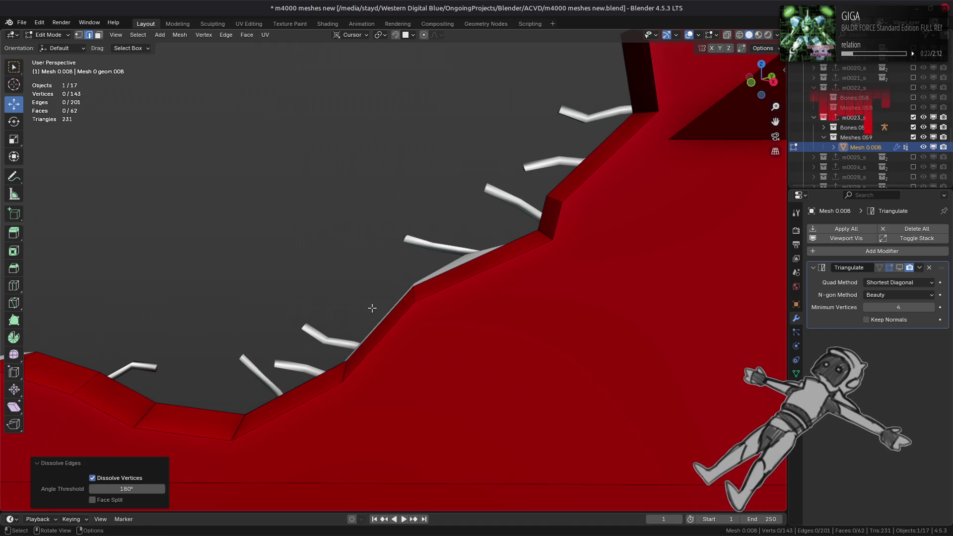
shift+middle_drag(371, 305, 364, 272)
key(ctrl+z)
Try subdividing and dissolving the two edges at the slope bend, undoing the dissolve
shift+click(435, 249)
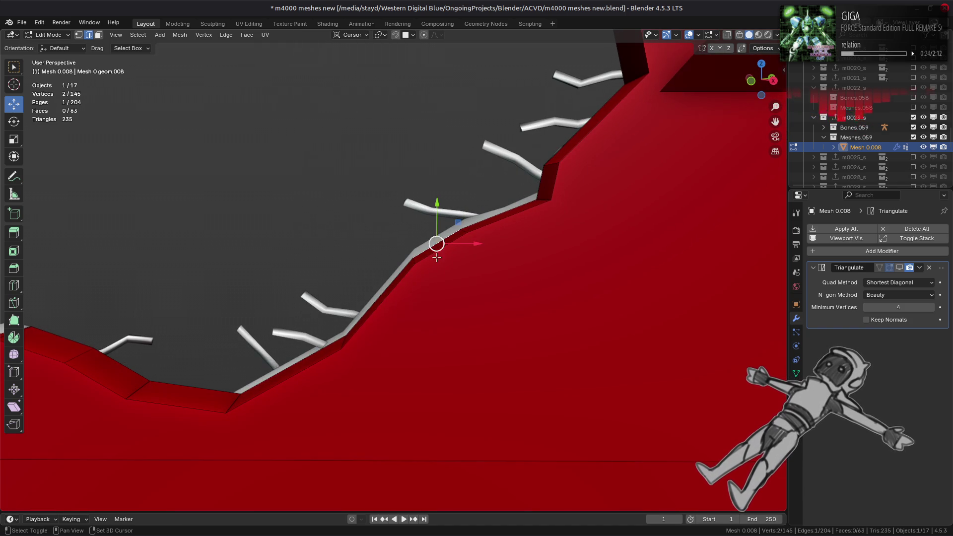
key(ctrl+e)
click(275, 43)
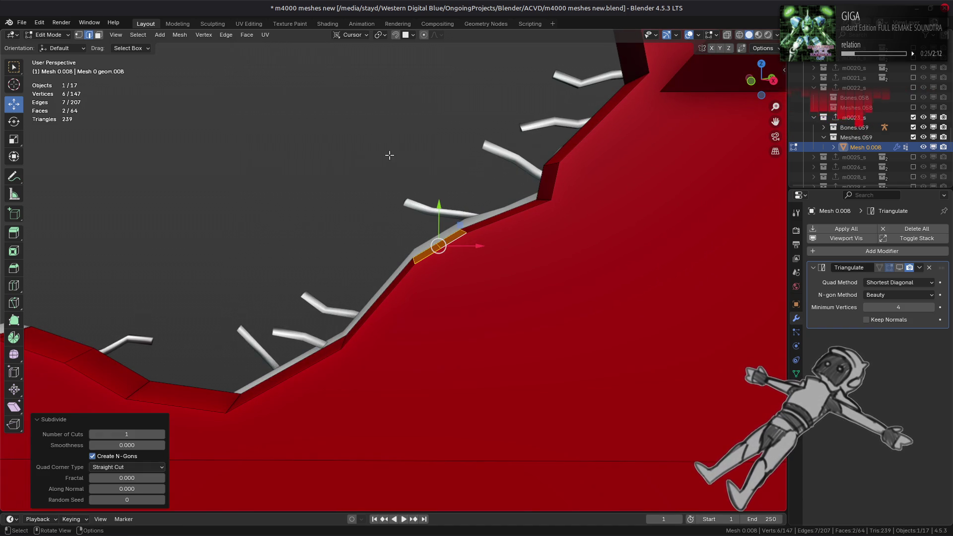
shift+middle_drag(429, 215, 432, 232)
shift+click(464, 249)
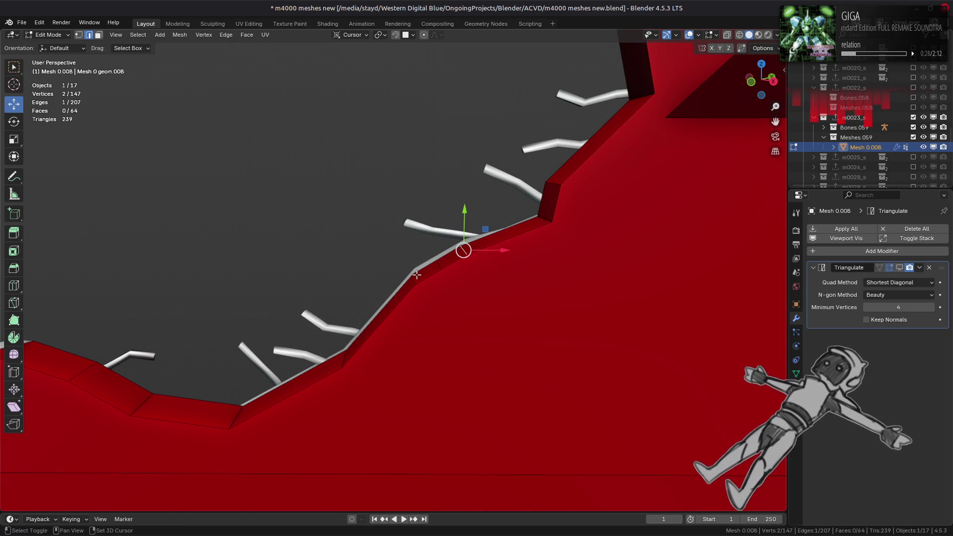
key(ctrl+e)
click(253, 514)
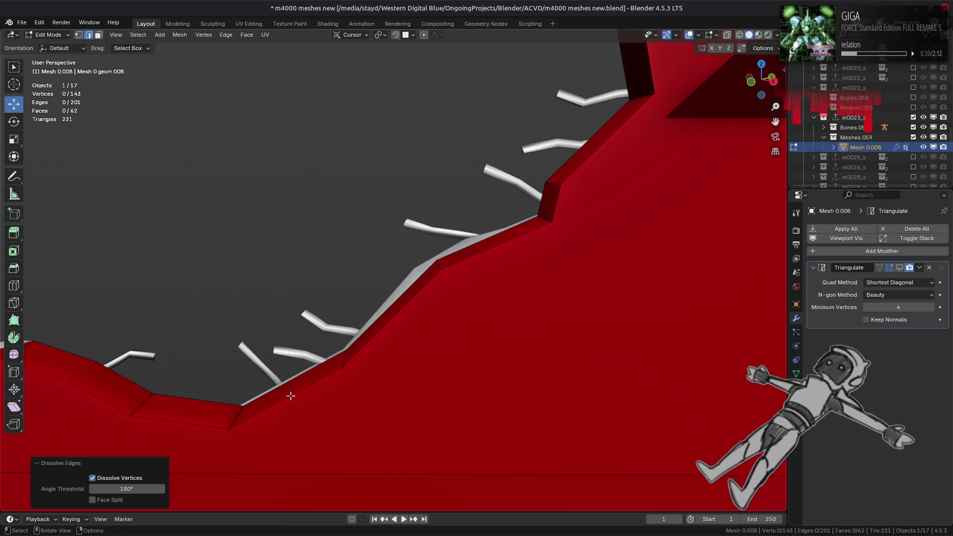
key(ctrl+z)
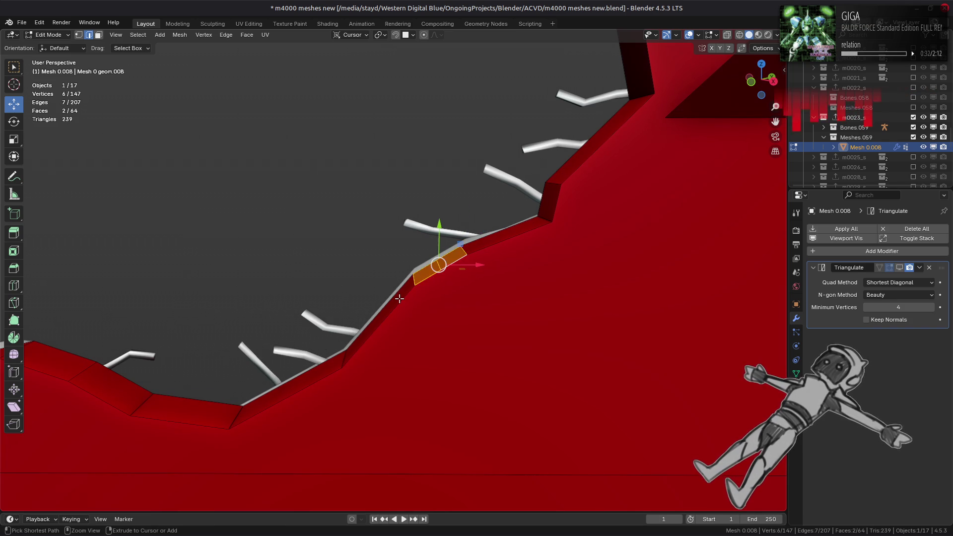
Fuse the small face at the slope bend into a transition face
key(3)
click(428, 275)
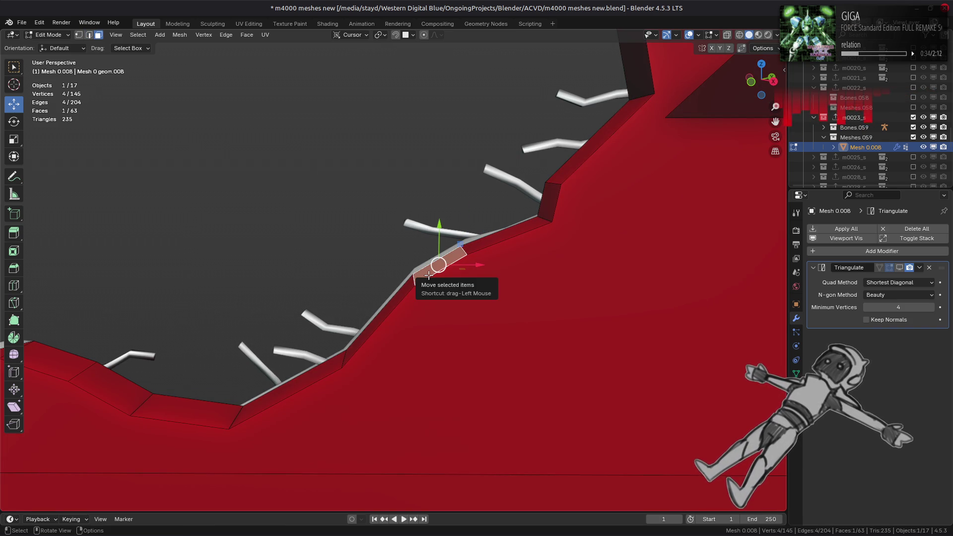
right_click(428, 275)
click(430, 275)
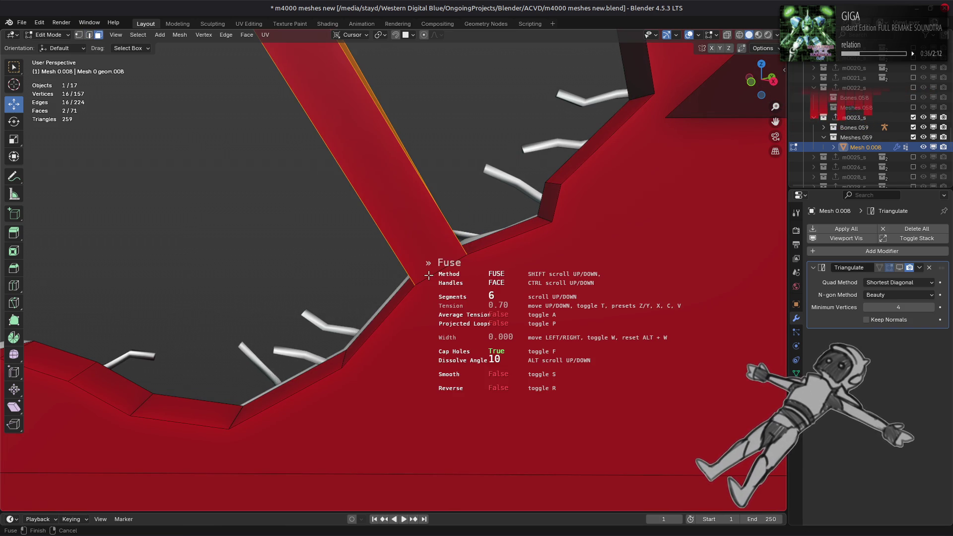
scroll(429, 276, down, 5)
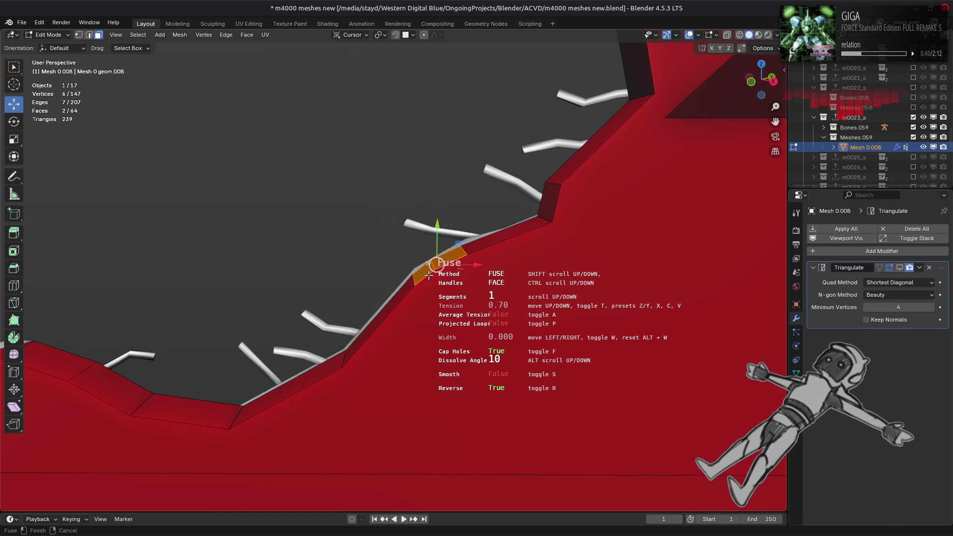
shift+scroll(429, 276, down, 1)
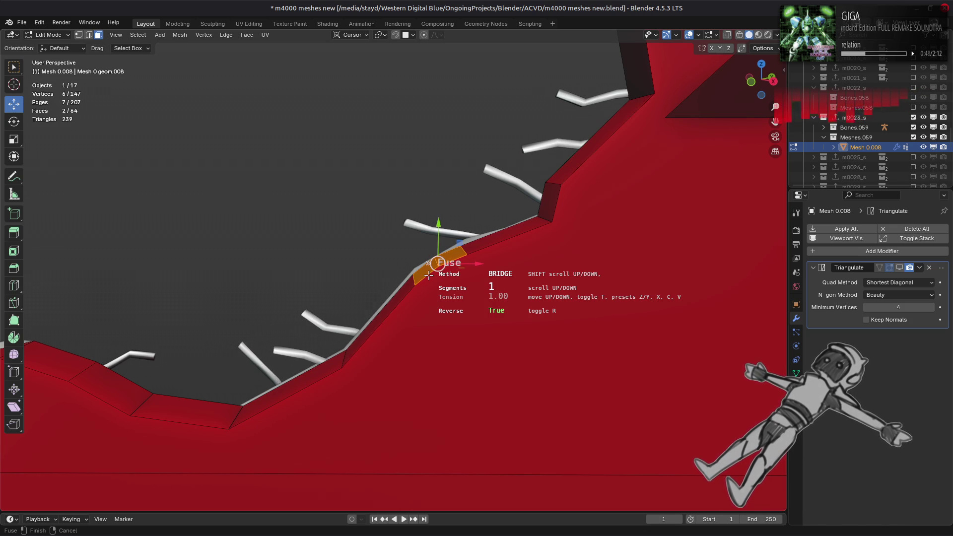
click(429, 276)
Dissolve two edges at the bend, then undo back to the selected bend face
key(2)
mouse_move(417, 292)
middle_down()
mouse_move(415, 278)
mouse_move(432, 292)
mouse_move(304, 300)
mouse_move(289, 374)
middle_up()
click(417, 312)
shift+click(473, 296)
key(ctrl+e)
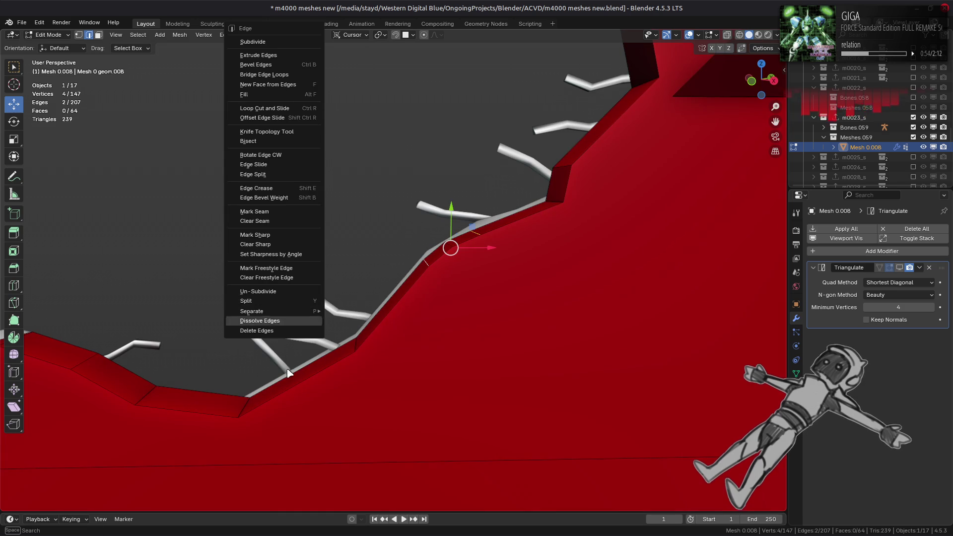
click(282, 322)
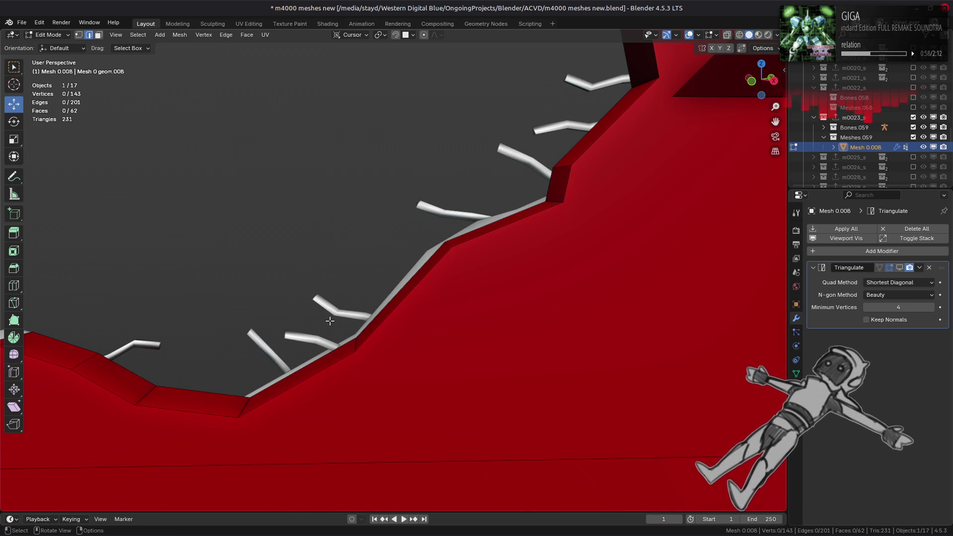
key(ctrl+z)
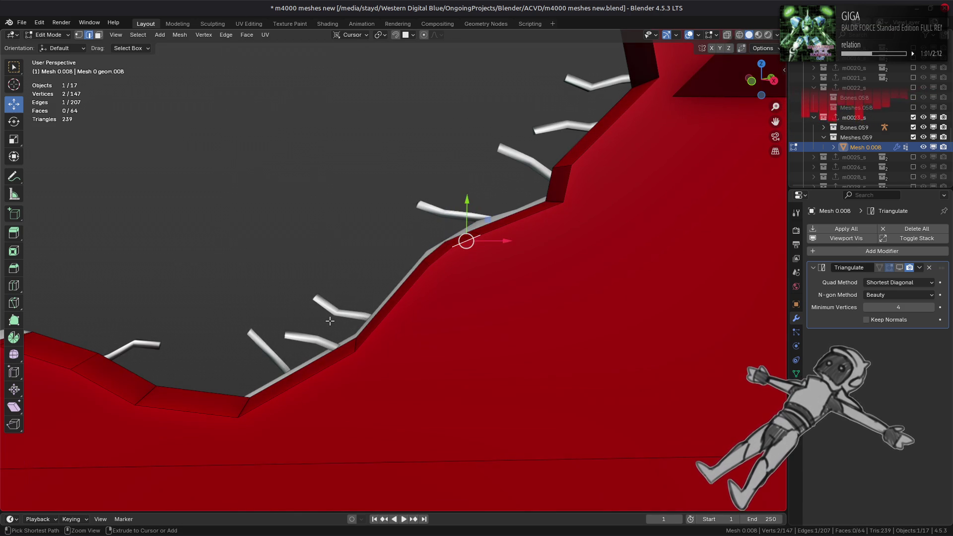
key(ctrl+z)
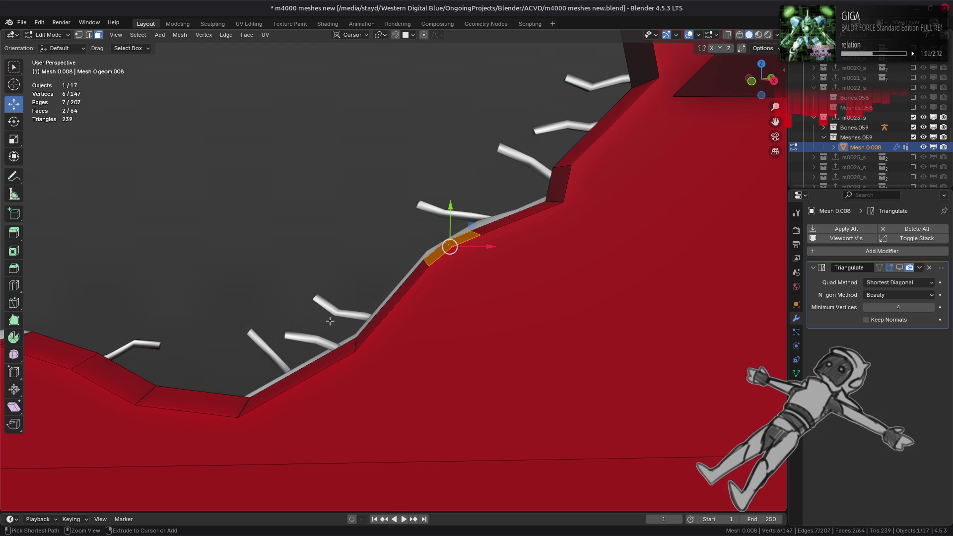
key(ctrl+shift+z)
key(ctrl+z)
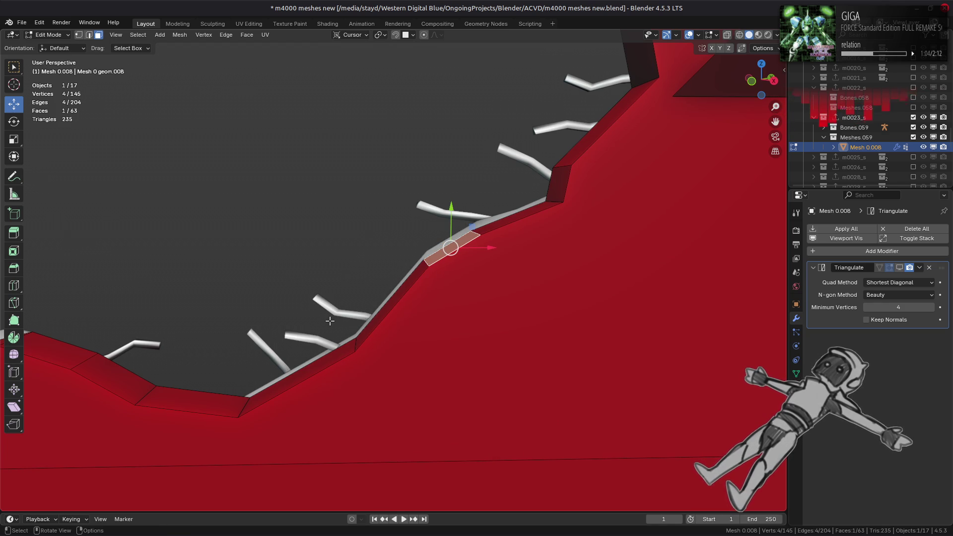
Re-fuse the bend face with 1 segment, Loop handles and Reverse on
right_click(330, 321)
click(330, 321)
key(r)
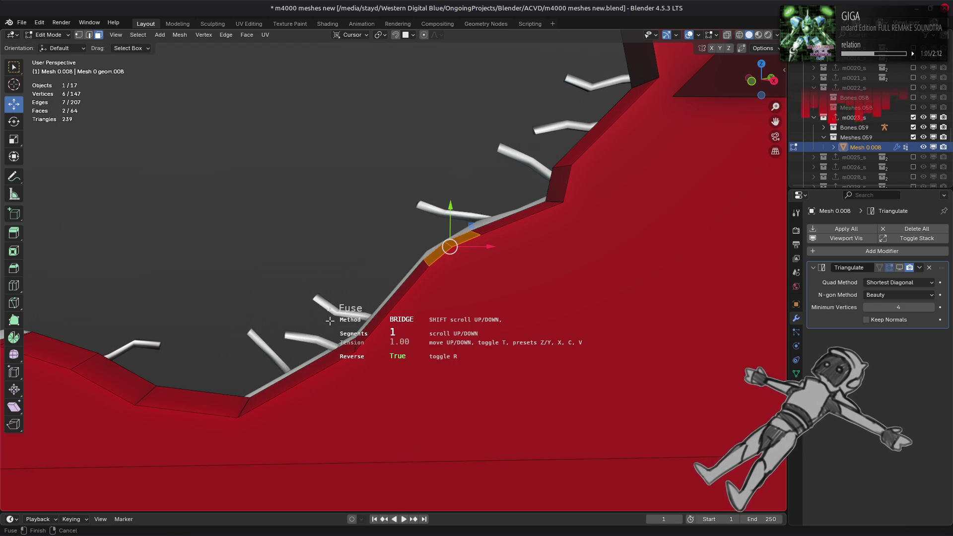
shift+scroll(330, 321, down, 1)
shift+scroll(330, 321, down, 1)
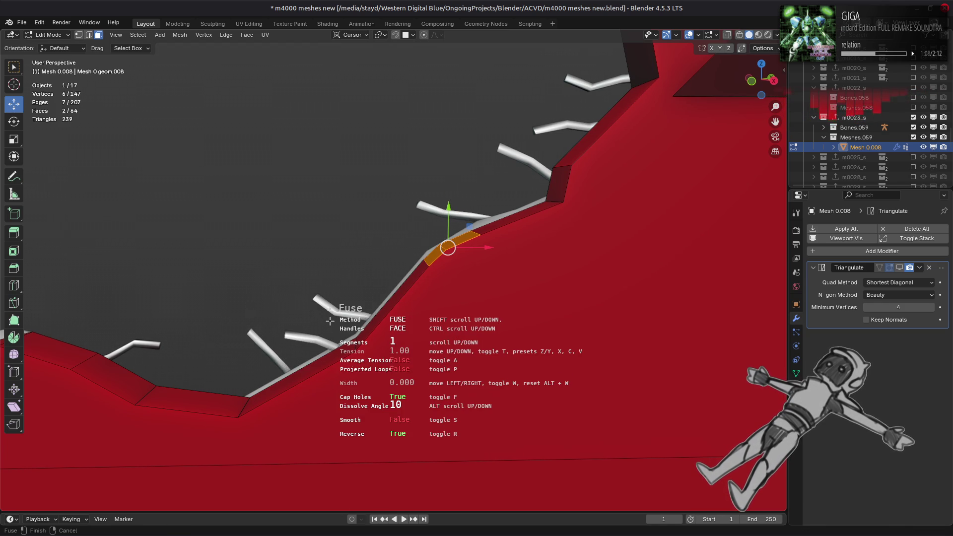
shift+scroll(330, 320, up, 1)
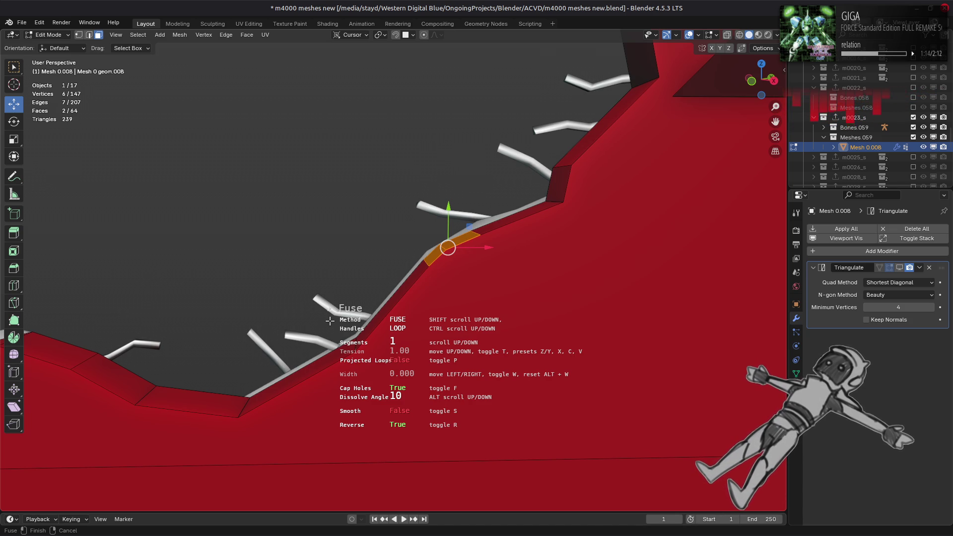
key(s)
key(s)
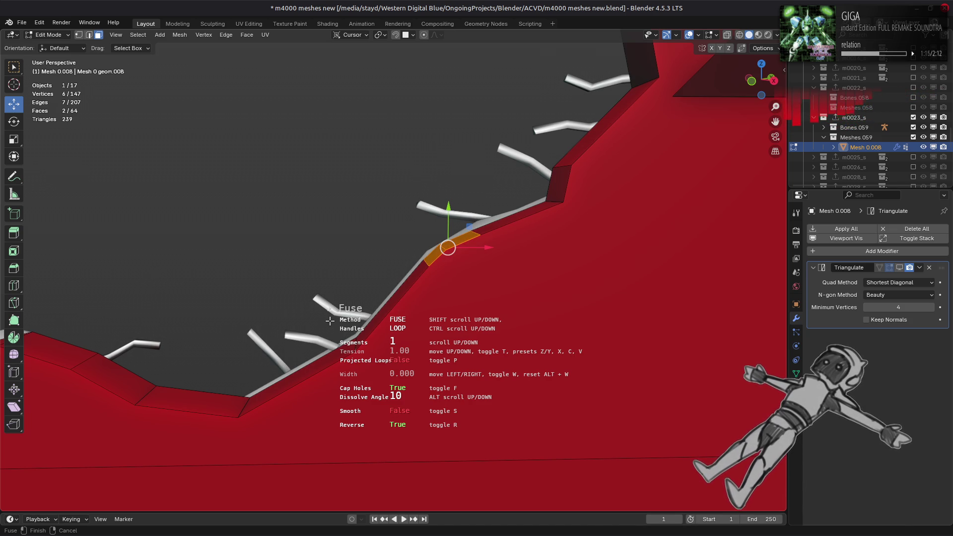
mouse_move(329, 321)
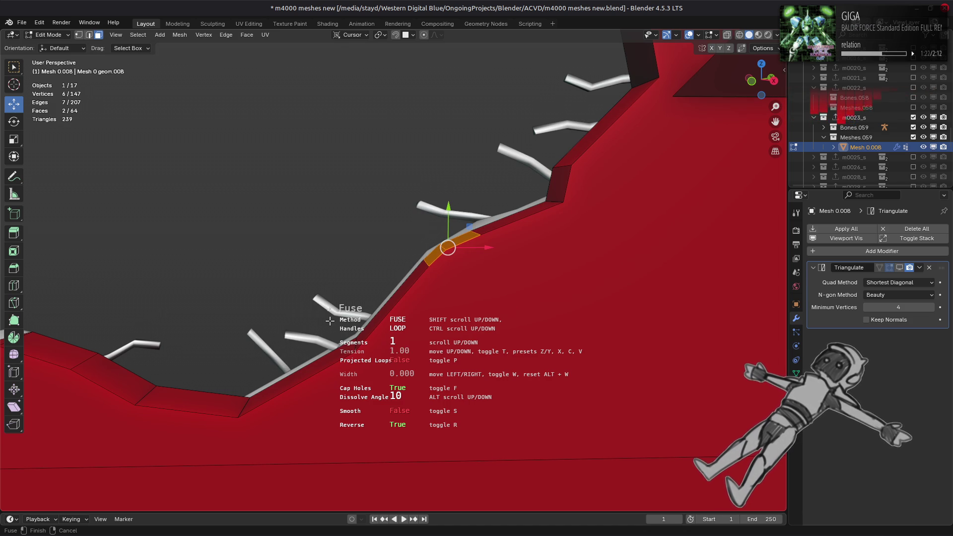
click(329, 321)
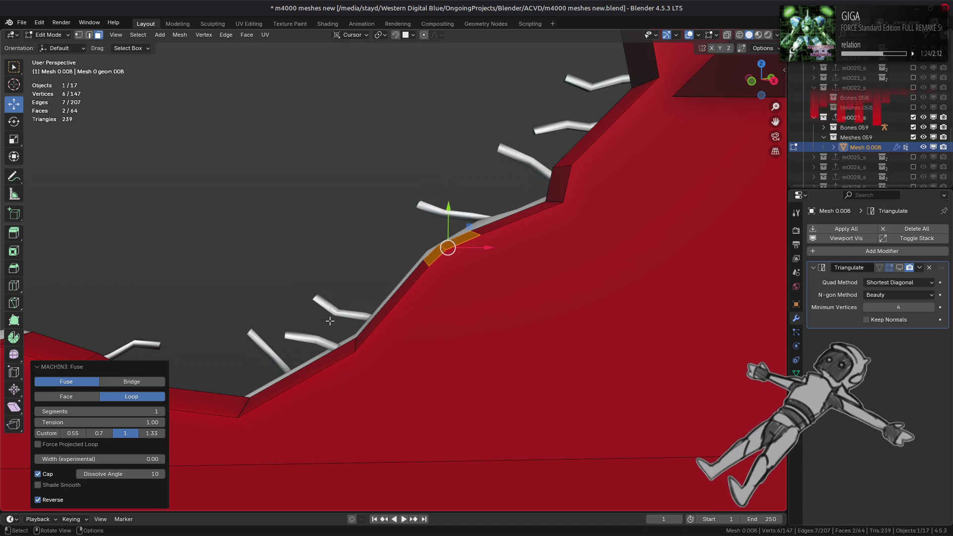
Select the two edges at the fused bend for an edge operation
key(2)
key(alt+a)
middle_drag(422, 278, 449, 248)
shift+click(446, 243)
key(ctrl+e)
Dissolve the bend edges and another wall-top edge, comparing the result with undo and redo
click(328, 336)
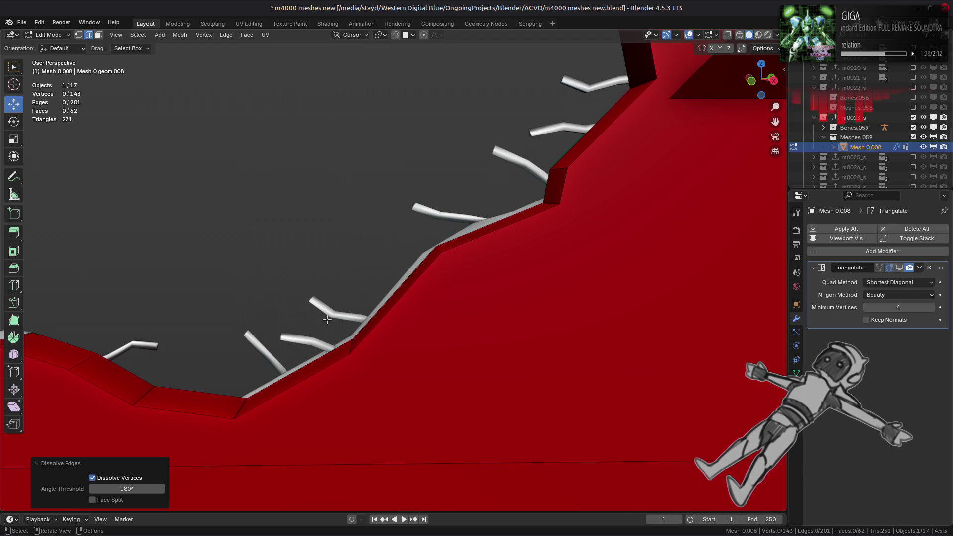
middle_drag(327, 336, 327, 314)
shift+click(445, 239)
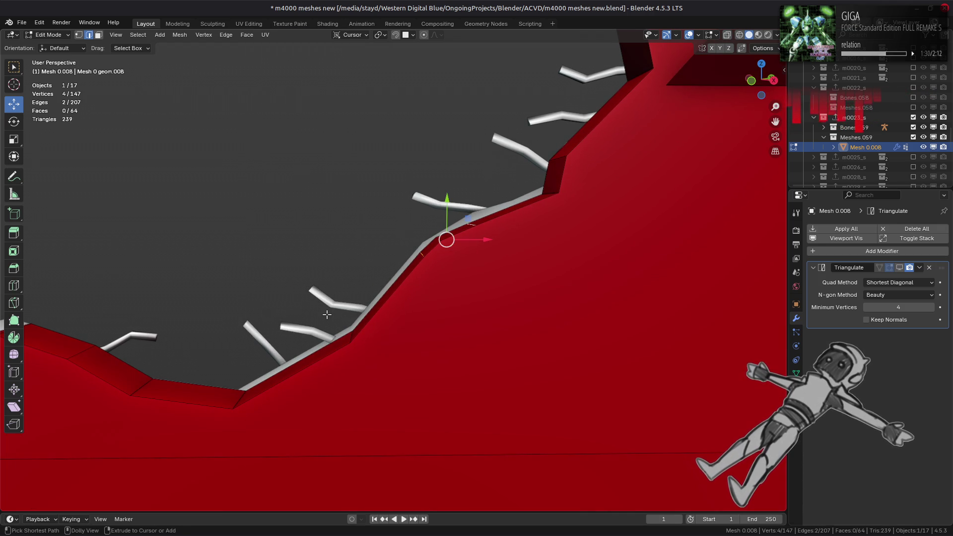
shift+click(444, 240)
mouse_move(246, 331)
shift+middle_down()
mouse_move(440, 291)
mouse_move(347, 298)
mouse_move(347, 311)
shift+middle_up()
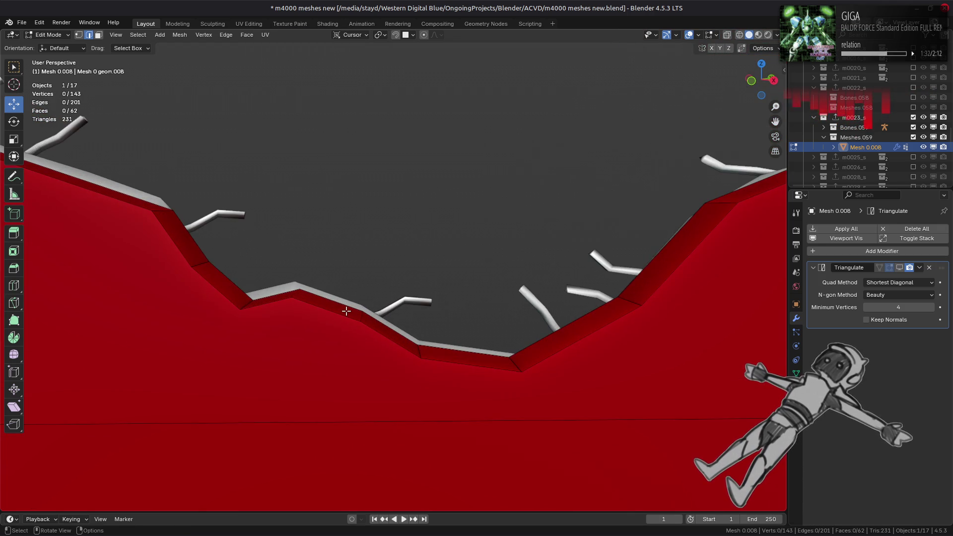
key(x)
click(299, 347)
mouse_move(299, 347)
middle_down()
mouse_move(312, 315)
mouse_move(323, 319)
mouse_move(311, 310)
middle_up()
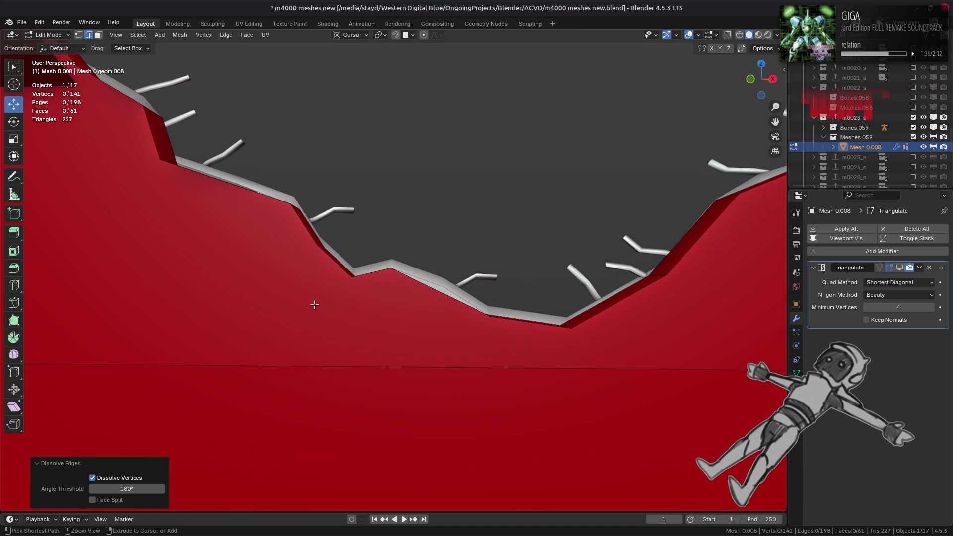
key(ctrl+z)
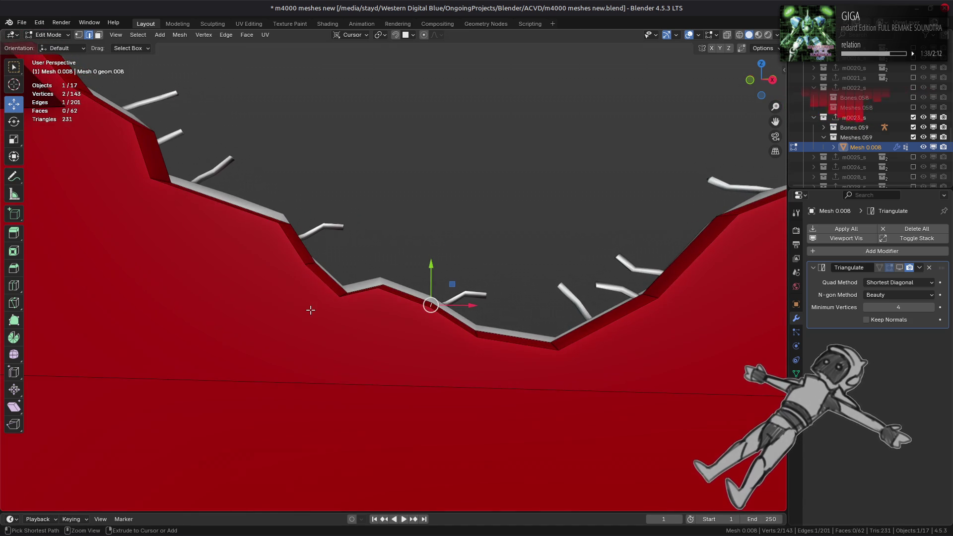
key(ctrl+shift+z)
key(ctrl+z)
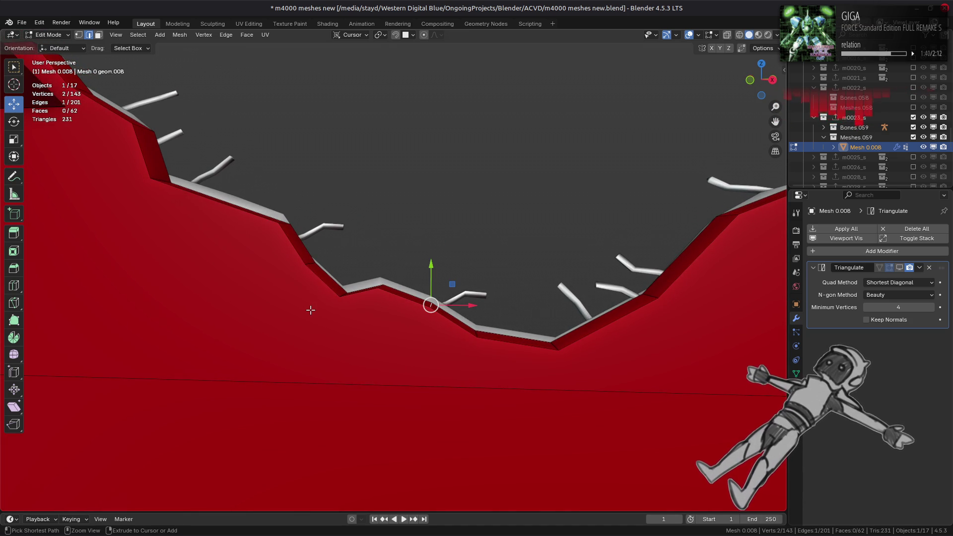
key(ctrl+shift+z)
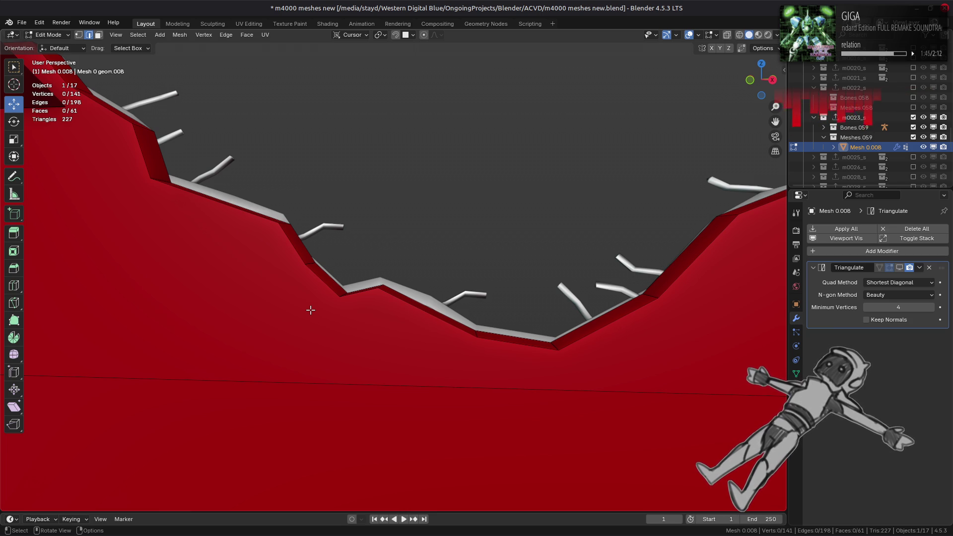
Dissolve a short slope edge and undo an unwanted follow-up operation
click(311, 265)
right_click(311, 265)
click(318, 340)
scroll(298, 323, up, 3)
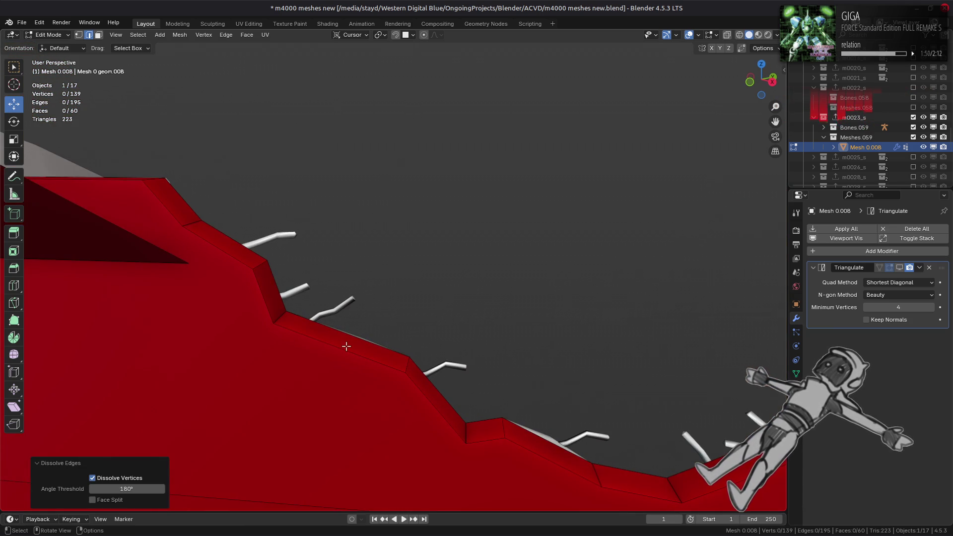
click(198, 227)
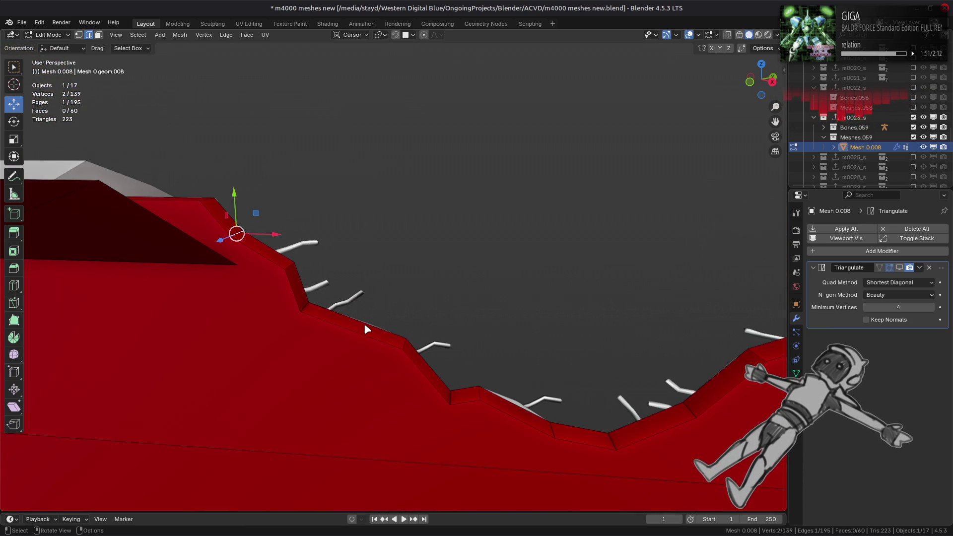
right_click(365, 326)
click(362, 323)
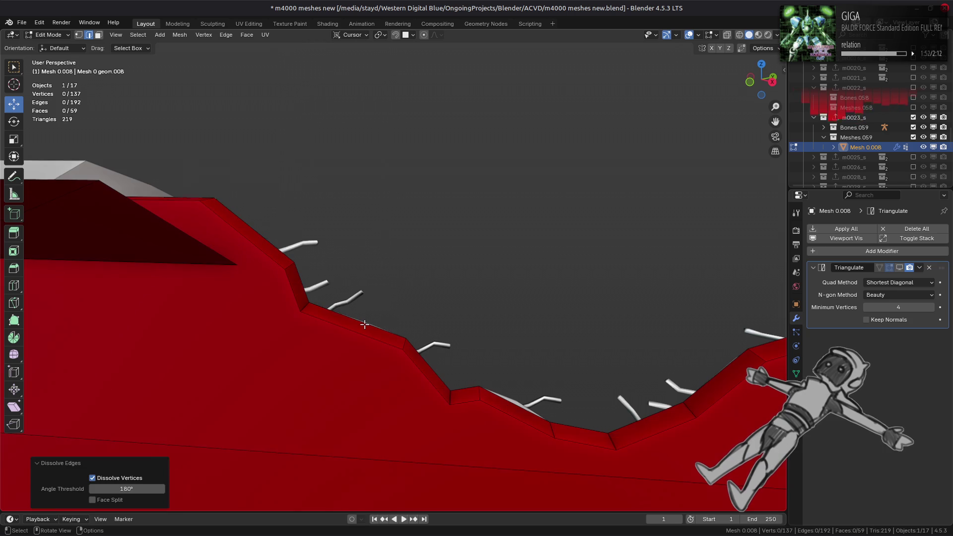
key(ctrl+z)
scroll(332, 297, up, 3)
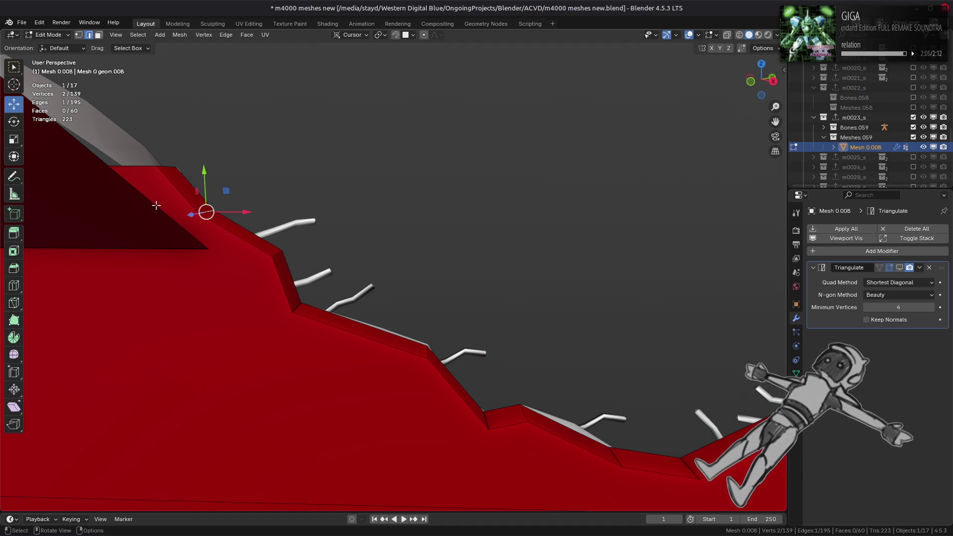
Try subdividing two selected edges with smoothness 1, then 0, and undo it
shift+click(168, 194)
key(KP_Decimal)
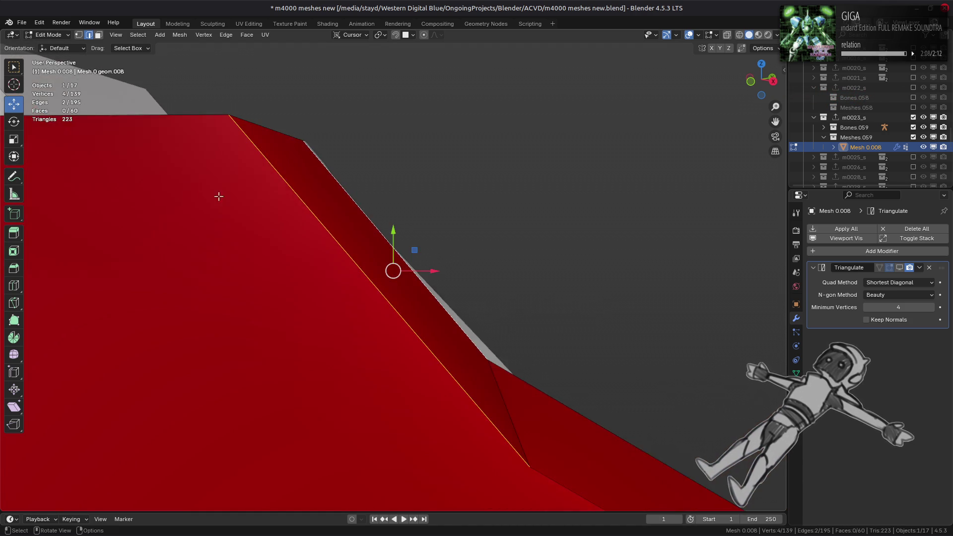
middle_drag(351, 258, 226, 322)
right_click(226, 321)
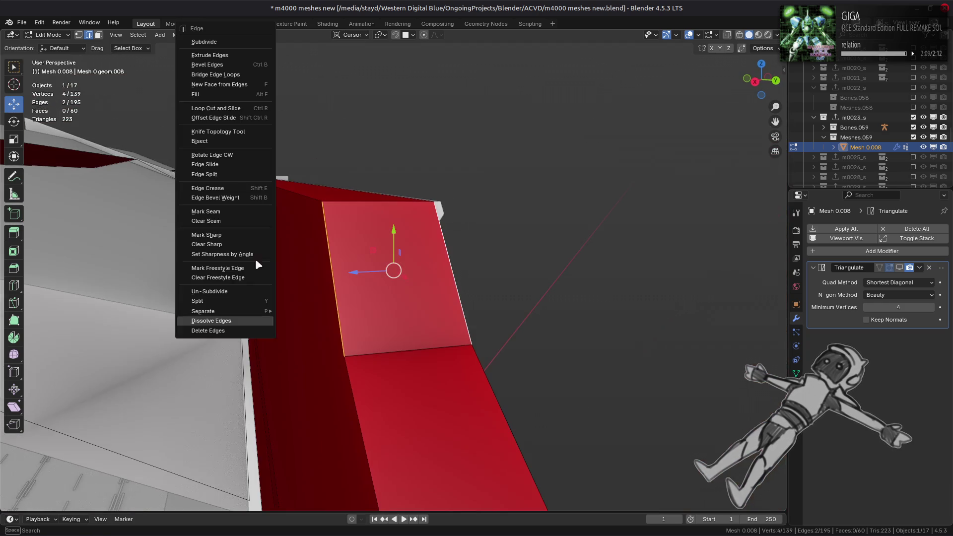
click(222, 46)
drag(127, 445, 148, 446)
middle_drag(239, 357, 376, 336)
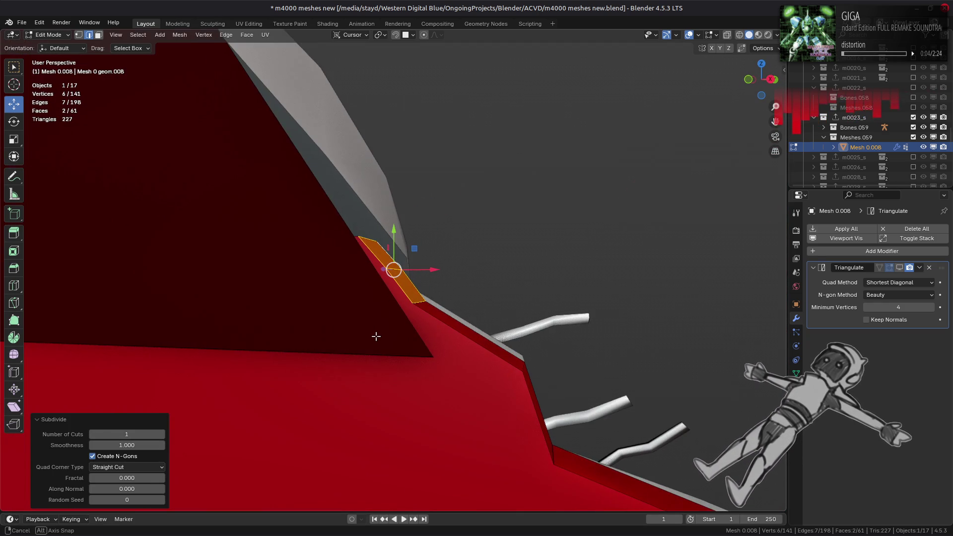
drag(131, 445, 100, 446)
key(ctrl+z)
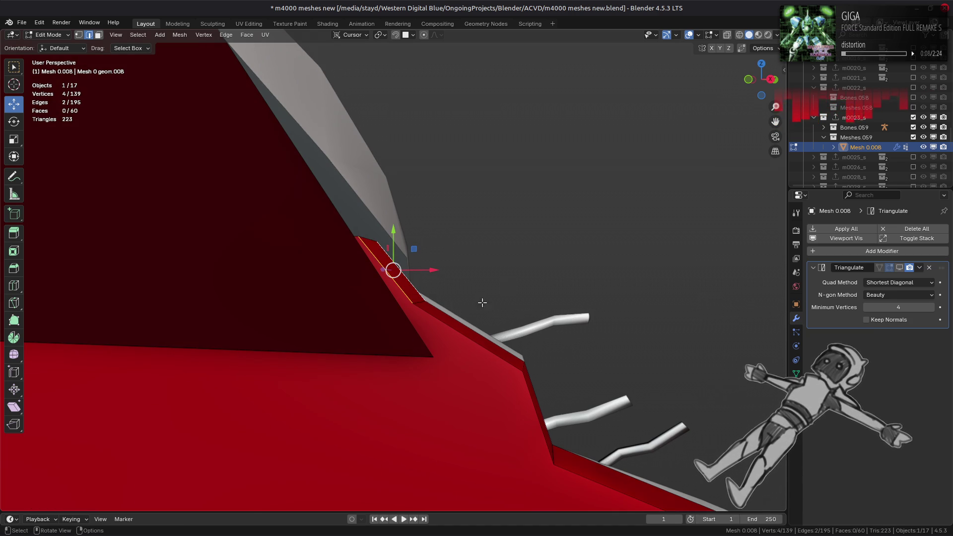
Dissolve the single short corner edge, leaving the mesh at 137 vertices
mouse_move(483, 302)
middle_down()
mouse_move(404, 302)
mouse_move(365, 277)
middle_up()
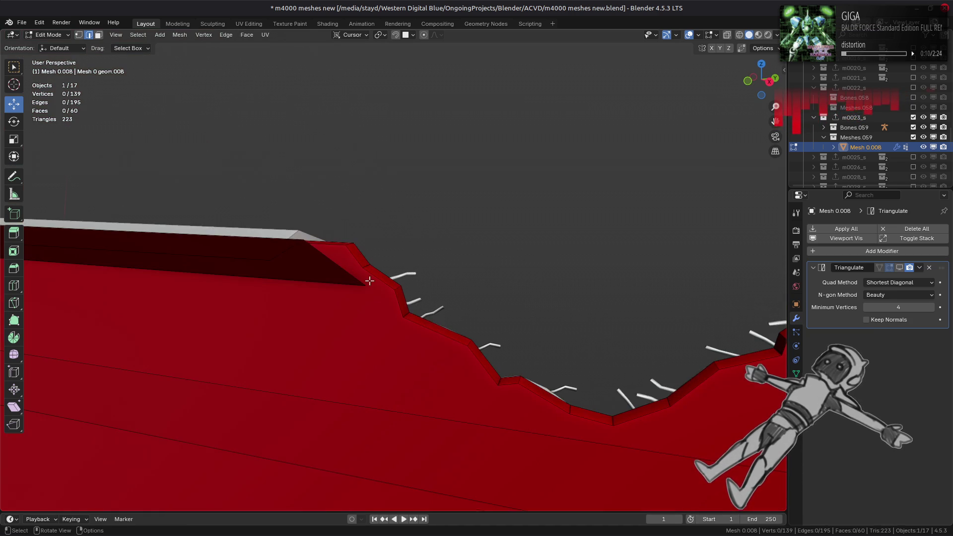
click(364, 267)
key(ctrl+e)
click(531, 513)
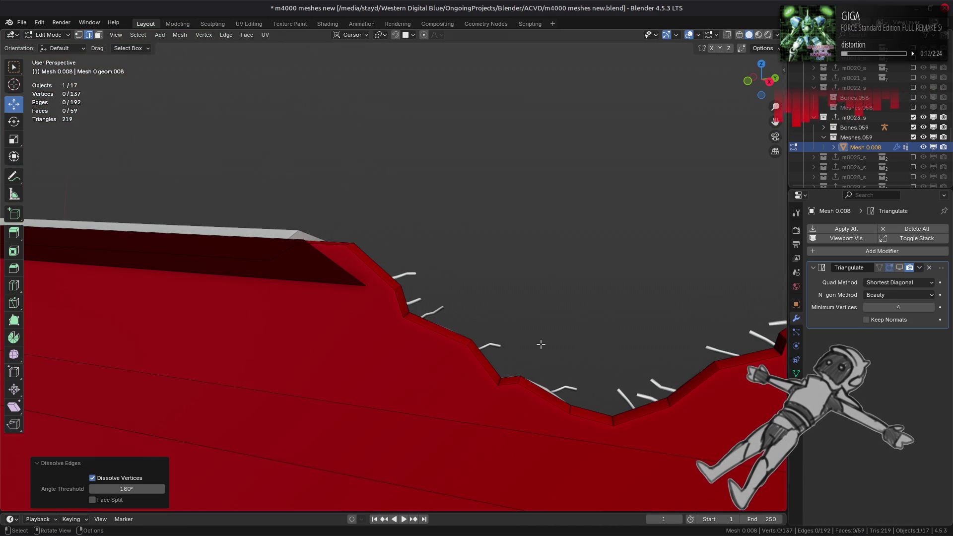
scroll(364, 276, down, 3)
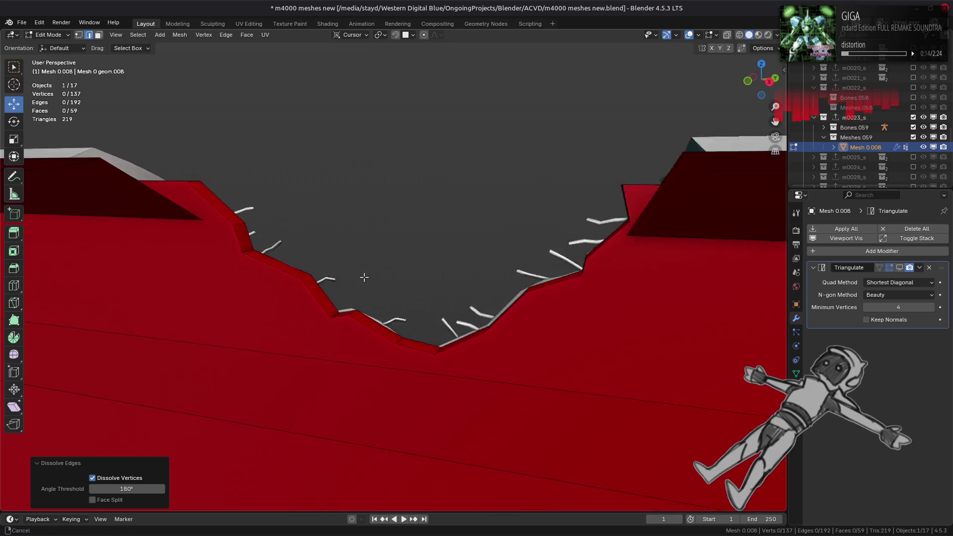
scroll(366, 277, up, 4)
middle_drag(391, 319, 431, 314)
Try a reversed Fuse on the two bevel faces at the notch bottom, then undo it
key(3)
click(452, 336)
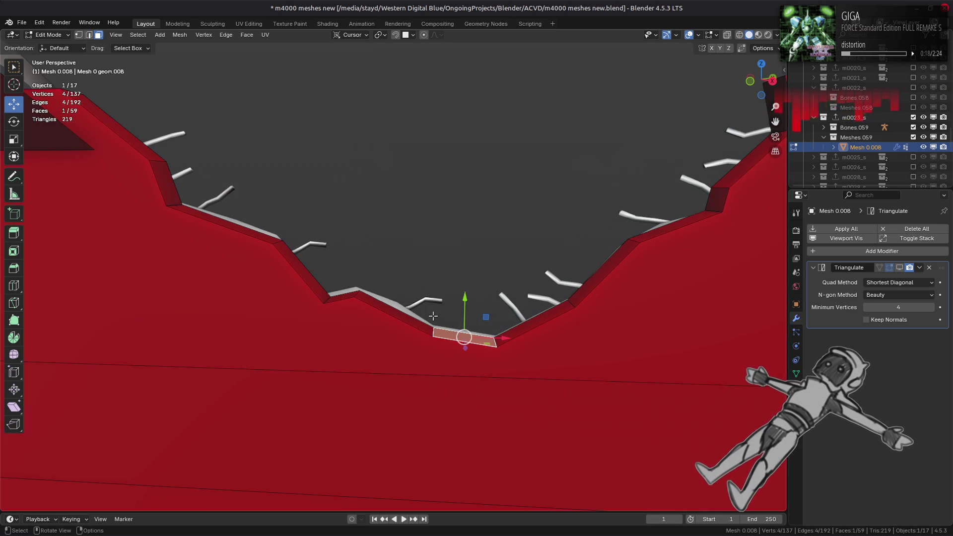
key(y)
click(409, 282)
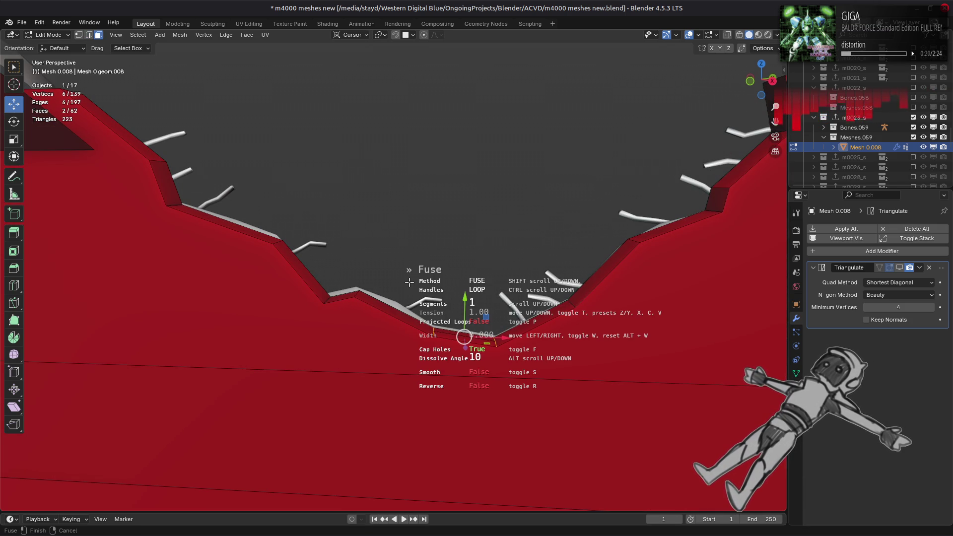
key(r)
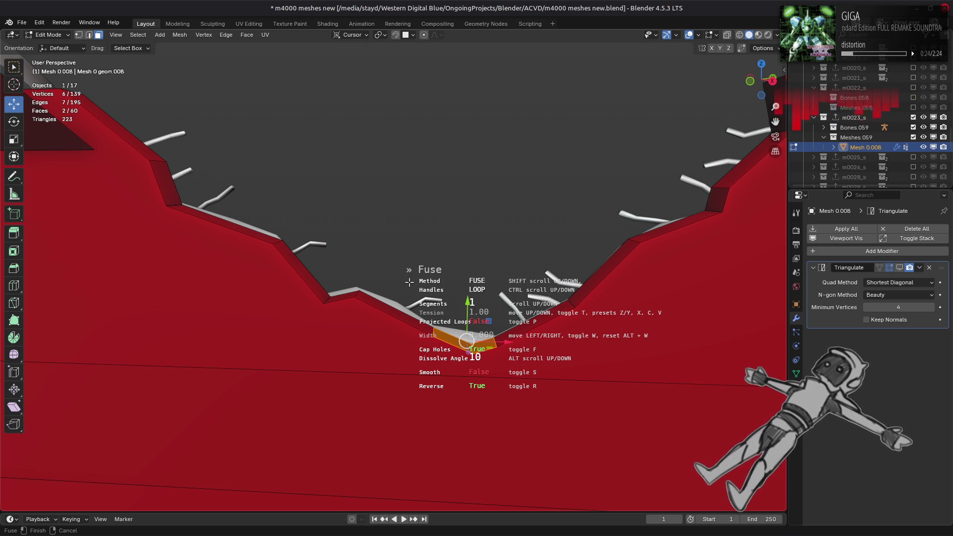
shift+scroll(409, 282, down, 1)
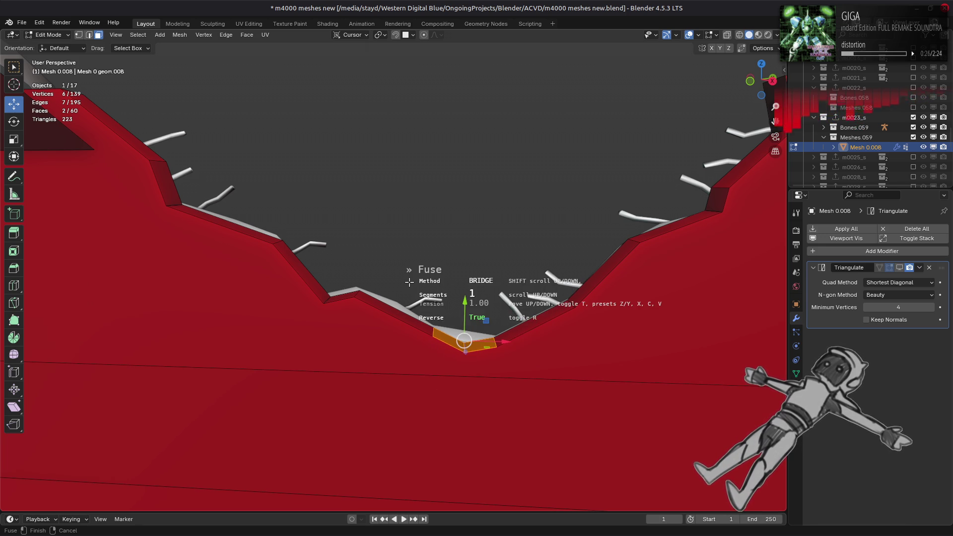
shift+scroll(409, 282, up, 1)
mouse_move(409, 282)
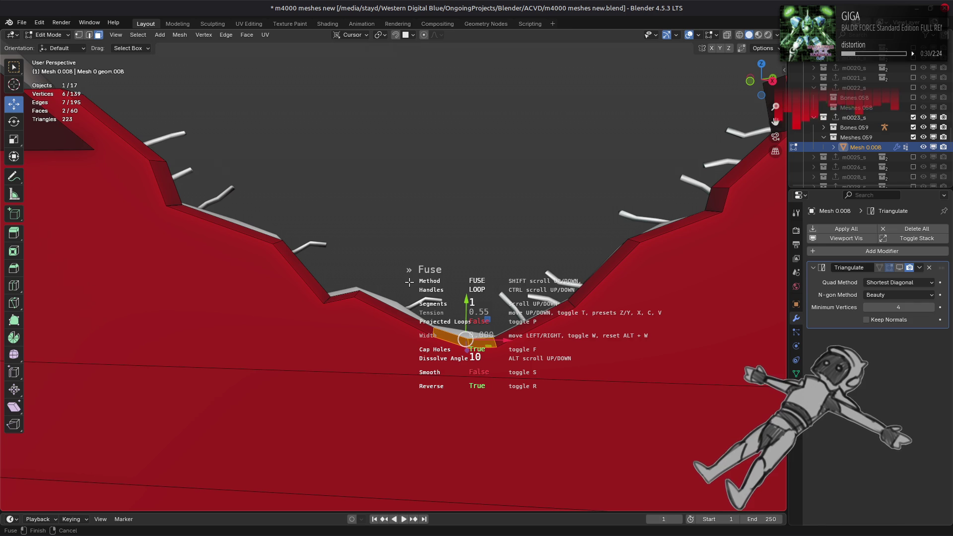
click(409, 282)
key(ctrl+z)
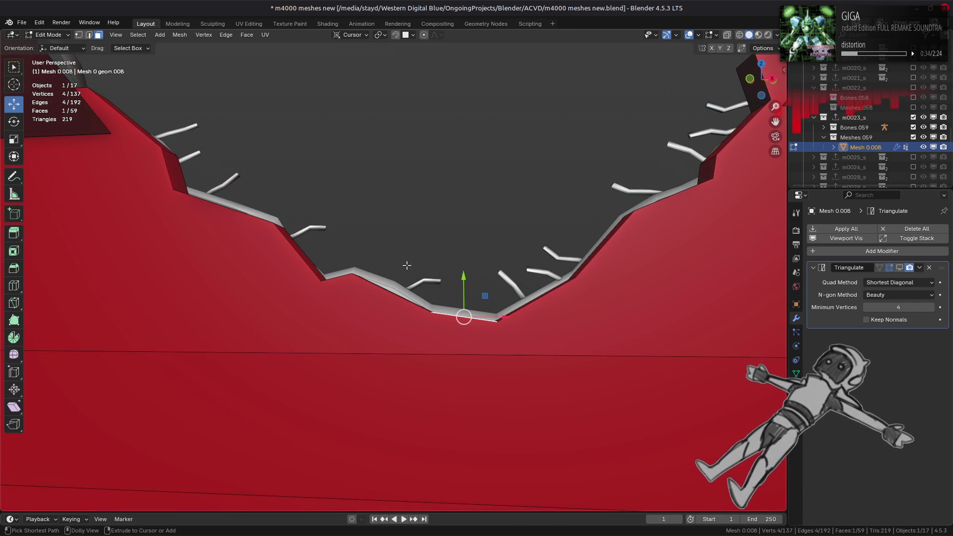
Dissolve the two bottom edges of the V-notch, leaving 135 vertices
ctrl+right_click(406, 266)
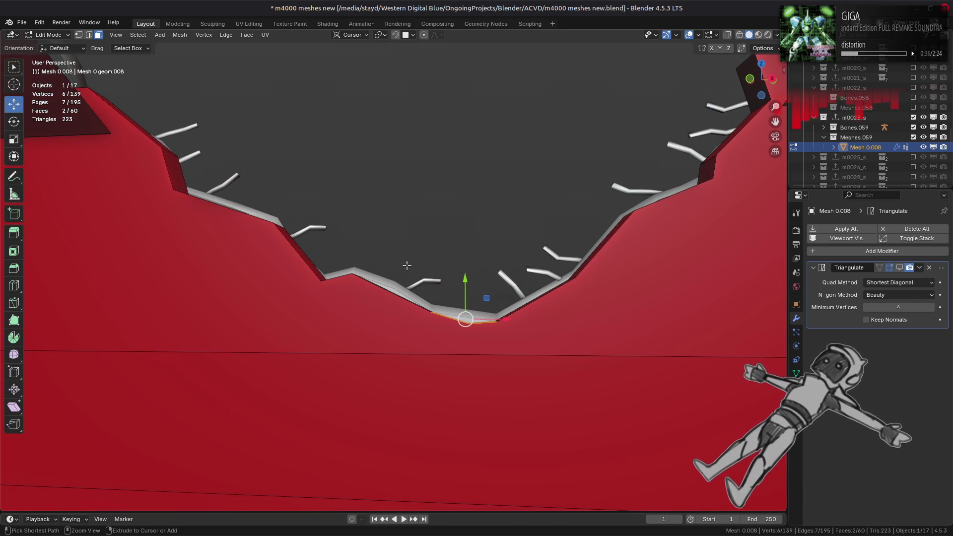
key(ctrl+z)
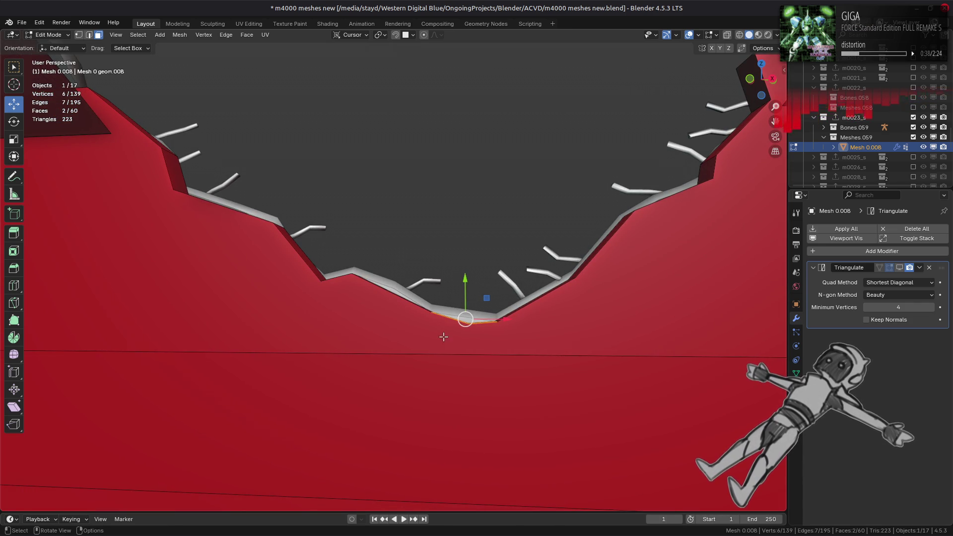
key(ctrl+shift+z)
click(425, 333)
shift+click(487, 343)
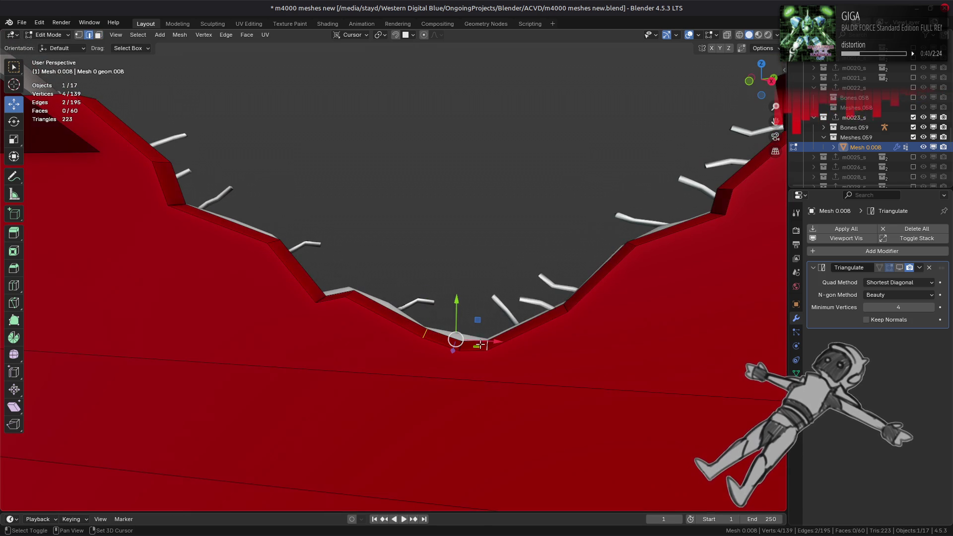
key(ctrl+e)
click(306, 374)
scroll(340, 334, up, 3)
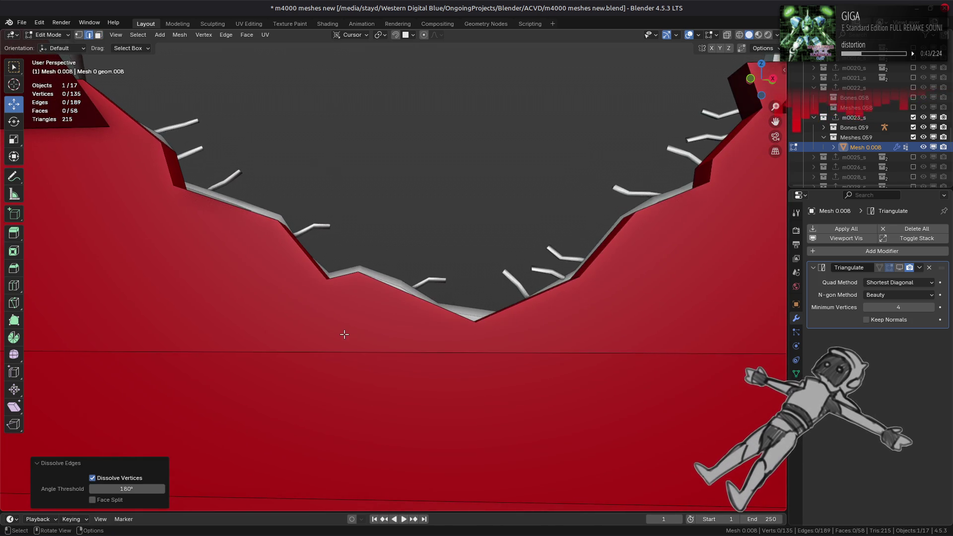
scroll(344, 335, down, 3)
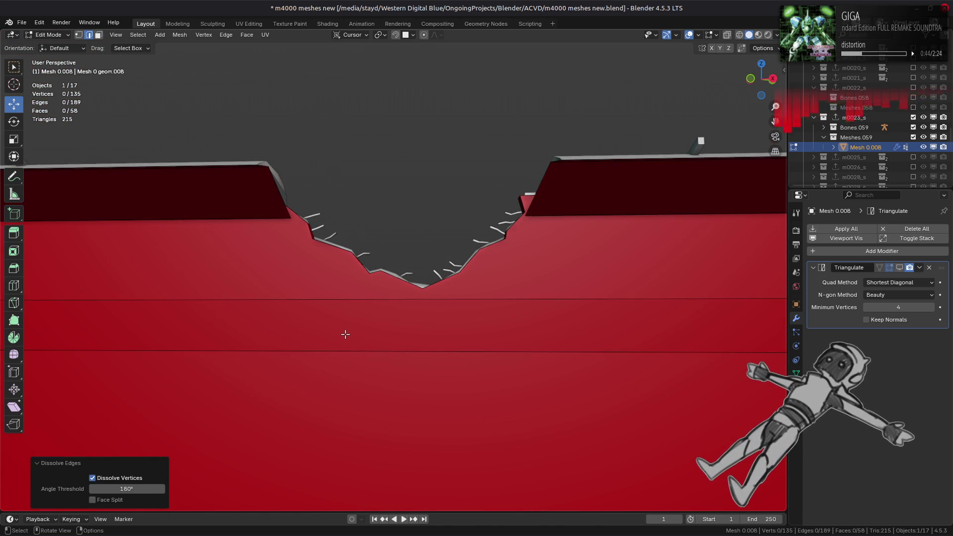
key(ctrl+z)
key(ctrl+z)
scroll(346, 335, up, 3)
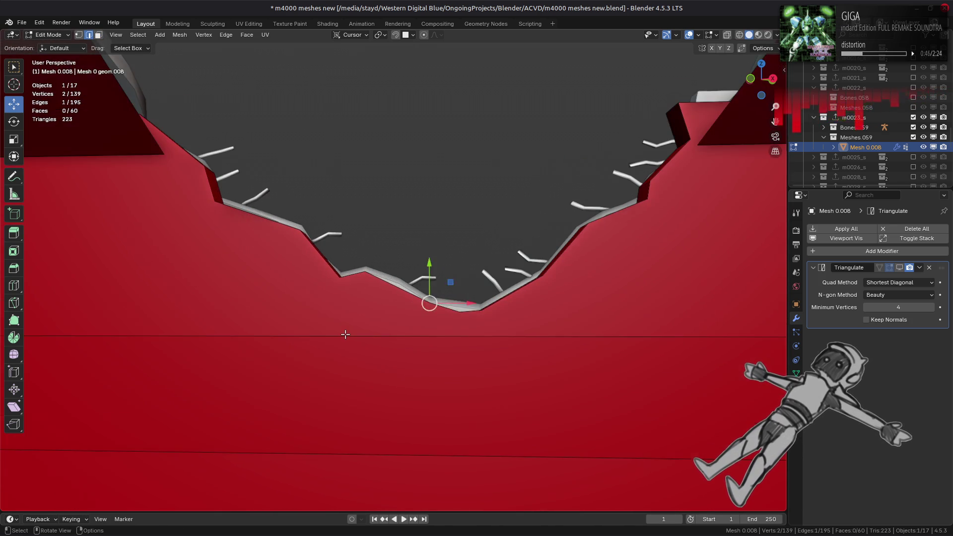
key(ctrl+z)
key(ctrl+z)
scroll(346, 335, down, 1)
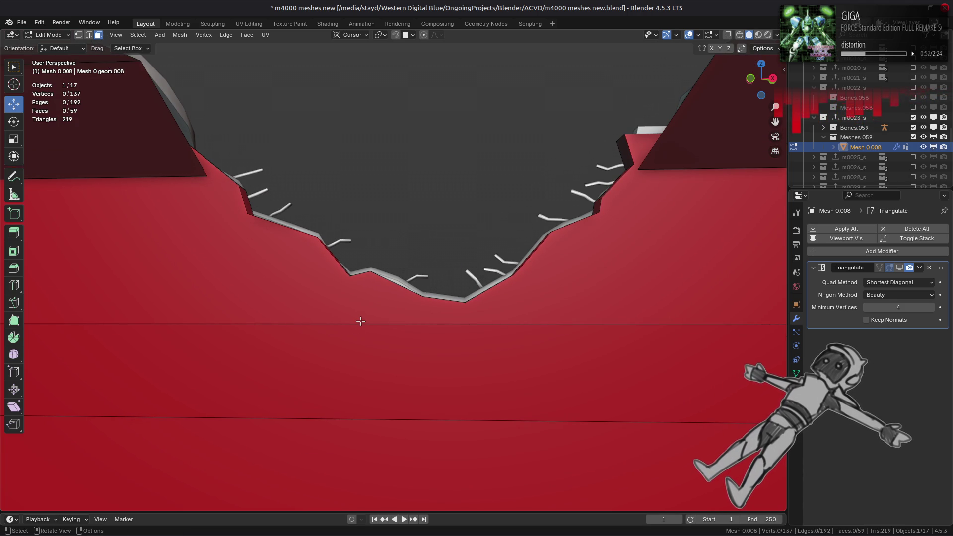
middle_drag(361, 321, 363, 340)
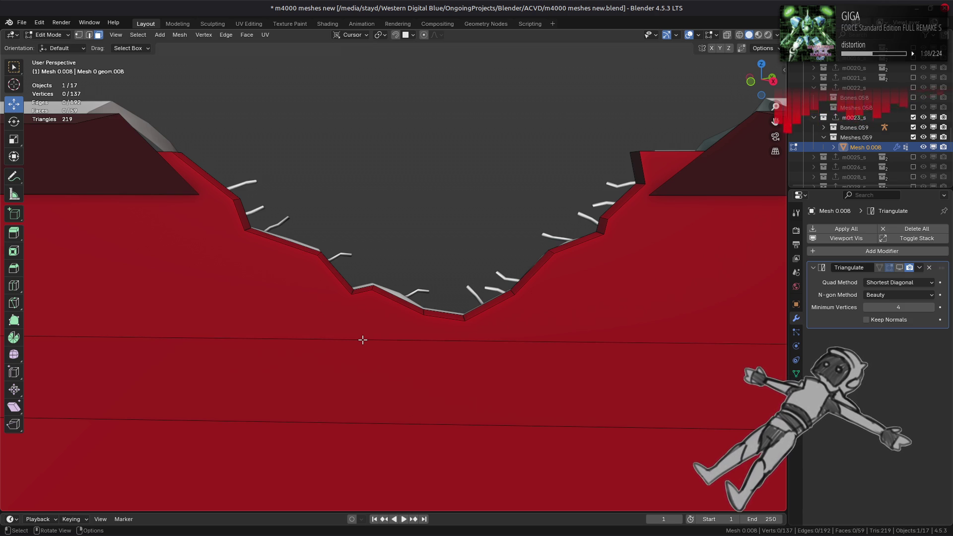
middle_drag(473, 276, 537, 298)
key(2)
click(537, 298)
shift+click(427, 322)
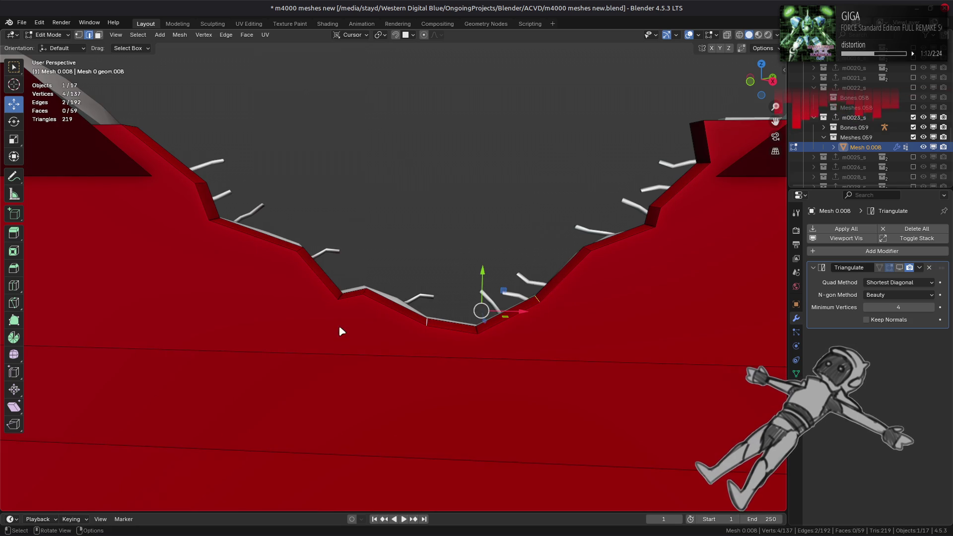
key(x)
click(340, 328)
mouse_move(339, 328)
middle_down()
mouse_move(365, 291)
mouse_move(359, 320)
middle_up()
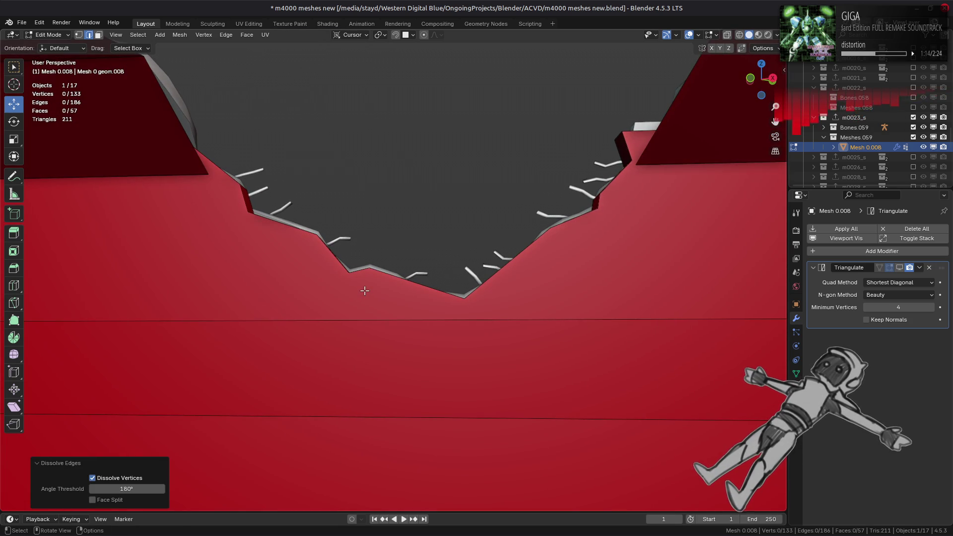
key(ctrl+z)
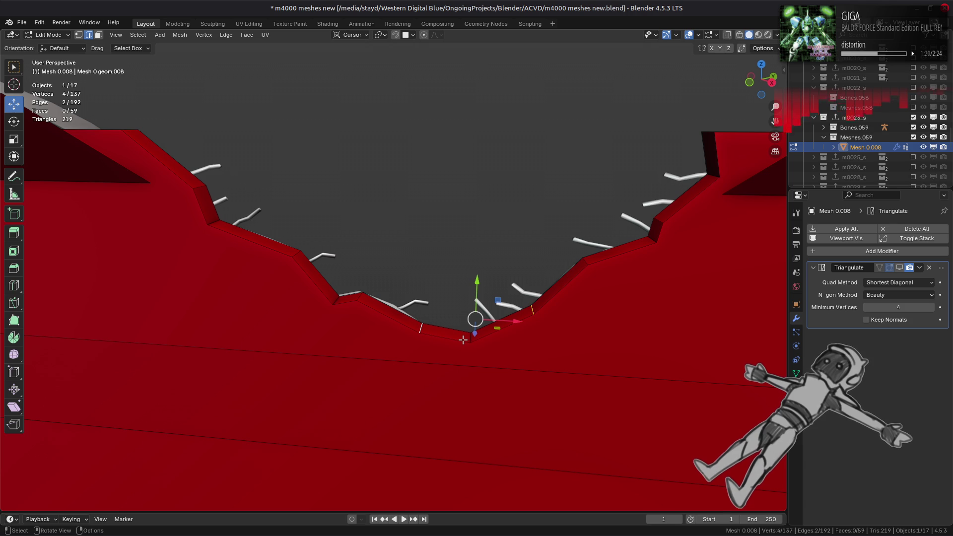
mouse_move(464, 339)
middle_down()
mouse_move(470, 312)
mouse_move(467, 325)
middle_up()
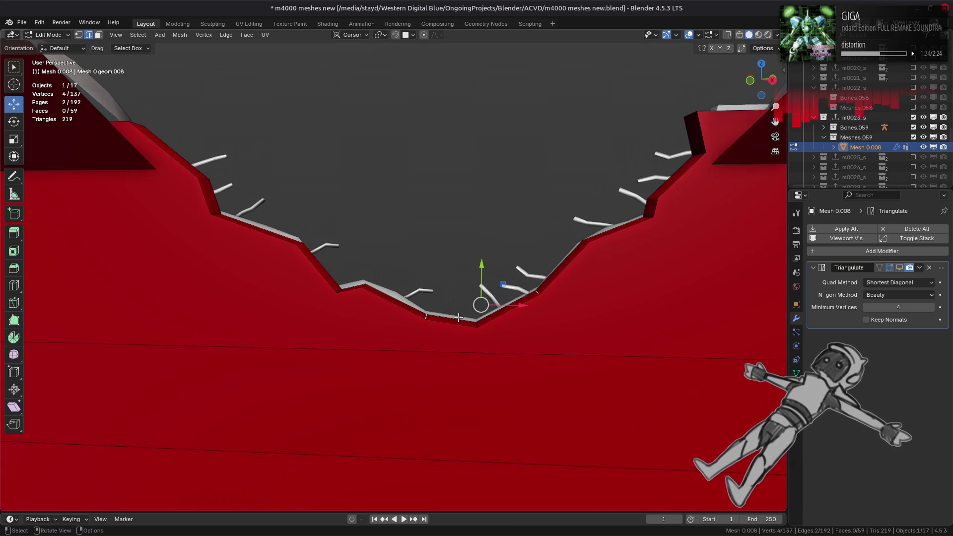
Subdivide the selected edge and its neighbouring edge at the bottom of the dip
right_click(387, 314)
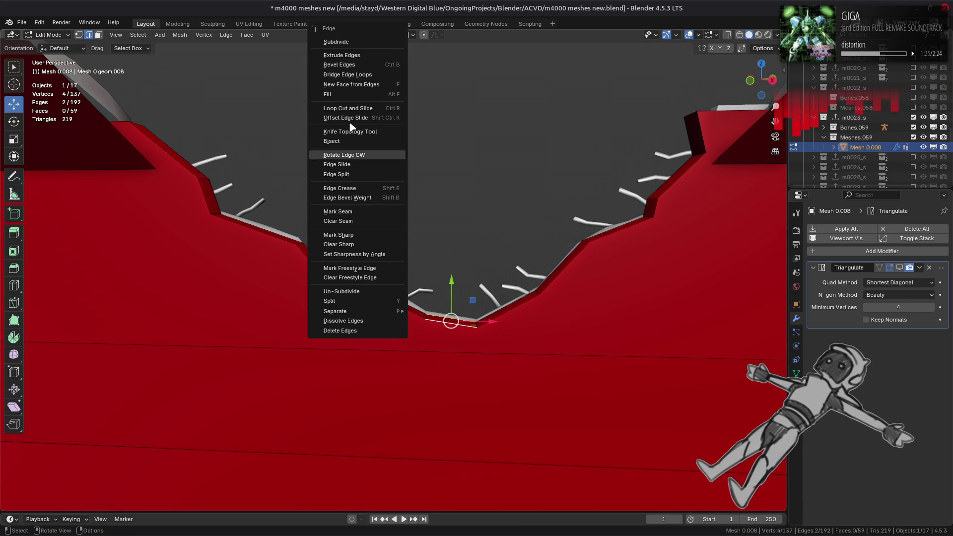
click(358, 42)
click(511, 311)
right_click(391, 234)
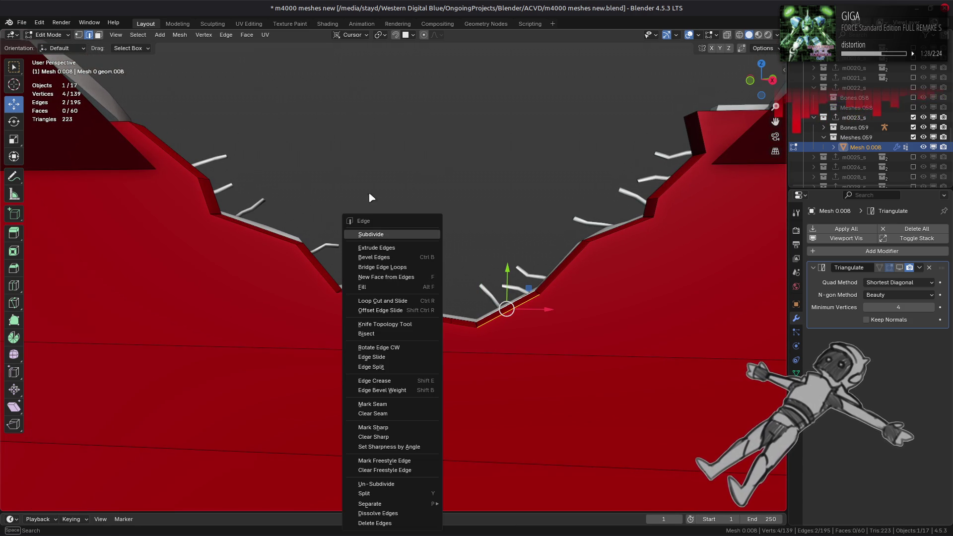
click(391, 233)
Dissolve the short edges at the bottom of the V-shaped dip
key(alt+a)
click(537, 293)
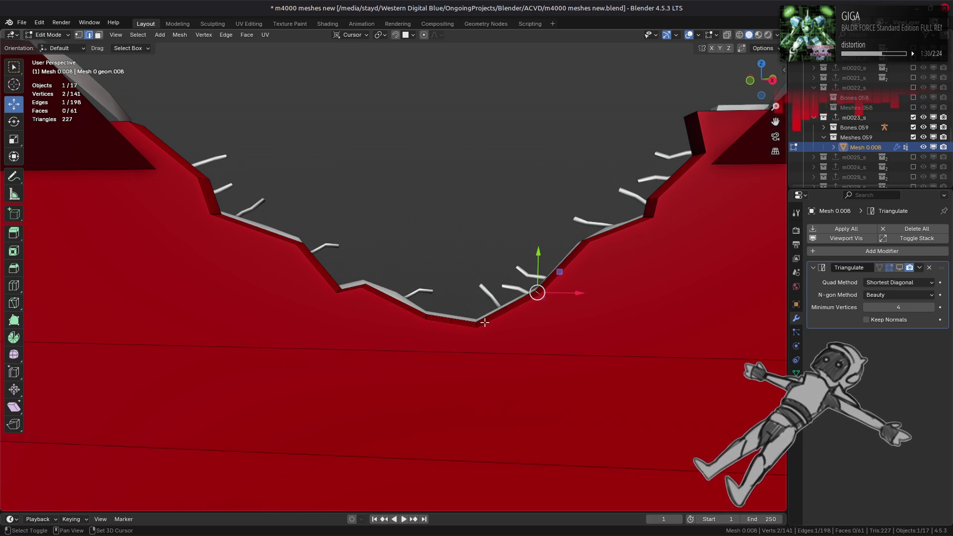
shift+click(469, 324)
shift+click(443, 322)
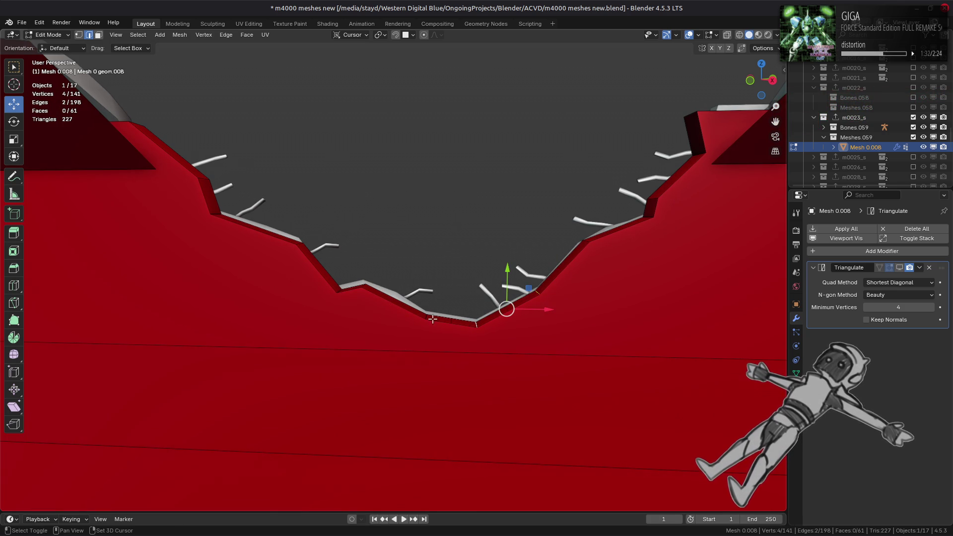
shift+click(430, 318)
right_click(326, 234)
click(337, 514)
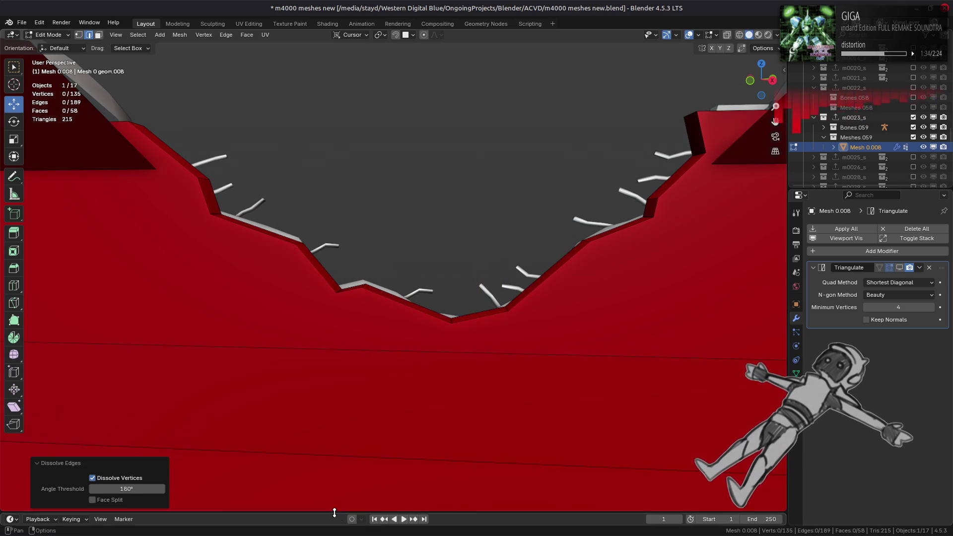
Orbit to inspect the simplified dip, trying and undoing a lower edge-loop selection
middle_drag(343, 501, 478, 333)
click(477, 333)
key(ctrl+z)
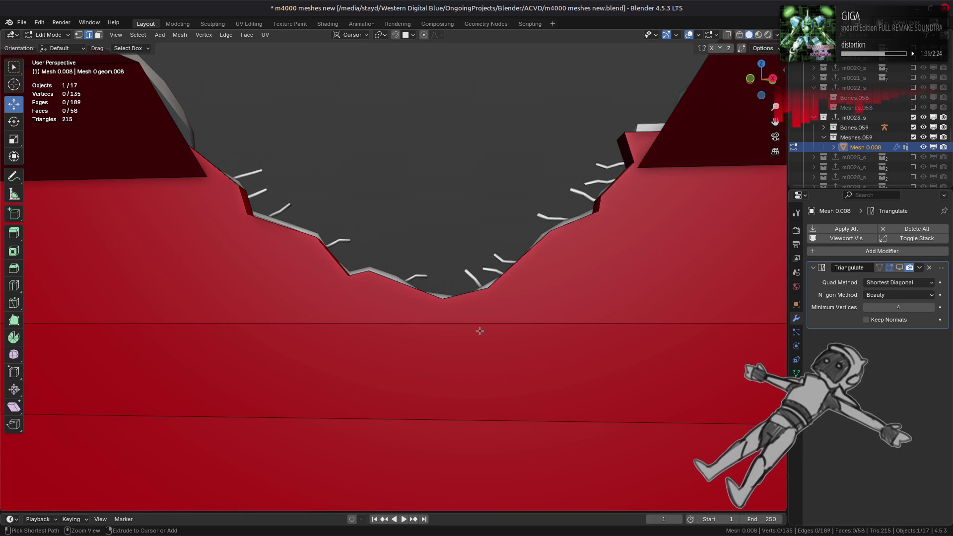
click(480, 330)
key(ctrl+z)
key(ctrl+shift+z)
key(ctrl+z)
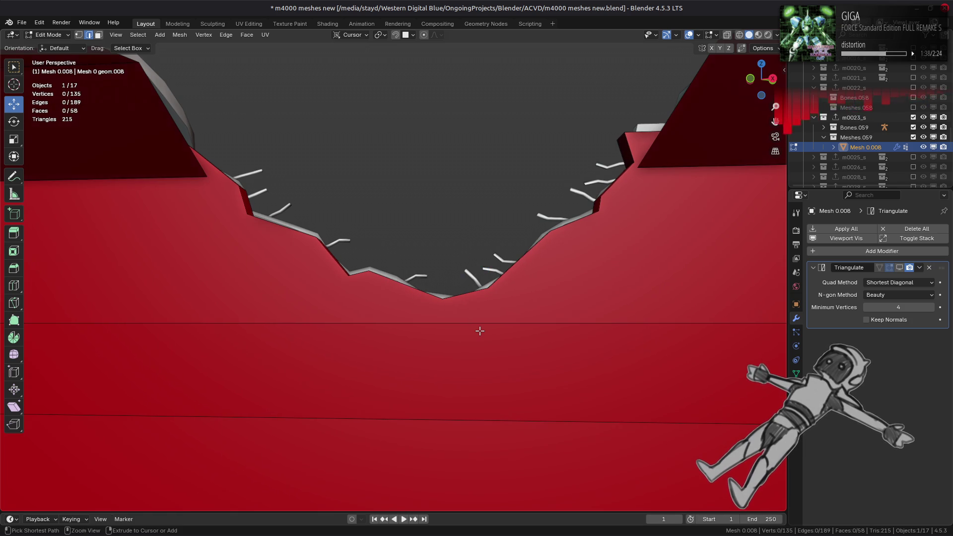
key(1)
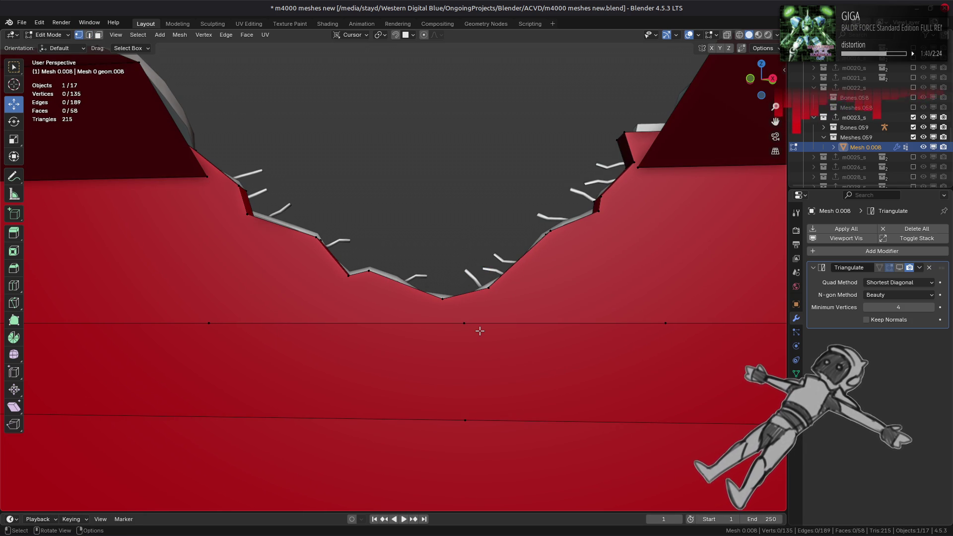
middle_drag(487, 325, 490, 349)
key(2)
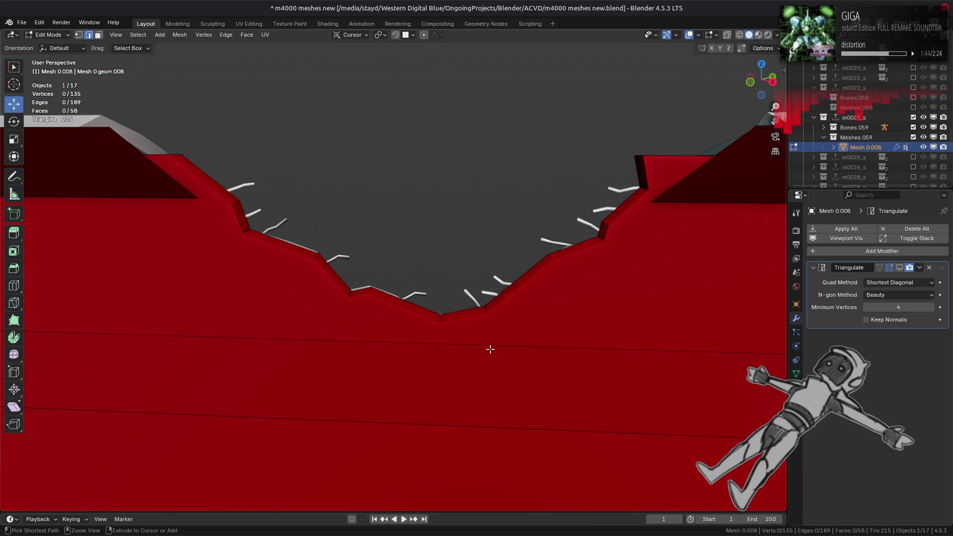
mouse_move(490, 349)
middle_down()
mouse_move(491, 313)
mouse_move(490, 323)
middle_up()
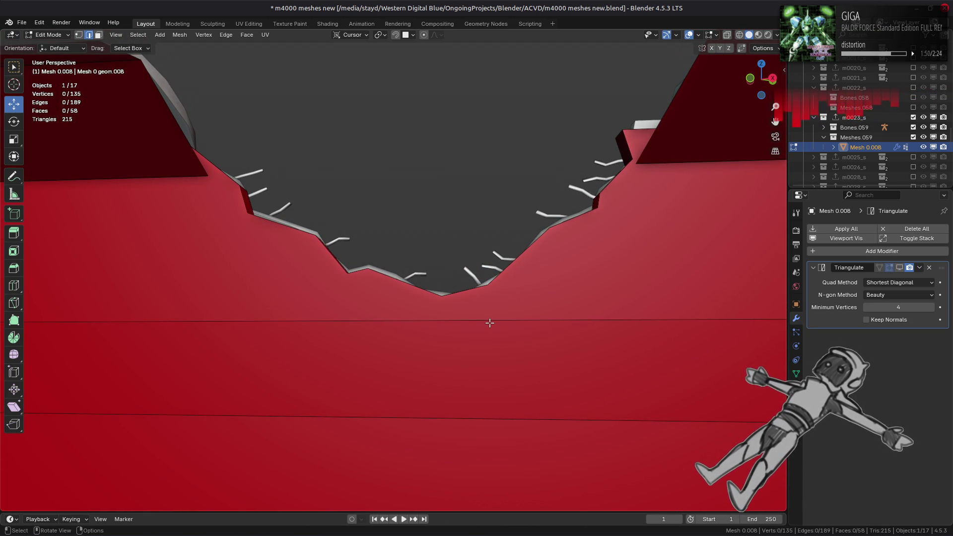
mouse_move(490, 323)
middle_down()
mouse_move(347, 313)
mouse_move(352, 332)
mouse_move(409, 330)
middle_up()
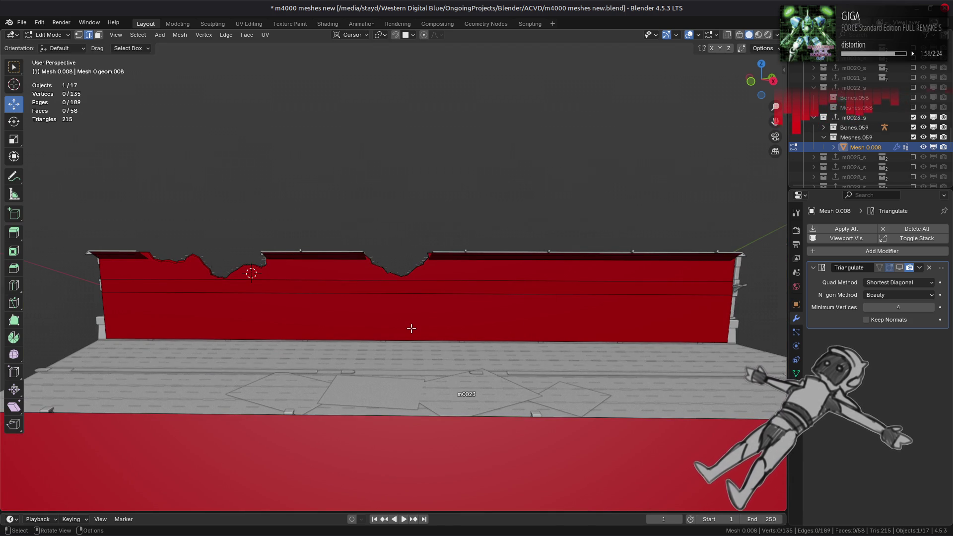
Merge all the proxy's vertices by distance, which removes none, then deselect everything
mouse_move(411, 328)
middle_down()
mouse_move(500, 349)
mouse_move(487, 307)
middle_up()
key(a)
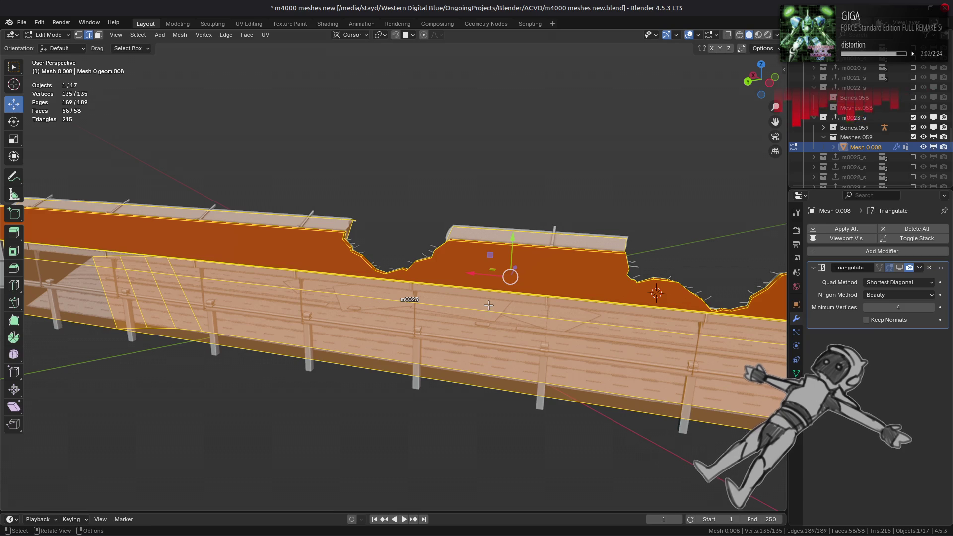
key(1)
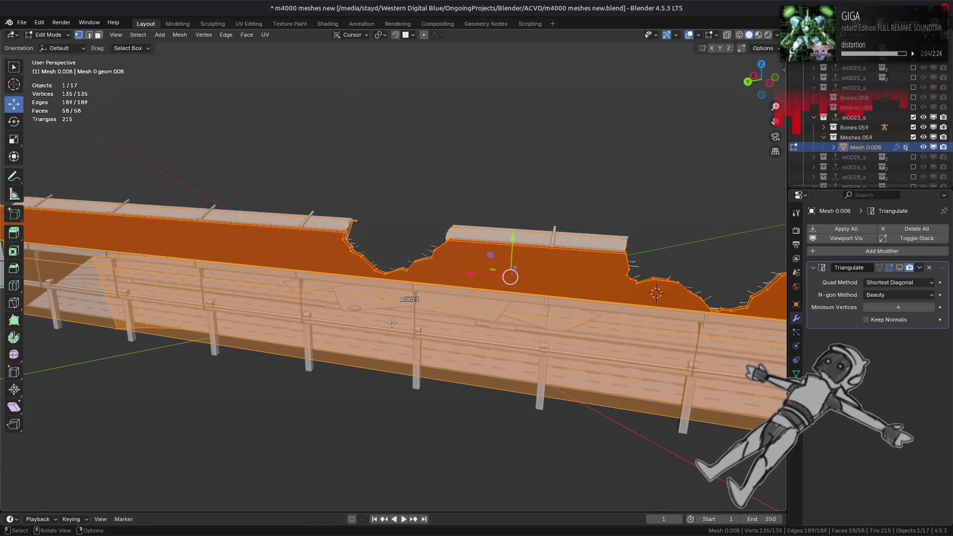
right_click(360, 301)
mouse_move(395, 485)
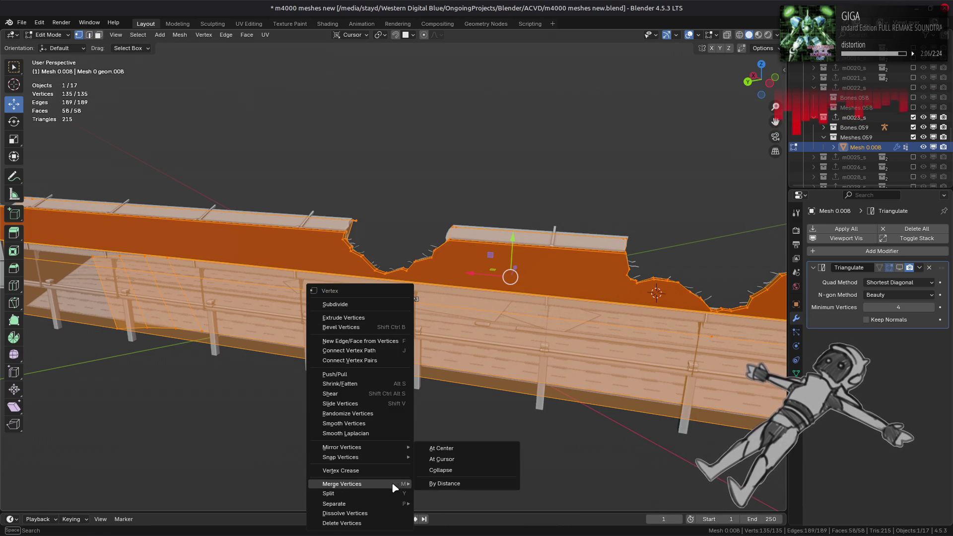
click(434, 485)
click(452, 449)
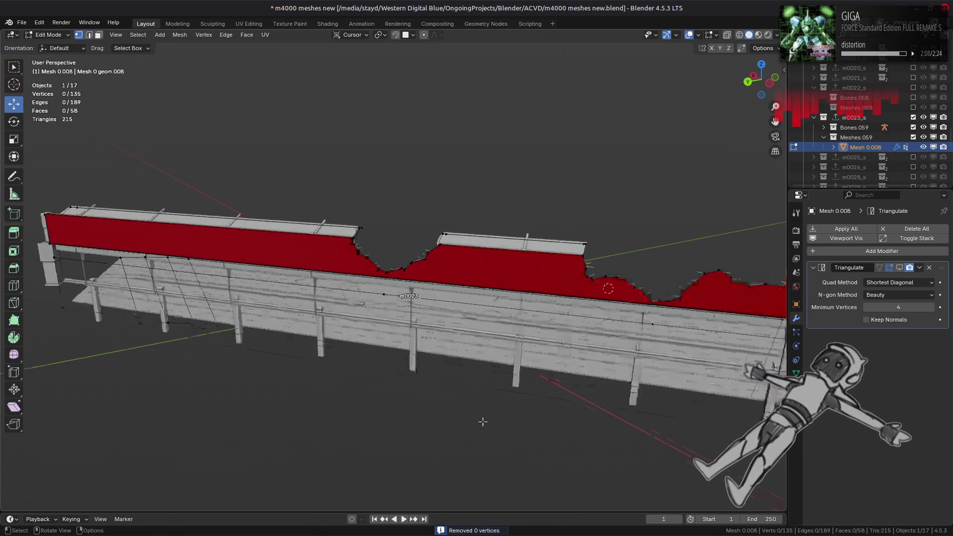
scroll(352, 331, up, 6)
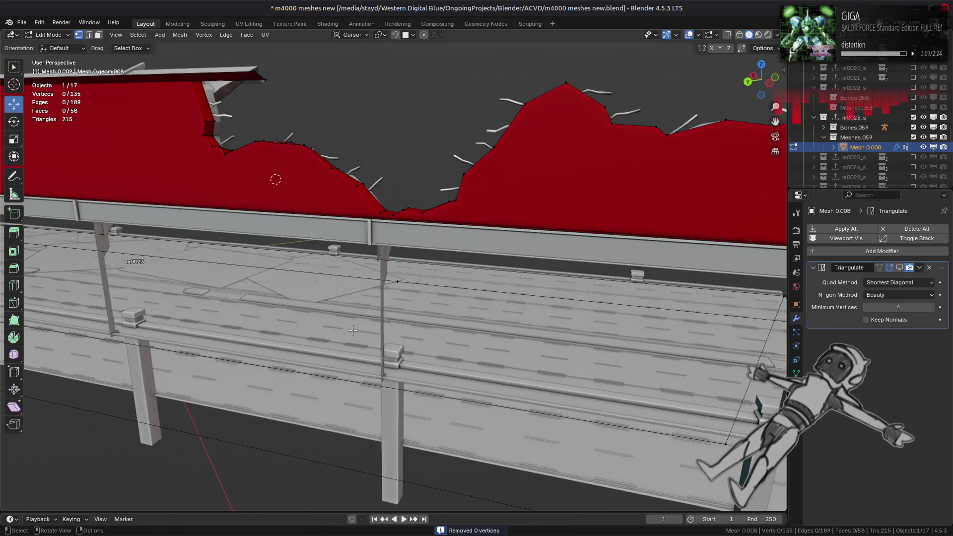
mouse_move(353, 330)
middle_down()
mouse_move(425, 323)
mouse_move(390, 270)
mouse_move(429, 285)
mouse_move(421, 292)
middle_up()
Delete the large end face and the thin railing strip face
key(a)
key(3)
click(434, 288)
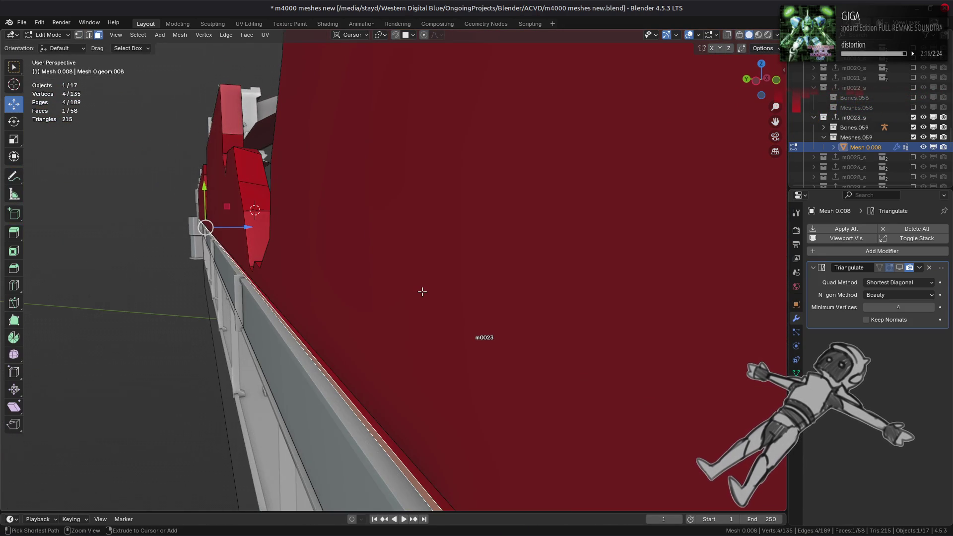
shift+click(421, 292)
right_click(422, 292)
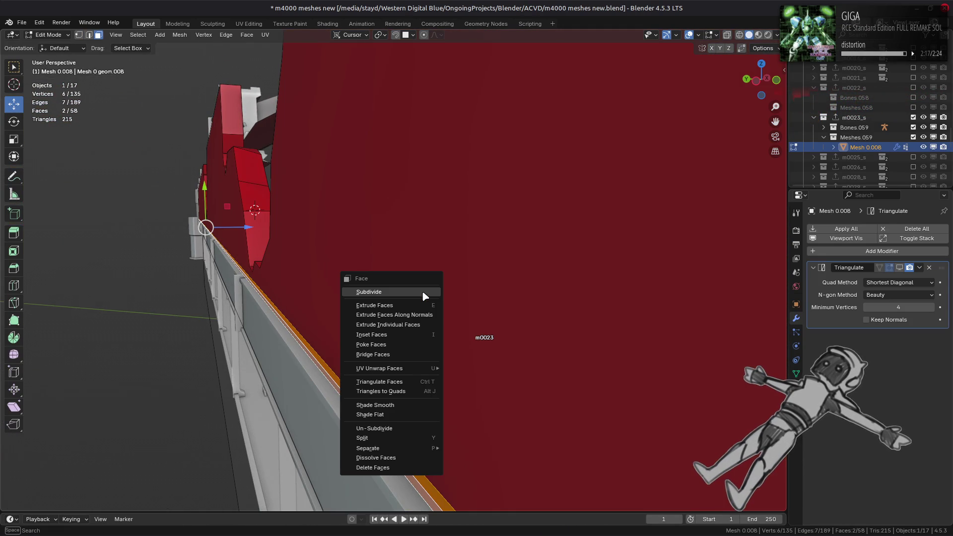
click(421, 469)
Change the snapping target and set the transform orientation to Global
key(2)
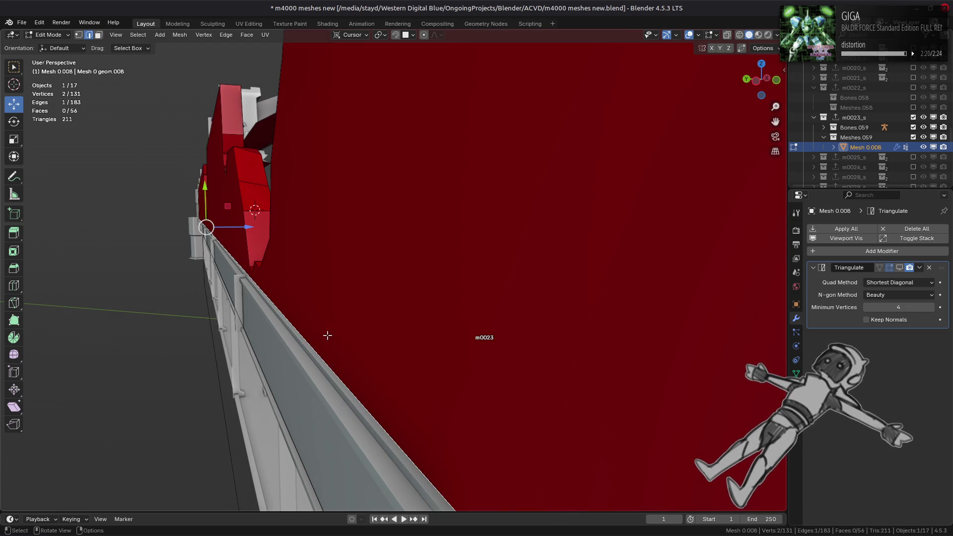
mouse_move(330, 334)
middle_down()
mouse_move(358, 322)
mouse_move(360, 80)
middle_up()
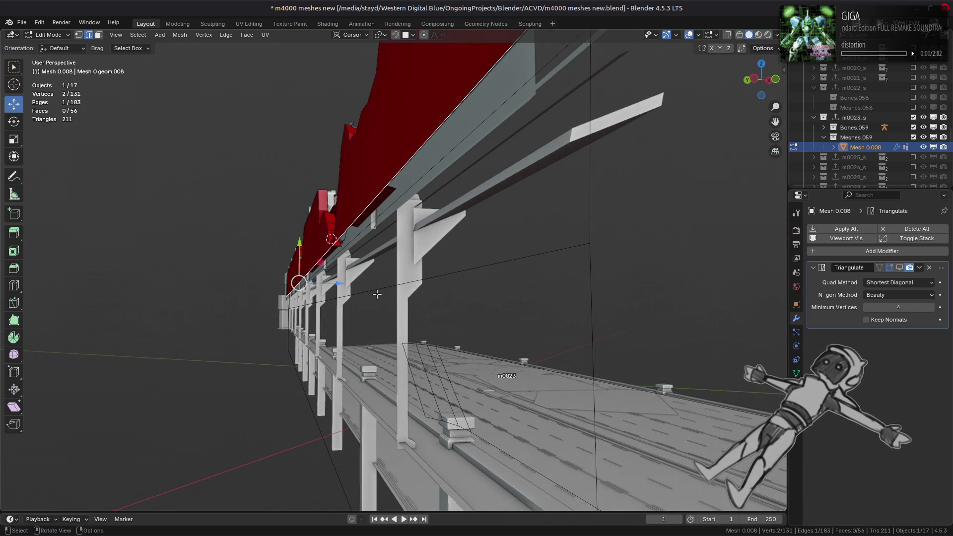
click(408, 35)
click(401, 105)
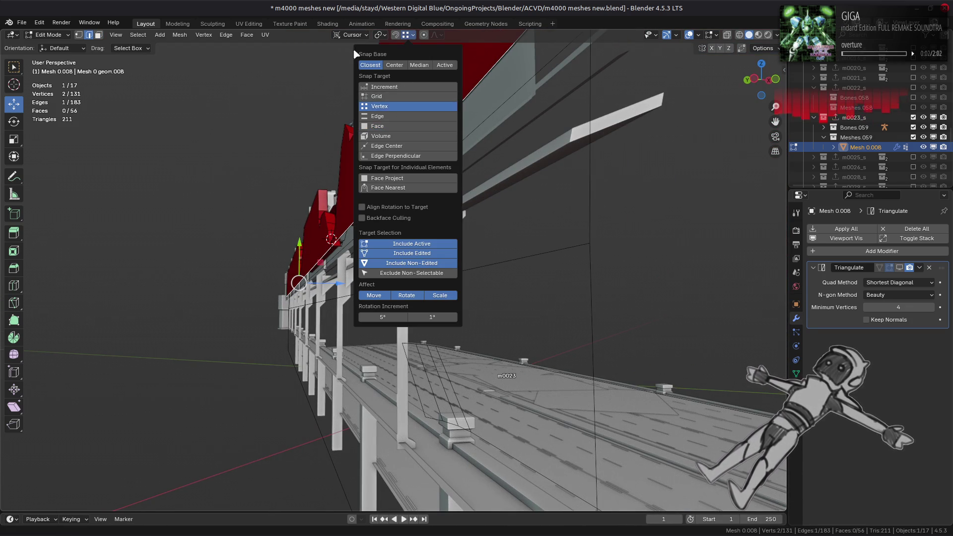
click(351, 35)
click(332, 66)
Lower the end edge vertically by 0.5 m to line up with the railing
middle_drag(411, 173, 410, 179)
key(g)
key(z)
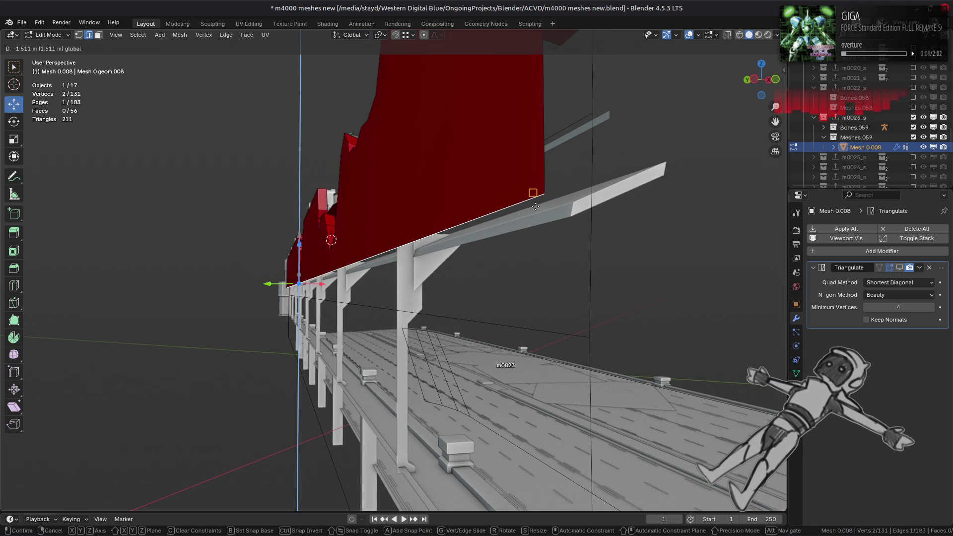
click(311, 226)
mouse_move(310, 225)
middle_down()
mouse_move(308, 262)
mouse_move(336, 238)
mouse_move(355, 240)
mouse_move(286, 190)
middle_up()
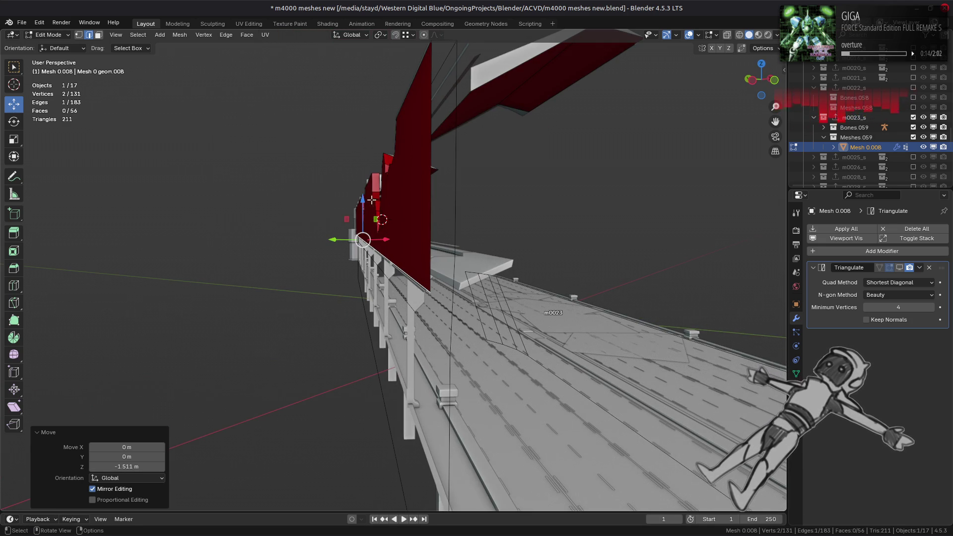
drag(363, 199, 362, 203)
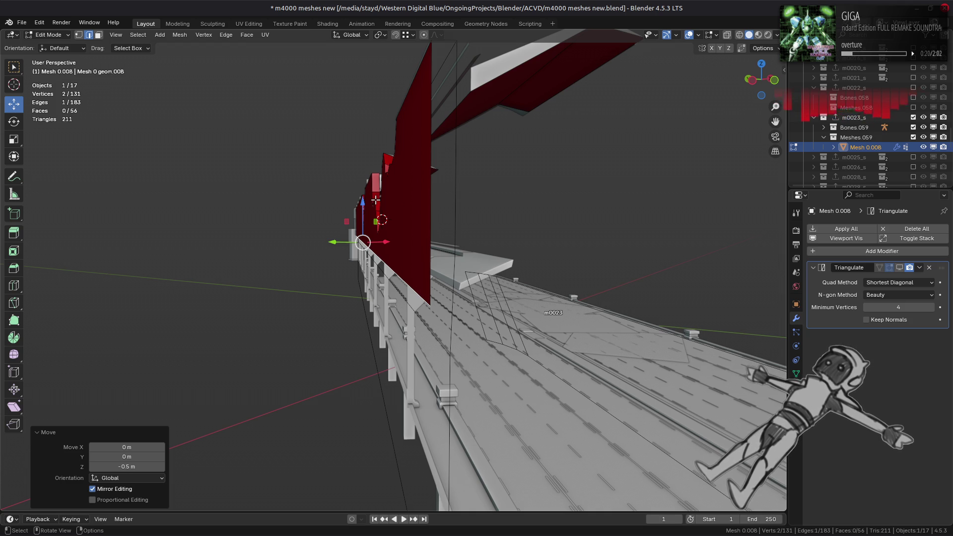
Hide the faces obstructing the view and select the main wall face
key(3)
click(420, 209)
key(h)
mouse_move(420, 209)
middle_down()
mouse_move(416, 237)
mouse_move(432, 240)
middle_up()
click(432, 239)
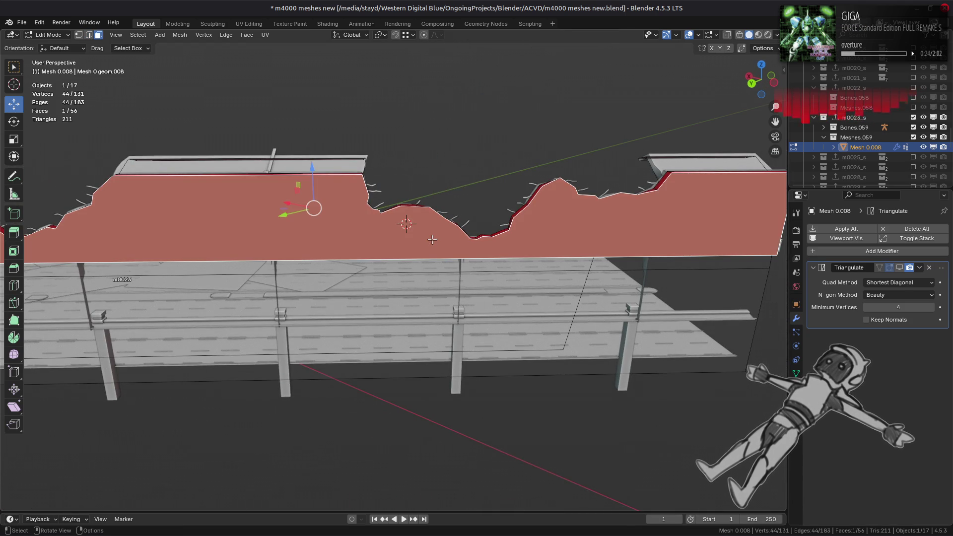
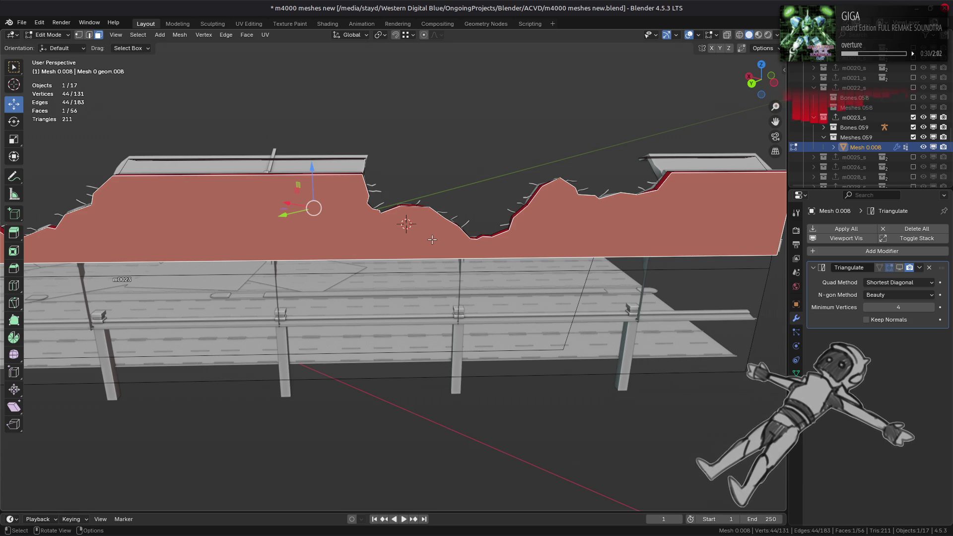
Dissolve the stray vertex at the wall bend, cutting the red wall from 56 faces to 14
middle_drag(432, 240, 333, 263)
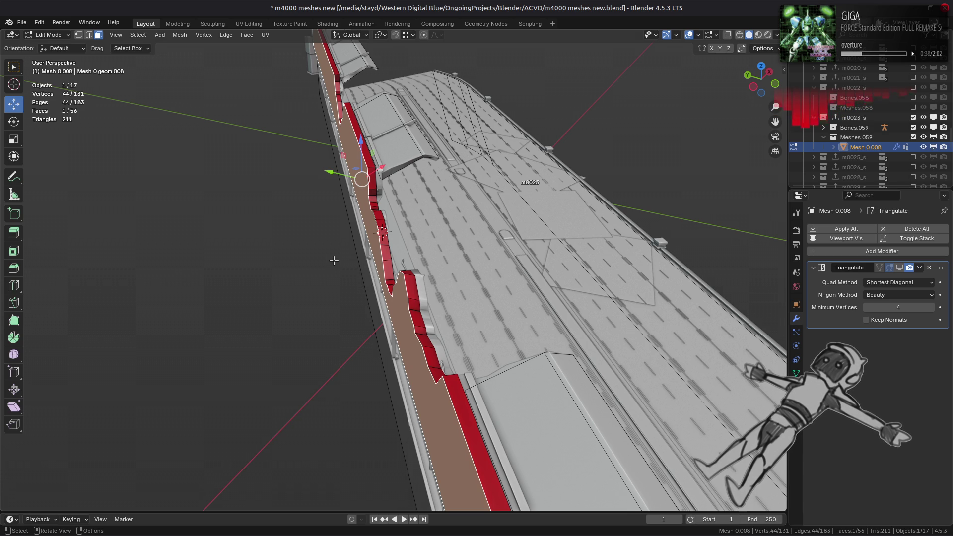
alt+click(407, 274)
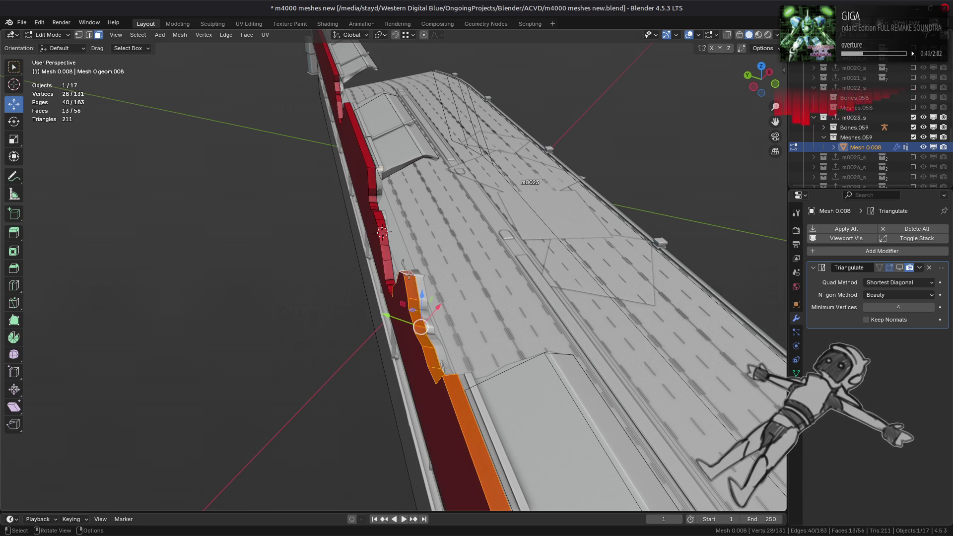
mouse_move(399, 282)
middle_down()
mouse_move(335, 245)
mouse_move(440, 243)
mouse_move(489, 173)
mouse_move(385, 228)
middle_up()
click(368, 201)
right_click(368, 202)
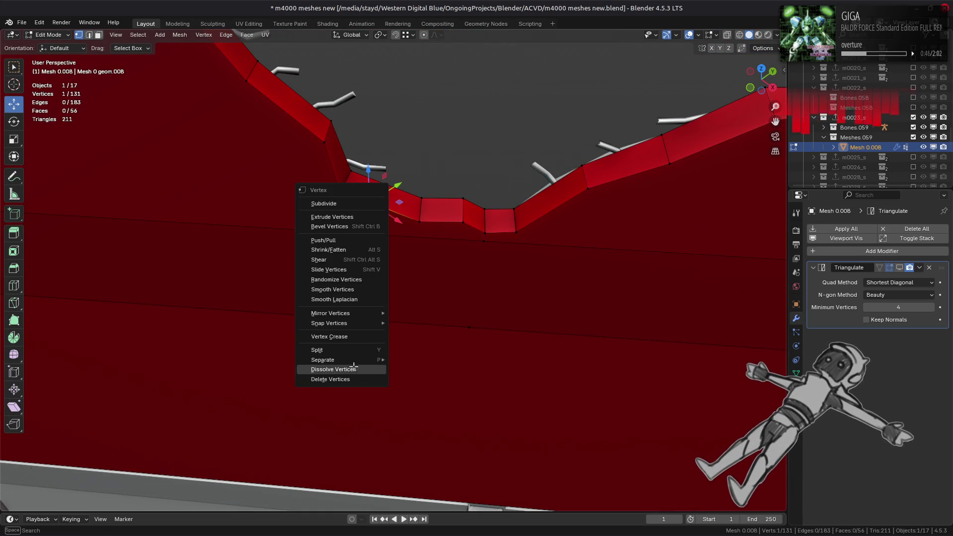
click(354, 369)
key(3)
middle_drag(419, 213, 360, 282)
key(ctrl+z)
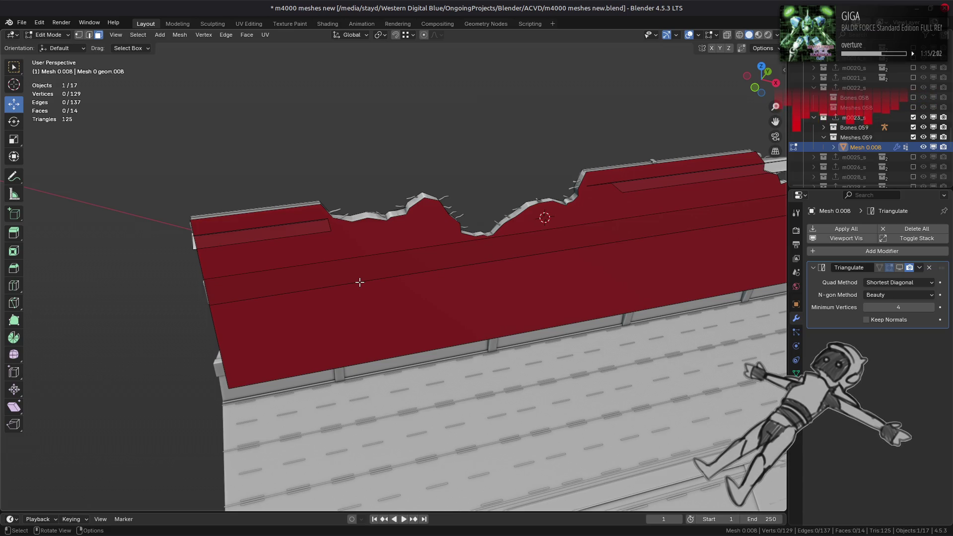
Frame the whole wall mesh and subdivide its bottom edge
mouse_move(487, 207)
middle_down()
mouse_move(438, 200)
mouse_move(398, 274)
middle_up()
key(1)
key(a)
key(KP_Decimal)
key(2)
scroll(399, 275, up, 5)
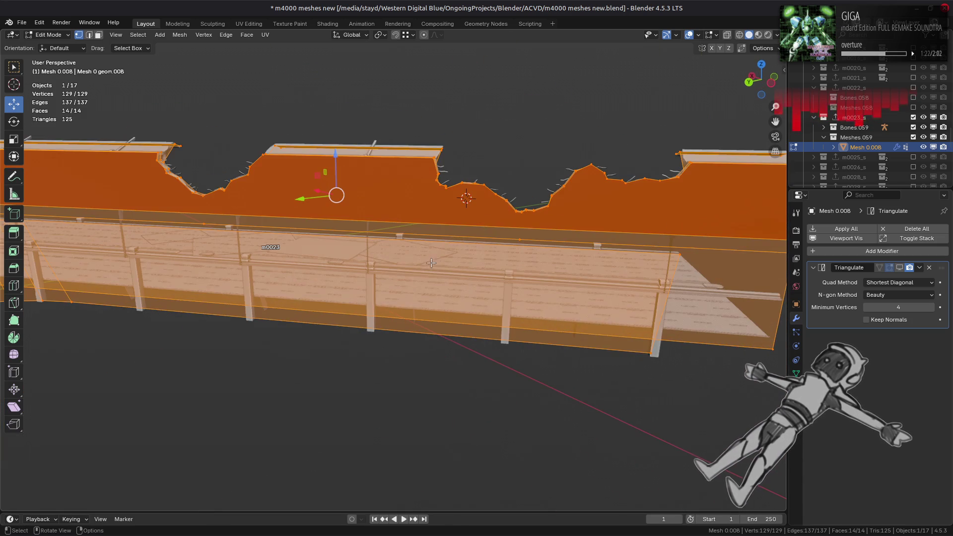
click(377, 217)
right_click(377, 217)
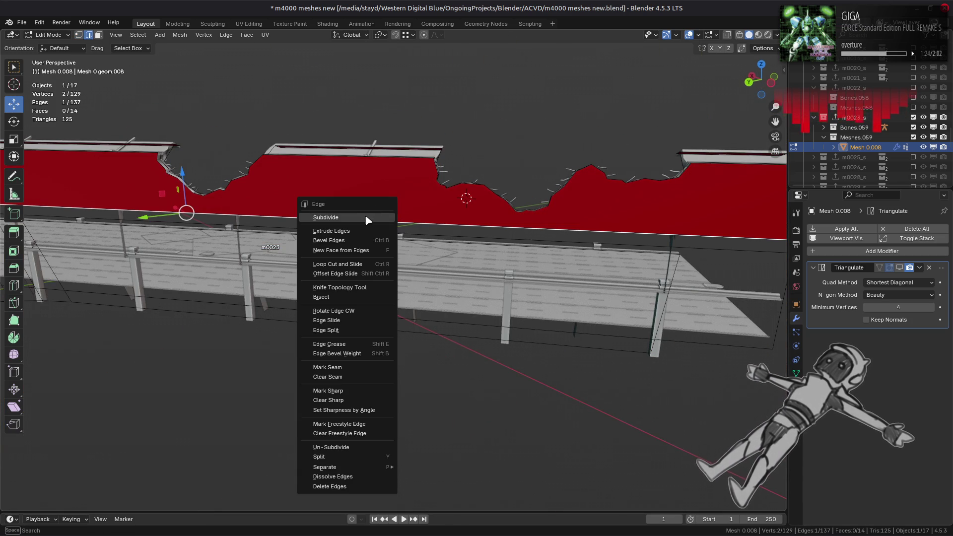
click(369, 219)
Vertex-slide the new bottom-edge vertex over to line up with the pillar
key(1)
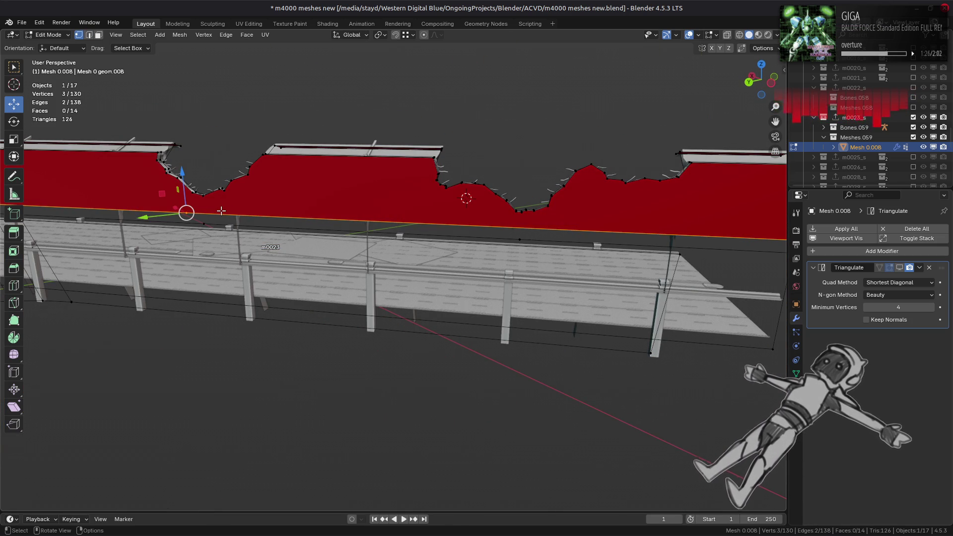
middle_drag(213, 210, 340, 219)
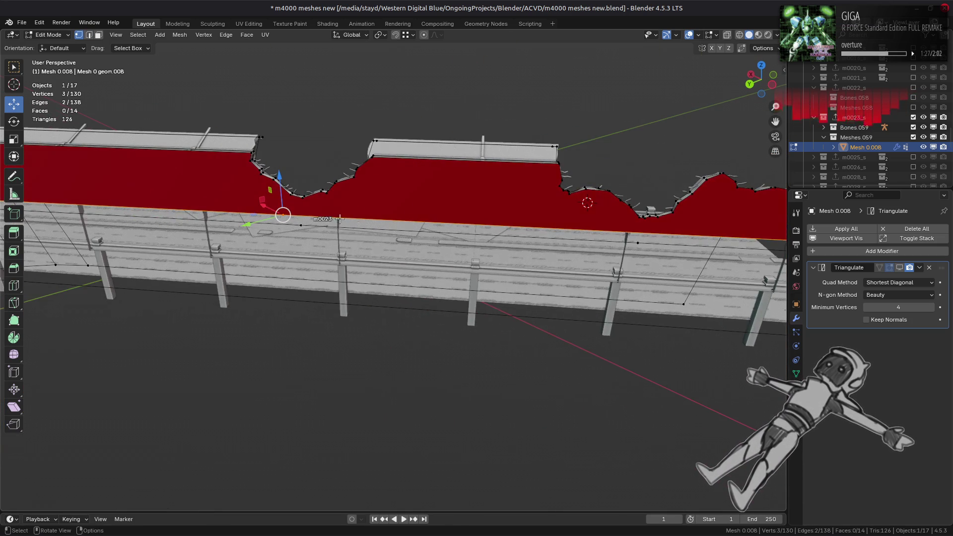
click(298, 216)
key(shift+v)
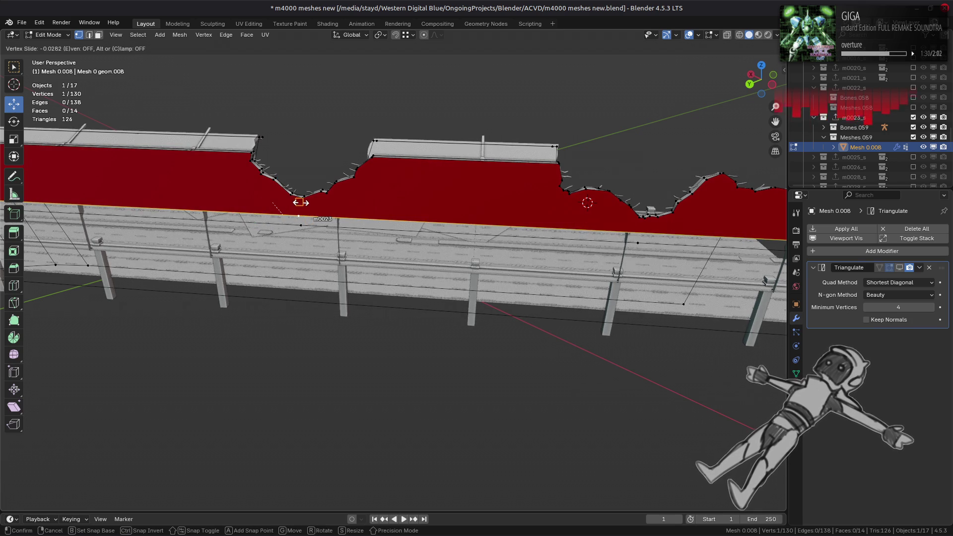
click(300, 203)
scroll(298, 212, up, 3)
key(shift+v)
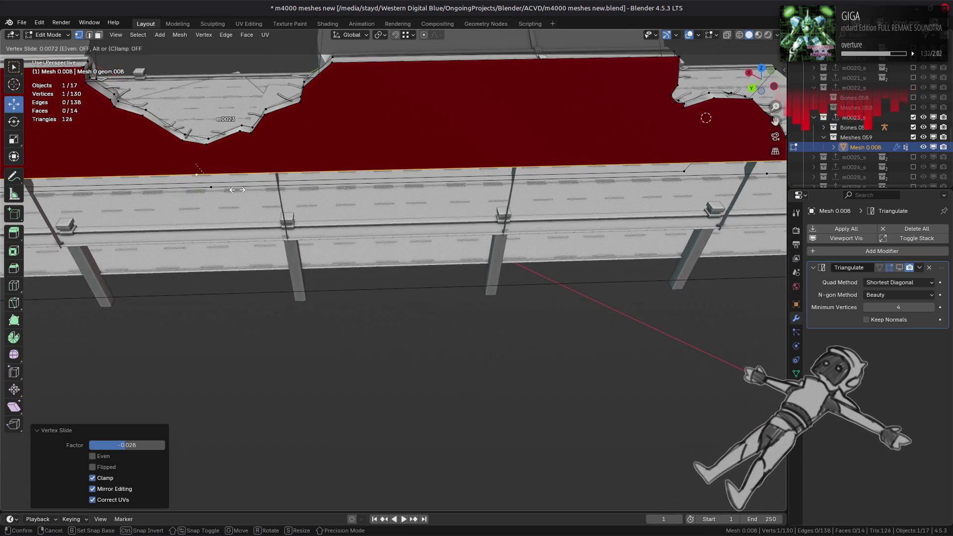
click(213, 159)
scroll(266, 198, down, 3)
Subdivide a long bottom edge of the wall to add another vertex
mouse_move(266, 198)
middle_down()
mouse_move(252, 211)
mouse_move(362, 226)
middle_up()
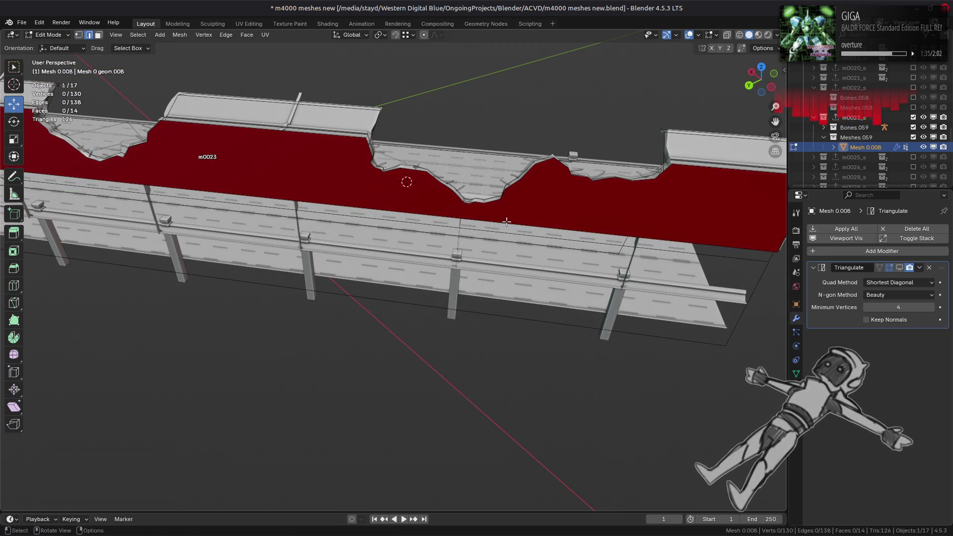
shift+click(778, 252)
right_click(352, 204)
click(326, 208)
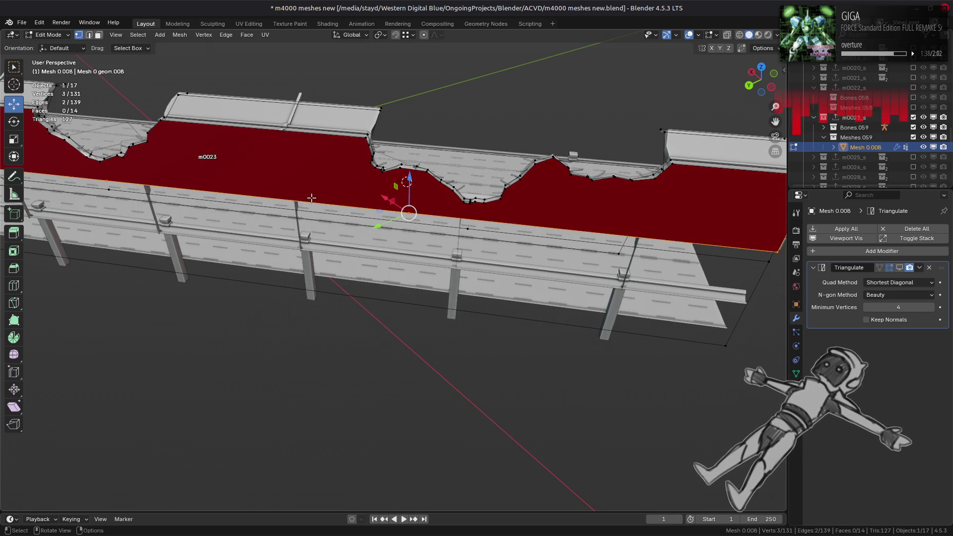
Slide that new vertex along its edge until it meets the next pillar
middle_drag(311, 198, 514, 233)
click(416, 221)
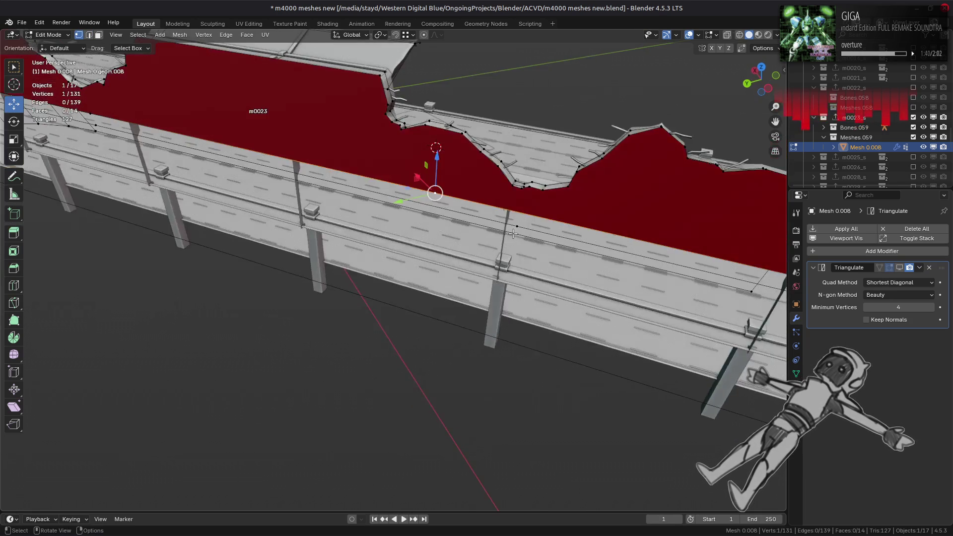
scroll(514, 233, up, 3)
key(shift+v)
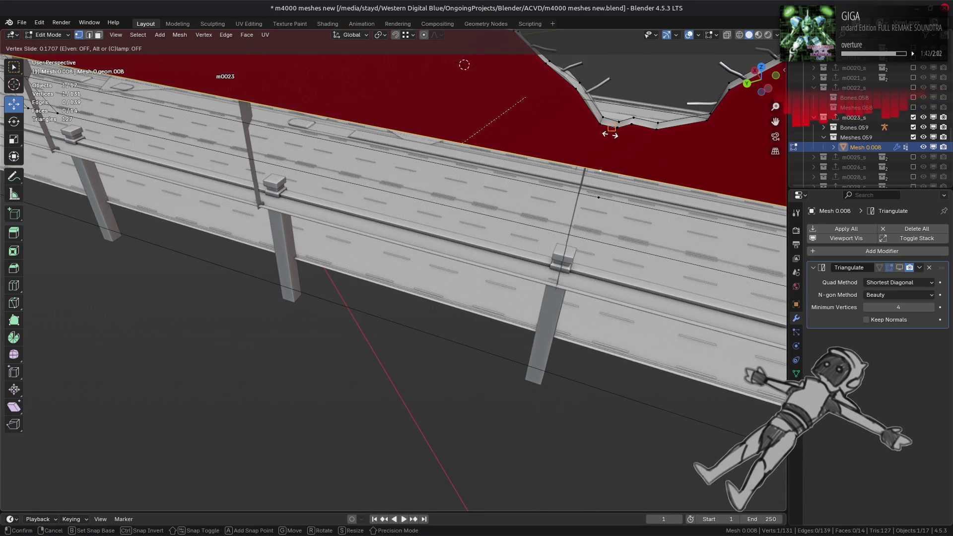
click(610, 134)
mouse_move(611, 144)
middle_down()
mouse_move(406, 312)
mouse_move(489, 289)
mouse_move(470, 253)
mouse_move(560, 104)
middle_up()
key(shift+v)
click(489, 283)
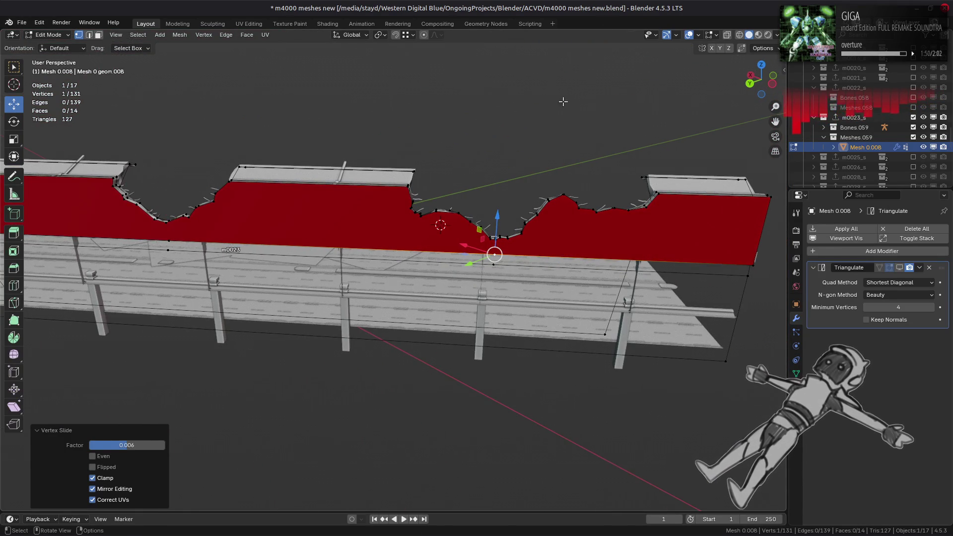
Briefly show and hide the Wireframe overlay in Object Mode, then return to Edit Mode
key(Tab)
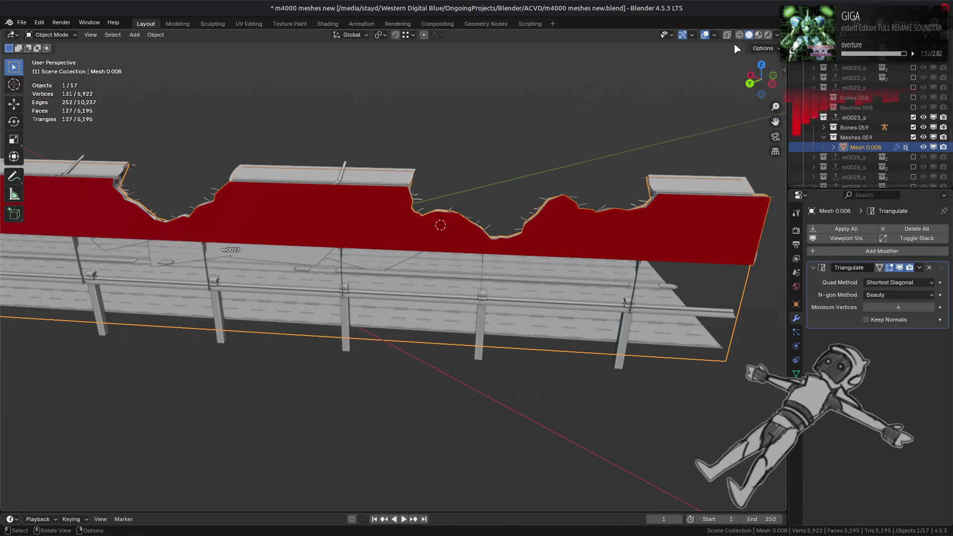
click(714, 35)
click(653, 203)
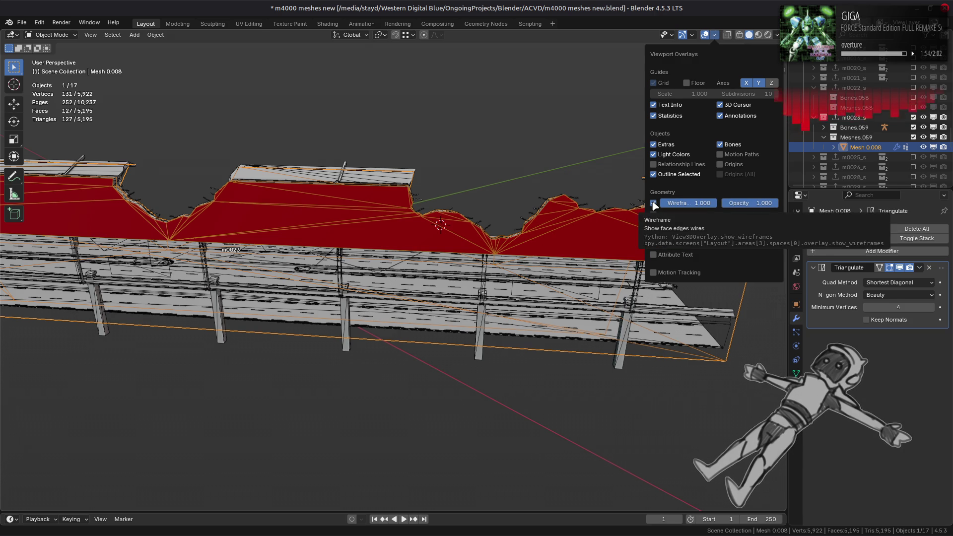
click(653, 204)
key(Tab)
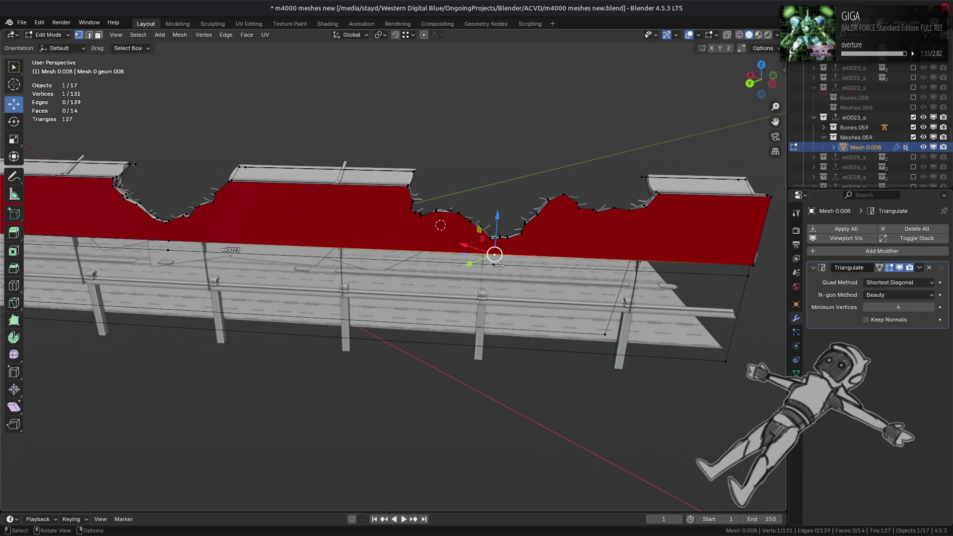
scroll(496, 253, up, 2)
Subdivide a selected edge of the red wall
click(579, 251)
middle_drag(580, 251, 377, 251)
right_click(378, 251)
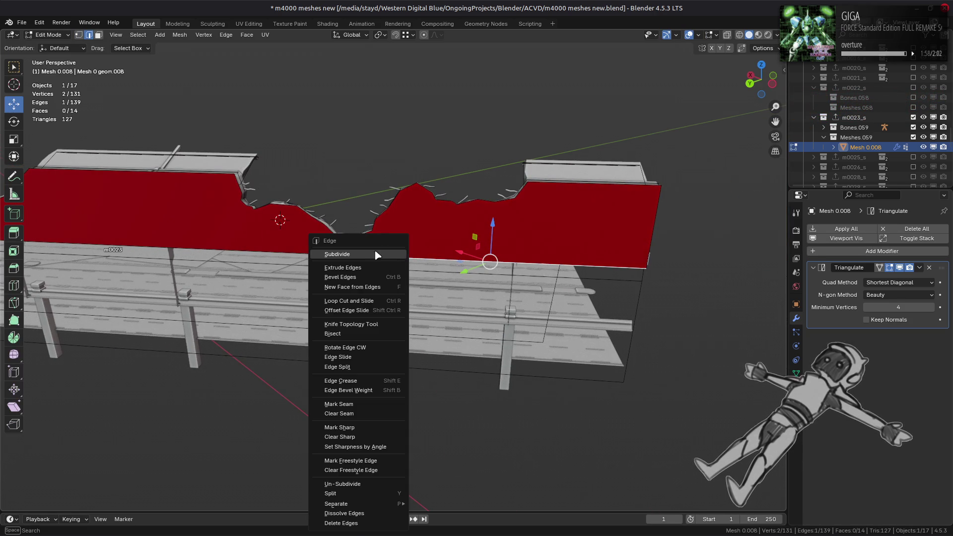
click(378, 255)
Slide the new vertex unclamped along its edge up to the wall top, ending at 0.489
key(1)
click(489, 263)
mouse_move(489, 263)
middle_down()
mouse_move(508, 278)
mouse_move(536, 267)
middle_up()
key(shift+v)
key(c)
key(ctrl)
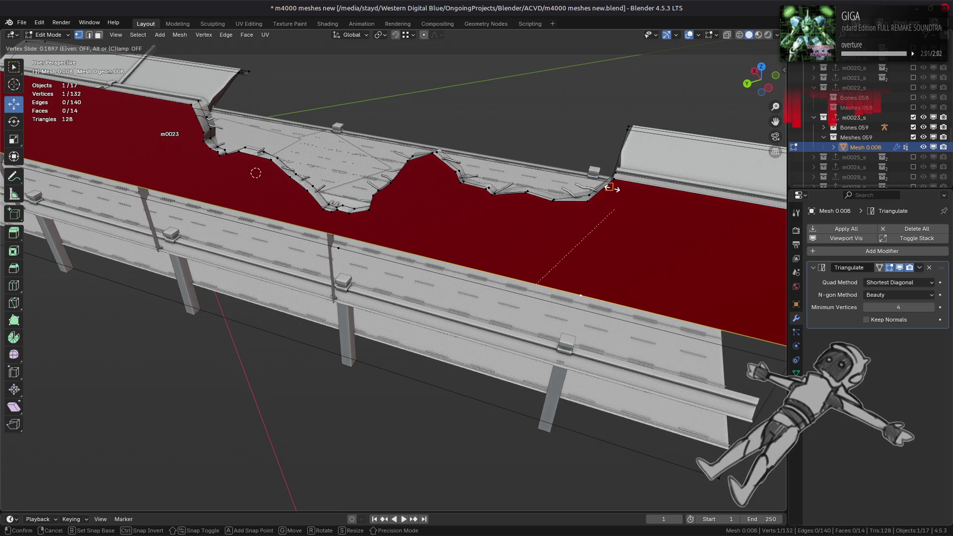
click(587, 210)
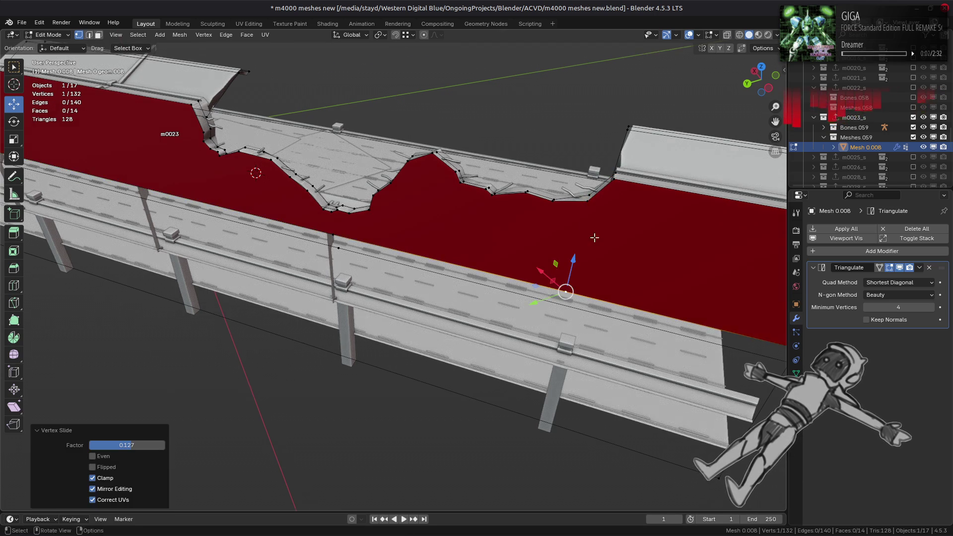
scroll(594, 236, up, 5)
mouse_move(594, 236)
middle_down()
mouse_move(496, 278)
mouse_move(413, 280)
mouse_move(444, 275)
middle_up()
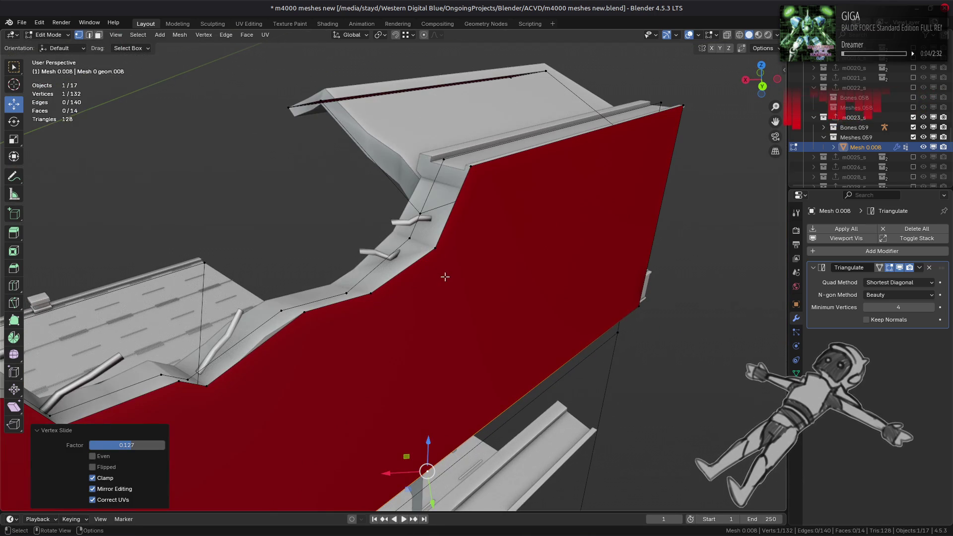
key(shift+v)
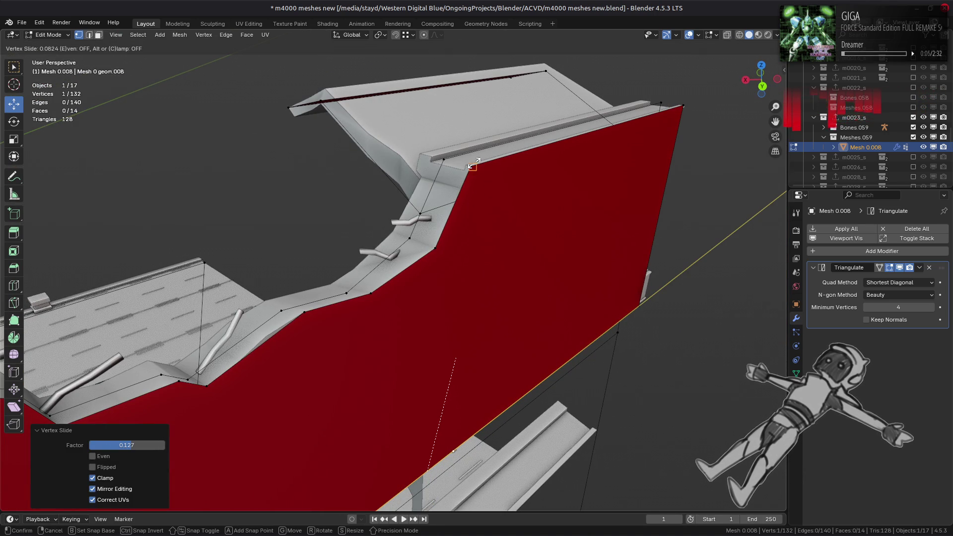
click(472, 155)
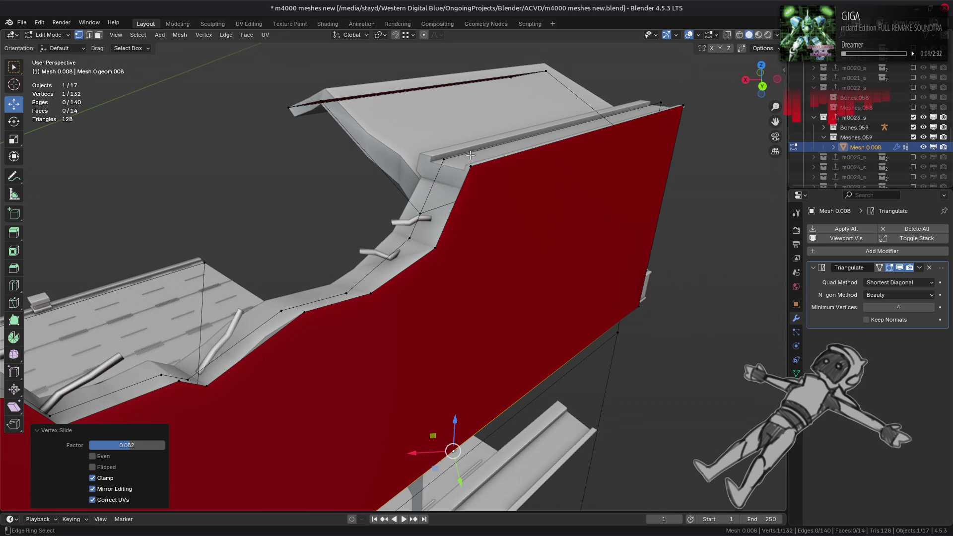
Subdivide the wall's bottom edge to add another vertex
mouse_move(471, 155)
middle_down()
mouse_move(414, 265)
mouse_move(358, 300)
middle_up()
key(2)
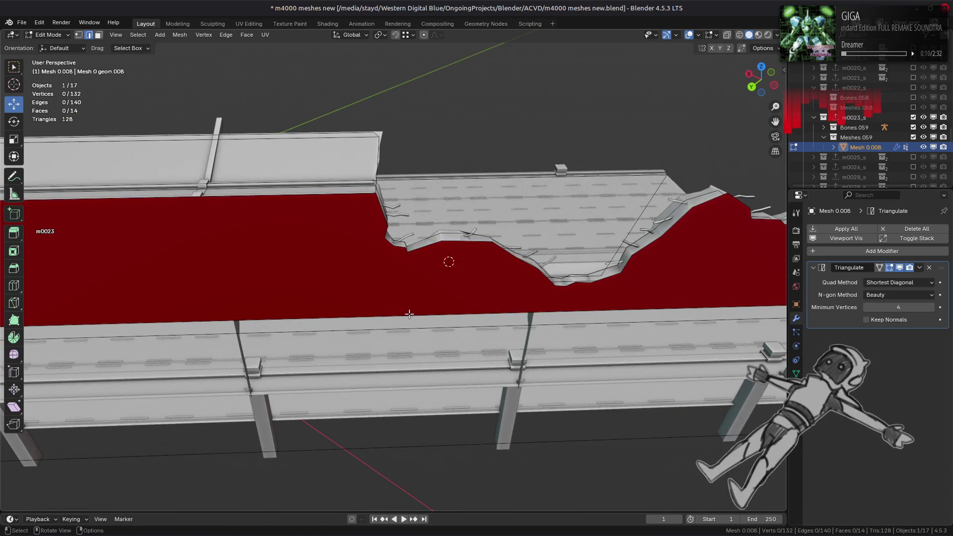
click(358, 300)
right_click(325, 292)
click(298, 253)
Slide that vertex beside the pillar, then select the next bottom edge
key(1)
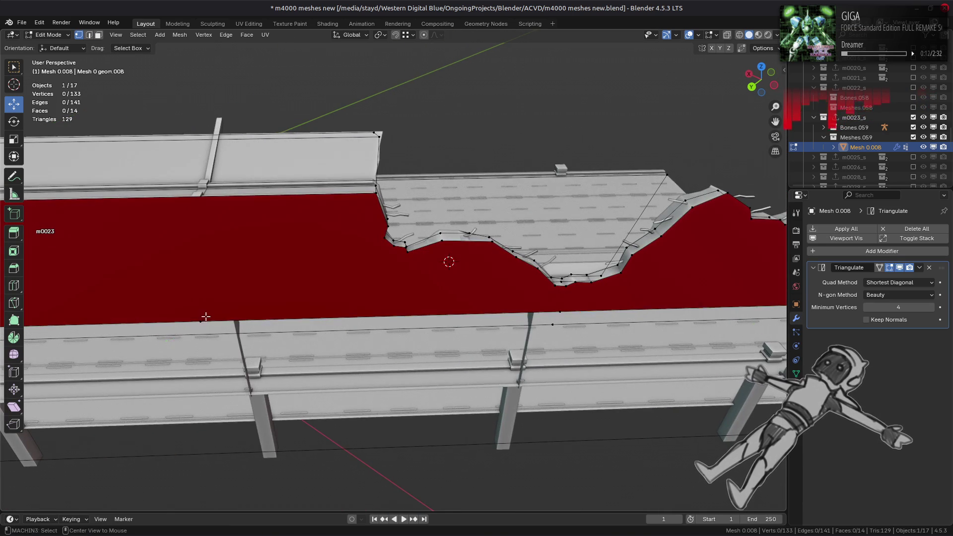
click(199, 321)
mouse_move(199, 320)
middle_down()
mouse_move(209, 276)
mouse_move(388, 379)
middle_up()
scroll(379, 229, up, 2)
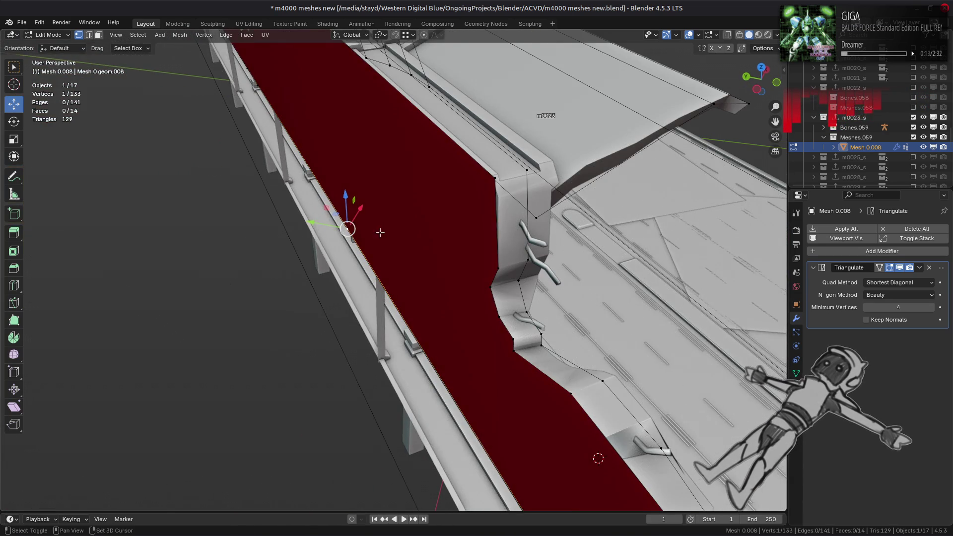
key(shift+v)
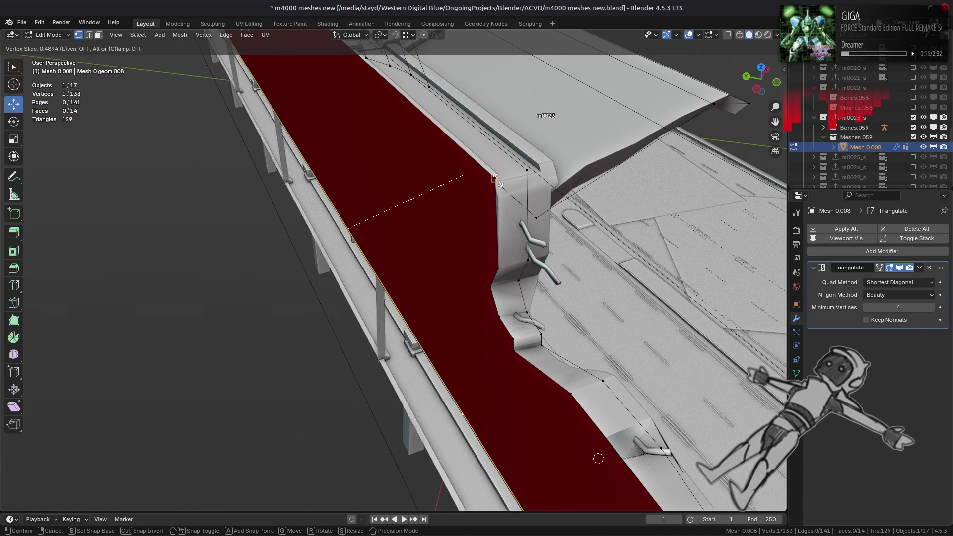
click(495, 177)
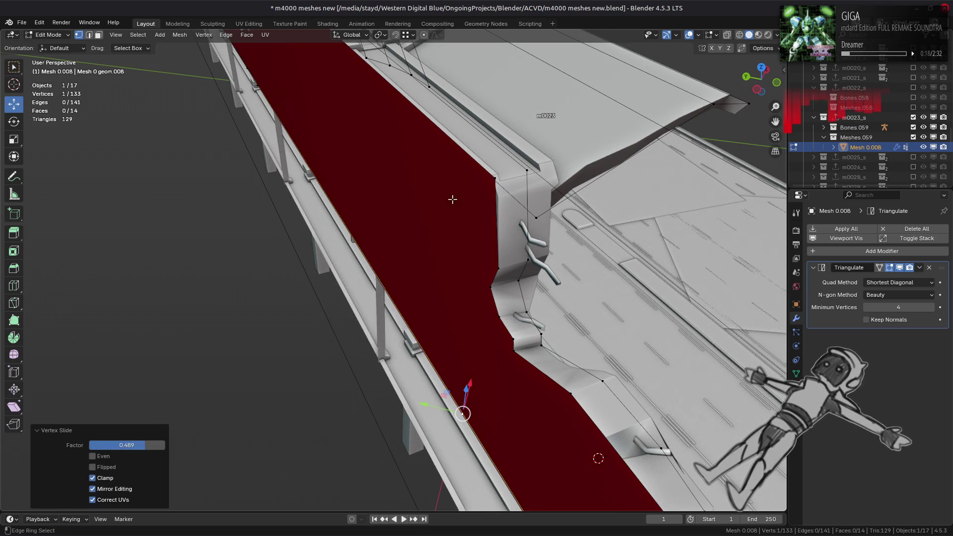
mouse_move(453, 198)
middle_down()
mouse_move(434, 340)
mouse_move(483, 283)
mouse_move(477, 306)
middle_up()
key(2)
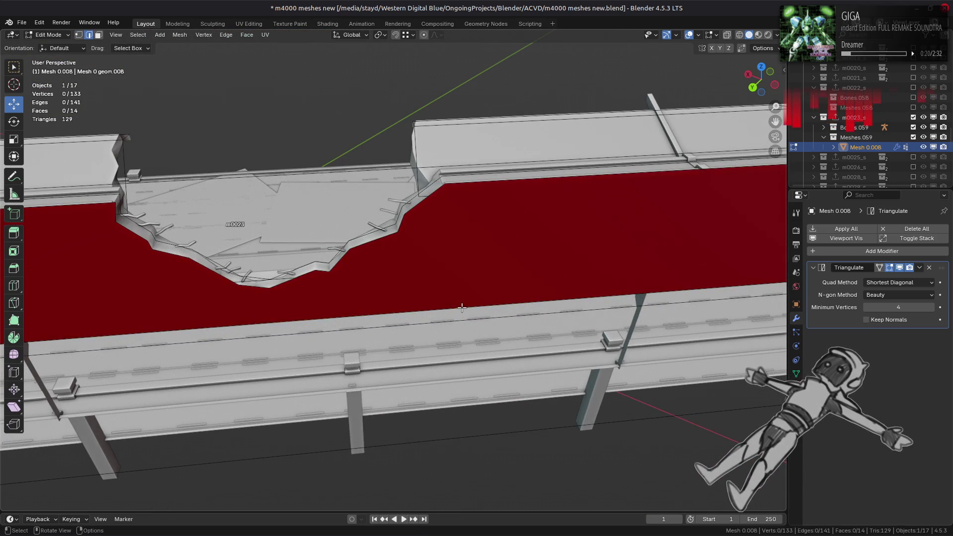
click(477, 306)
Subdivide the selected bottom edge and slide its new vertex into place
right_click(437, 258)
click(443, 250)
key(1)
click(546, 300)
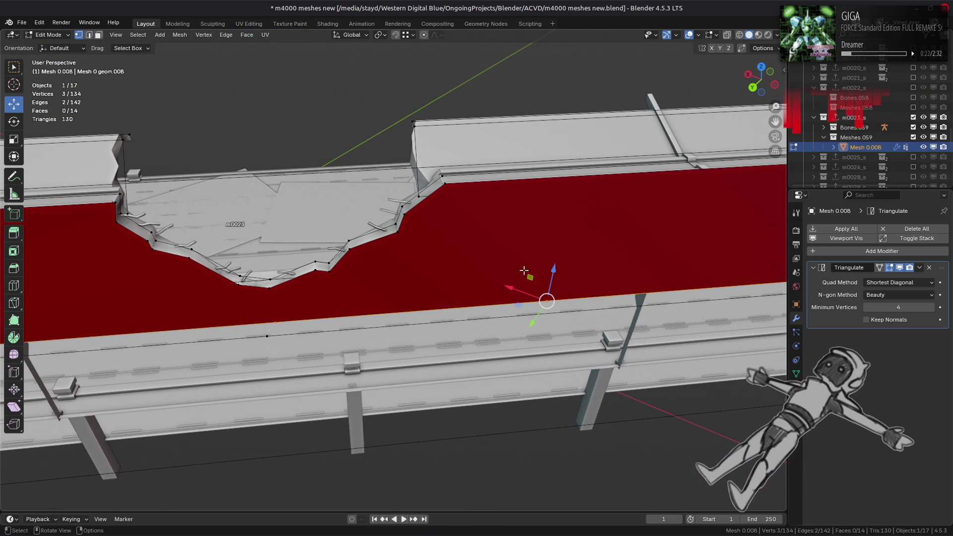
scroll(545, 276, up, 2)
key(shift+v)
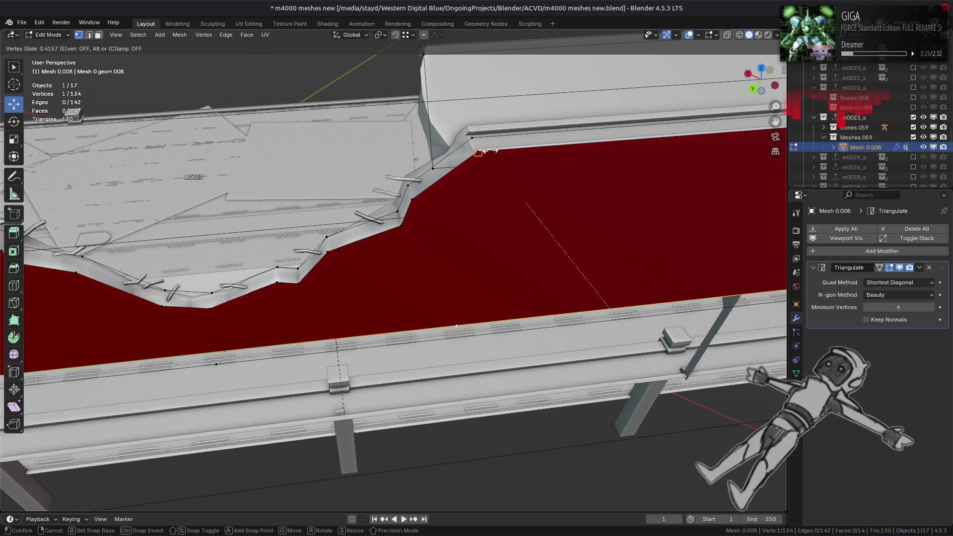
click(490, 151)
Subdivide an edge along the wall's top boundary via the Ctrl+E edge menu
scroll(397, 248, down, 3)
middle_drag(397, 248, 373, 284)
key(2)
click(373, 283)
key(ctrl+e)
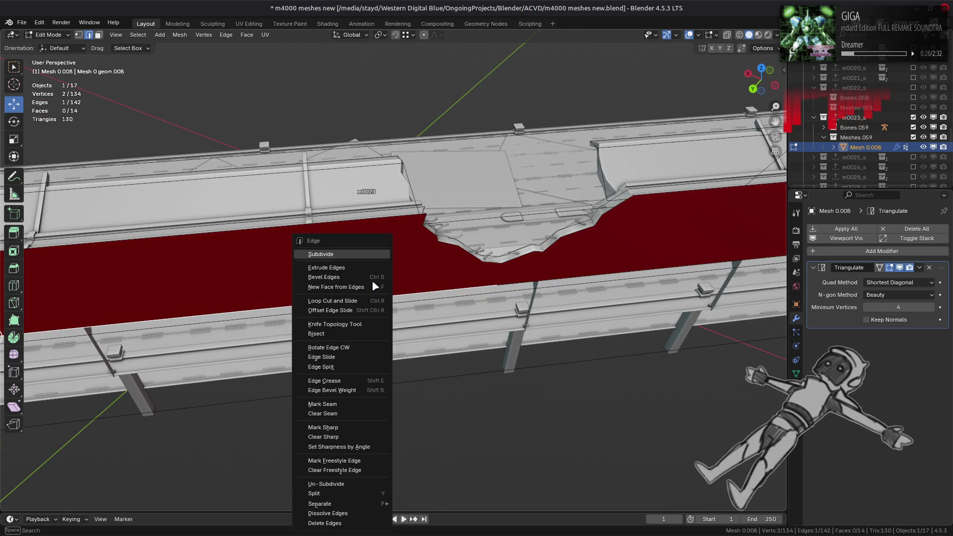
click(359, 254)
Slide a top-edge vertex along its edge with snapping to fit the notch
key(1)
key(alt+a)
mouse_move(170, 278)
middle_down()
mouse_move(174, 229)
mouse_move(155, 218)
mouse_move(447, 285)
mouse_move(444, 268)
middle_up()
click(148, 223)
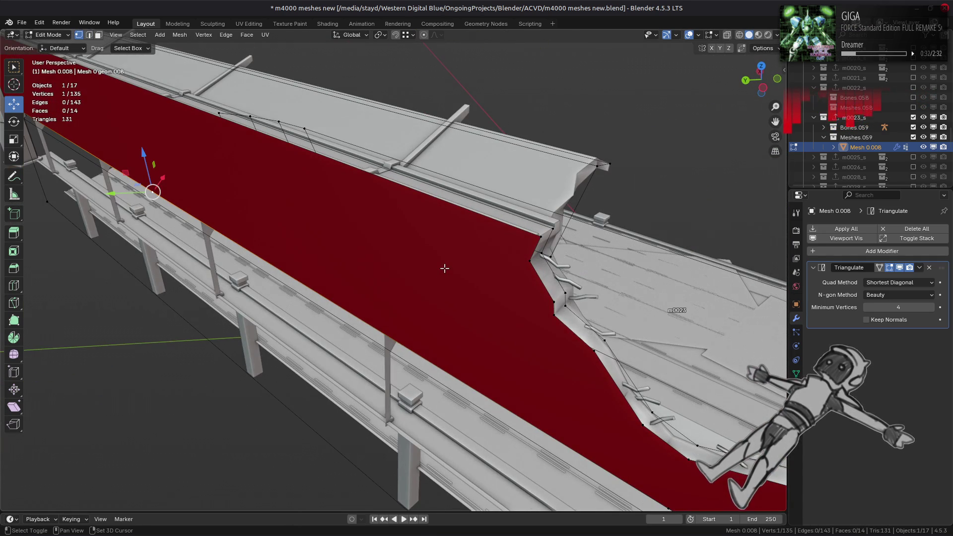
key(shift+v)
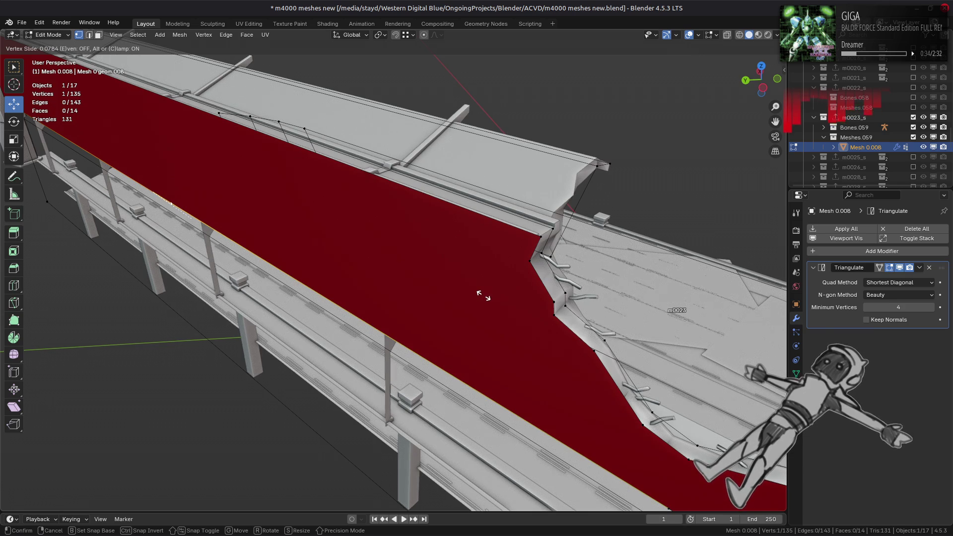
key(ctrl)
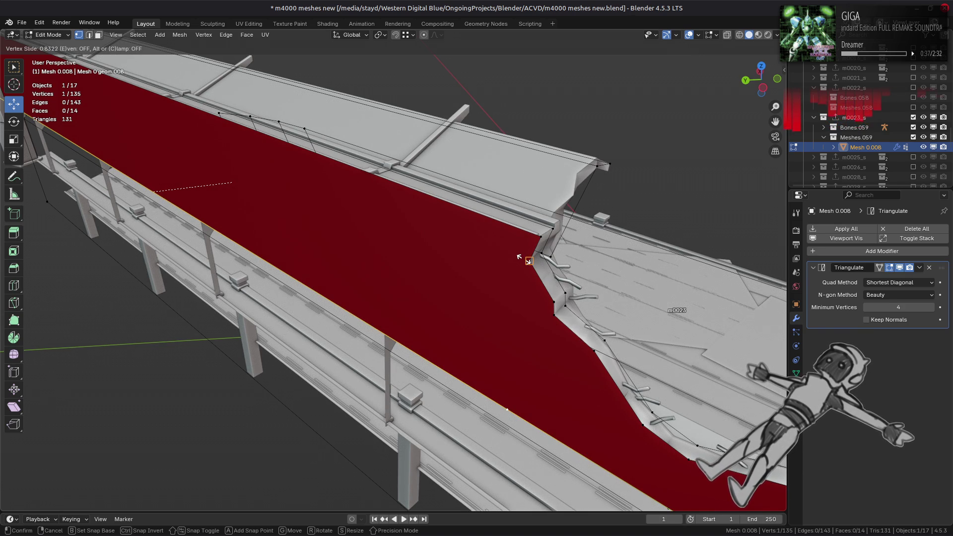
click(518, 257)
Vertex-slide the selected vertex by a factor of 0.05, then deselect it
mouse_move(454, 341)
middle_down()
mouse_move(494, 340)
mouse_move(511, 323)
middle_up()
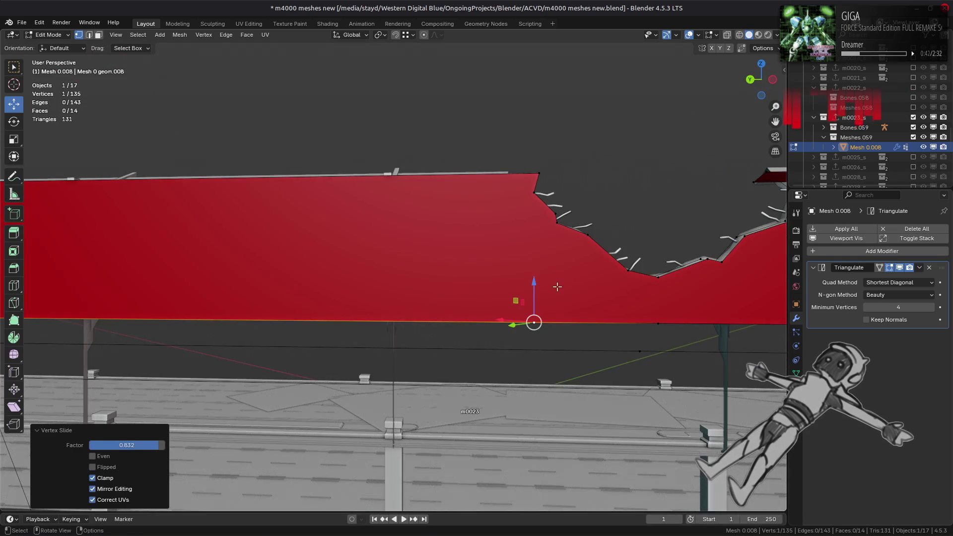
key(shift+v)
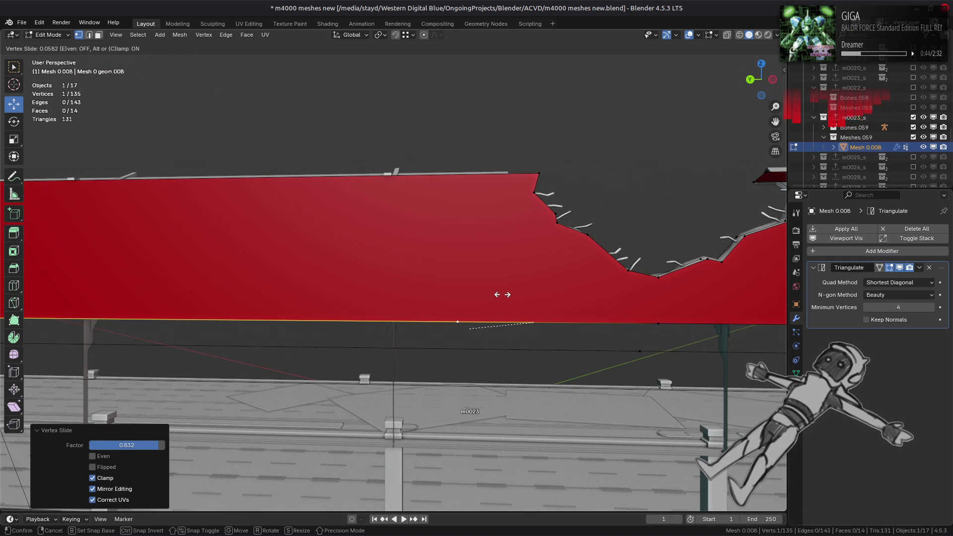
text(0.05)
key(Return)
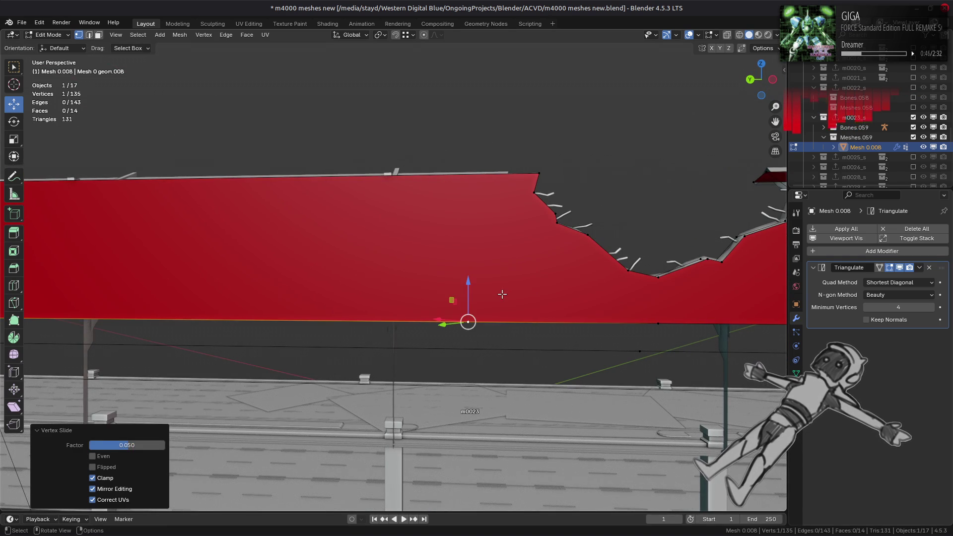
scroll(502, 294, right, 10)
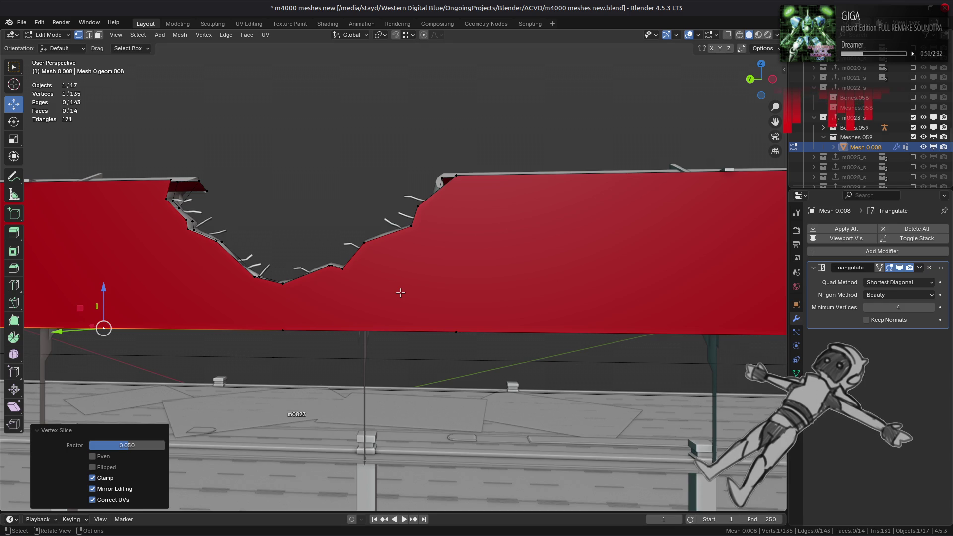
scroll(400, 292, right, 5)
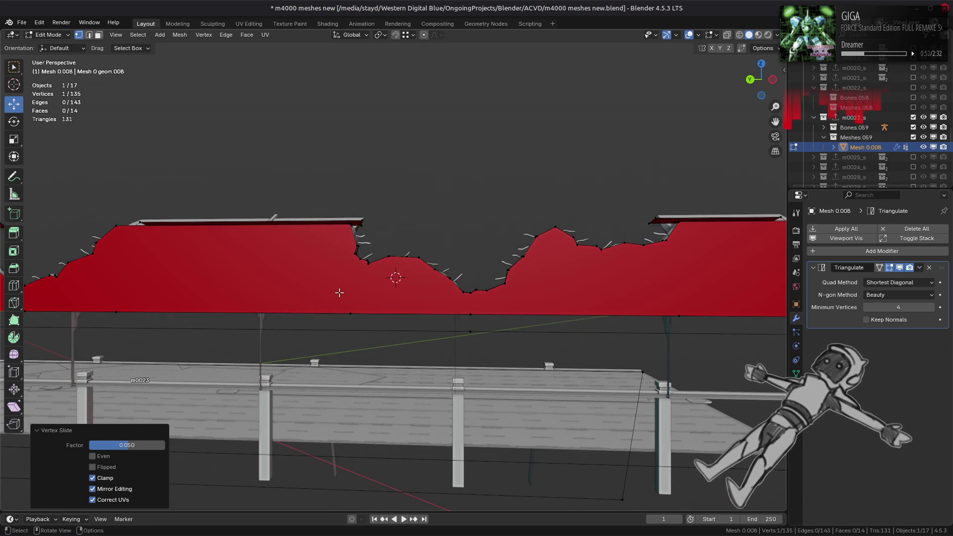
key(alt+a)
Slide a vertex on the wall's horizontal edge into alignment
mouse_move(546, 125)
middle_down()
mouse_move(419, 115)
mouse_move(278, 200)
mouse_move(333, 220)
mouse_move(335, 240)
middle_up()
scroll(343, 243, up, 6)
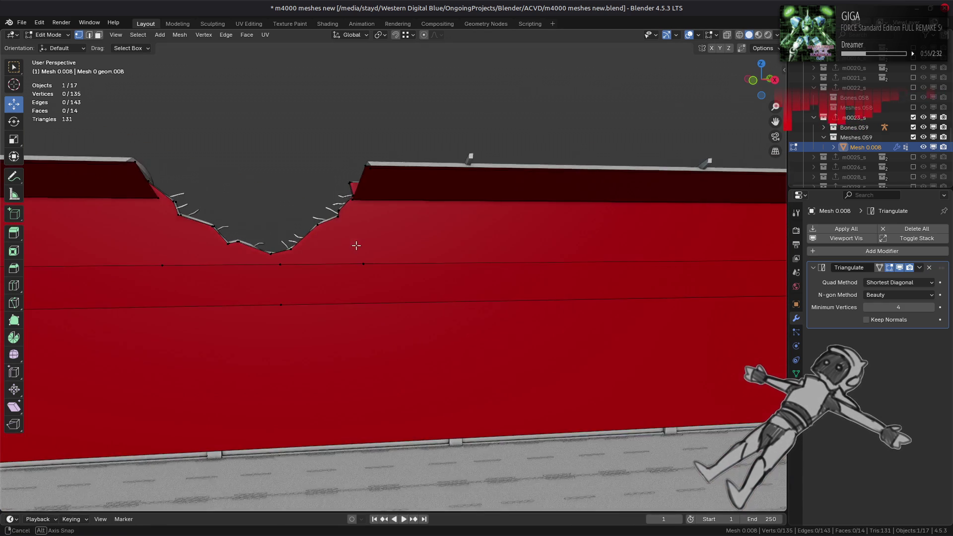
click(359, 265)
key(shift+v)
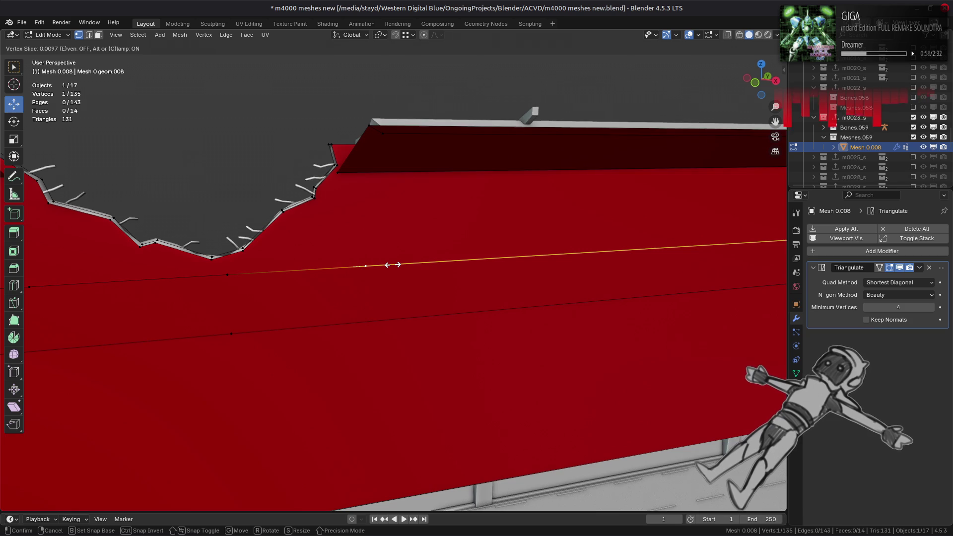
text(.05)
click(393, 264)
scroll(420, 262, down, 5)
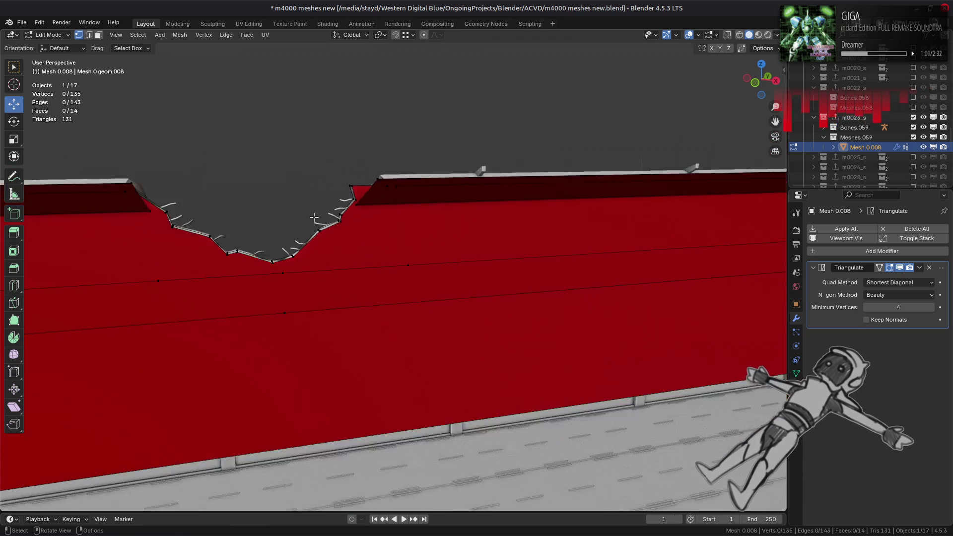
middle_drag(420, 262, 466, 226)
Turn on the Wireframe viewport overlay to check the wall edges
key(Tab)
key(Tab)
click(697, 34)
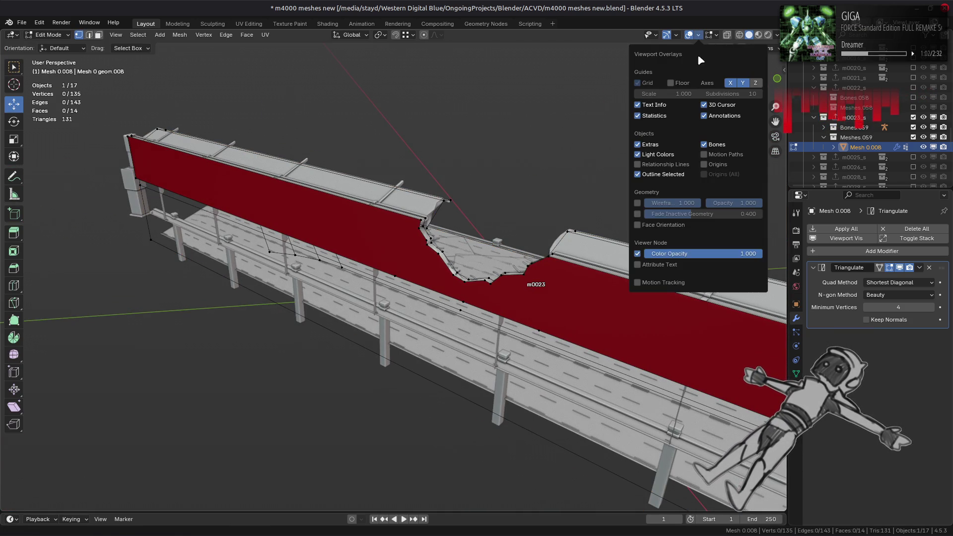
click(642, 207)
scroll(348, 228, up, 2)
middle_drag(346, 227, 396, 217)
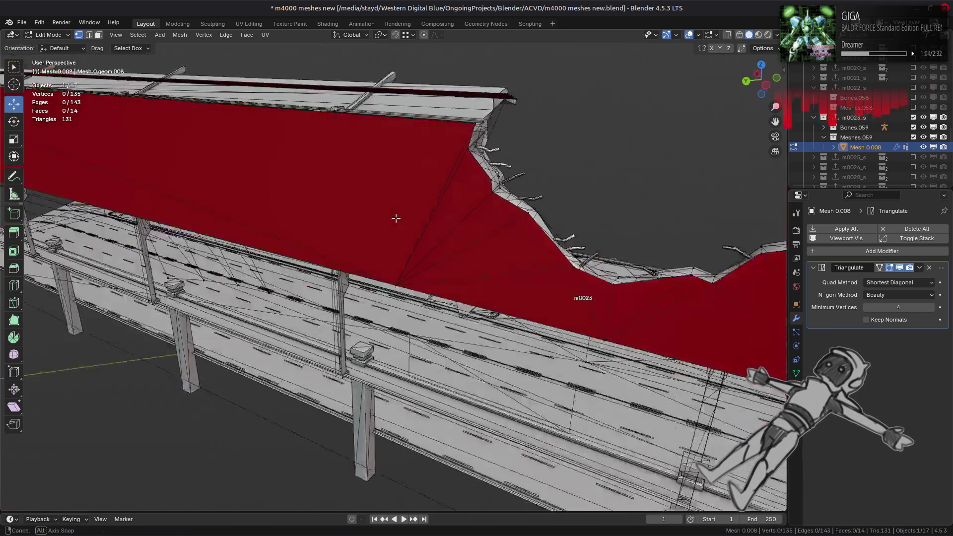
scroll(395, 218, up, 4)
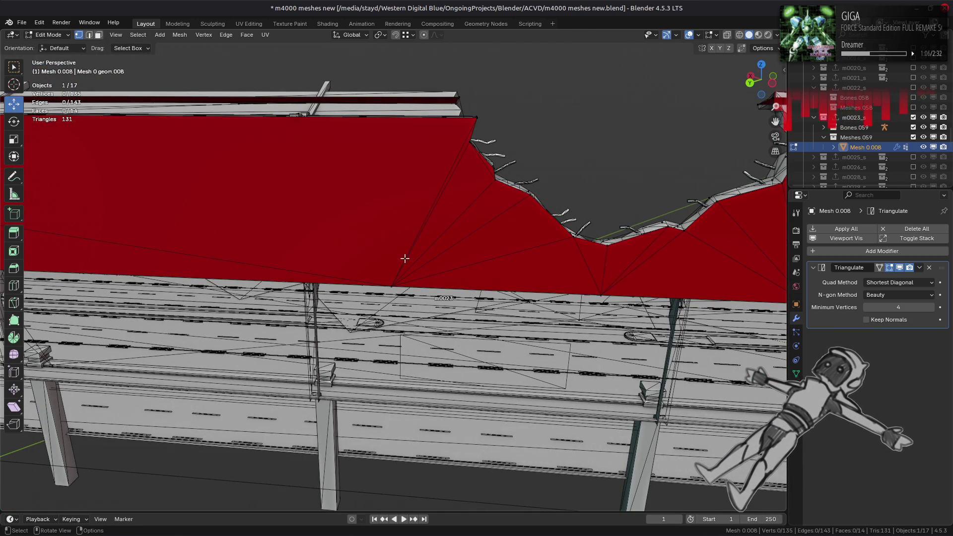
Select and frame a bottom-edge vertex, then undo back to its earlier position
click(393, 285)
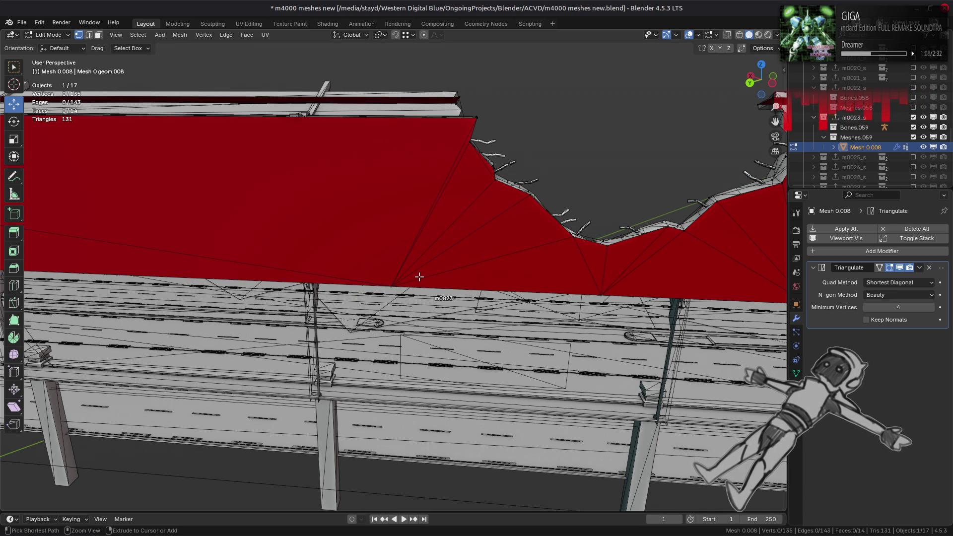
key(ctrl+z)
middle_drag(420, 276, 351, 276)
key(ctrl+z)
key(ctrl+z)
key(ctrl+shift+z)
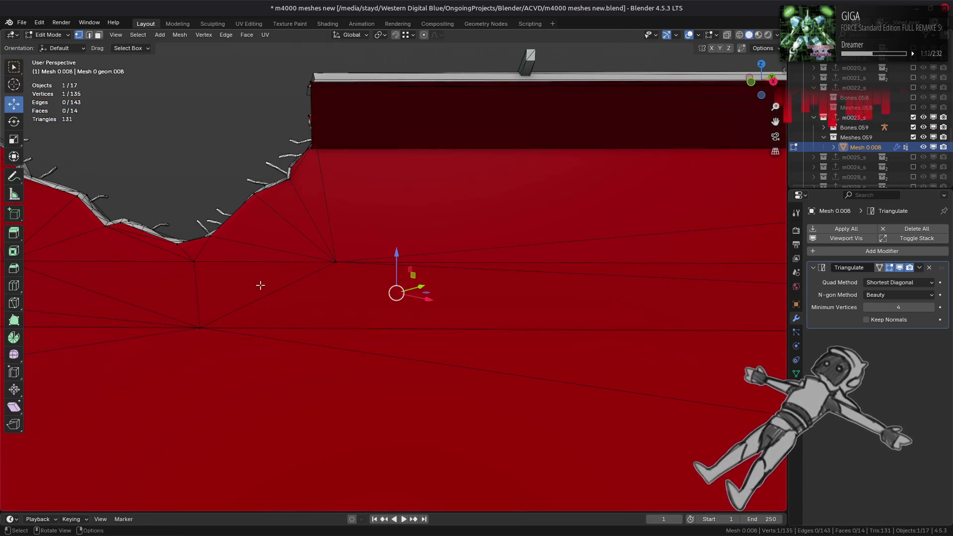
key(KP_Decimal)
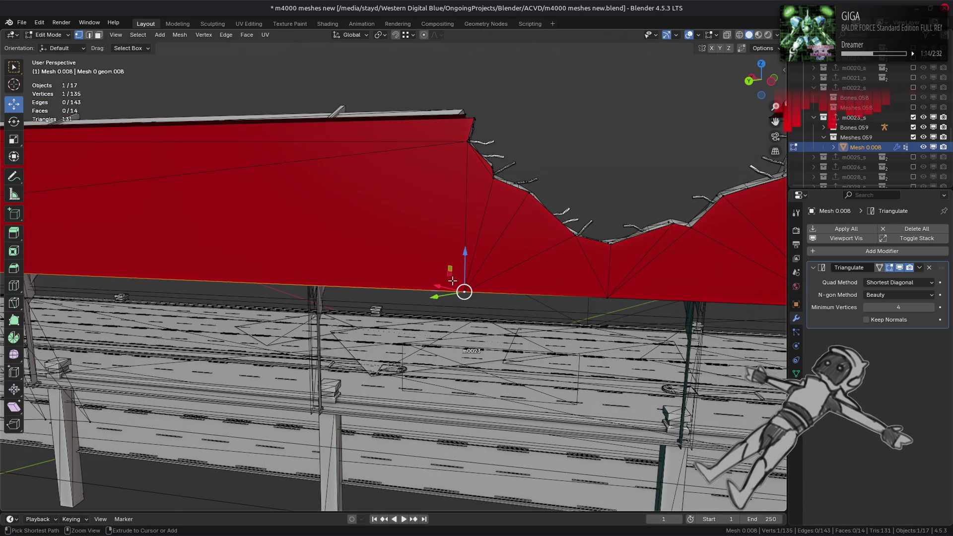
key(ctrl+z)
key(ctrl+z)
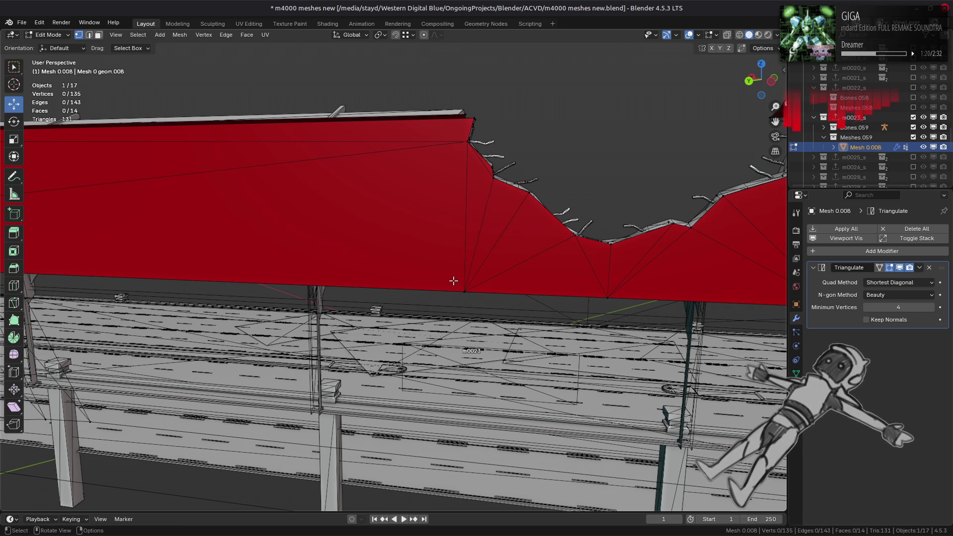
middle_drag(452, 276, 433, 277)
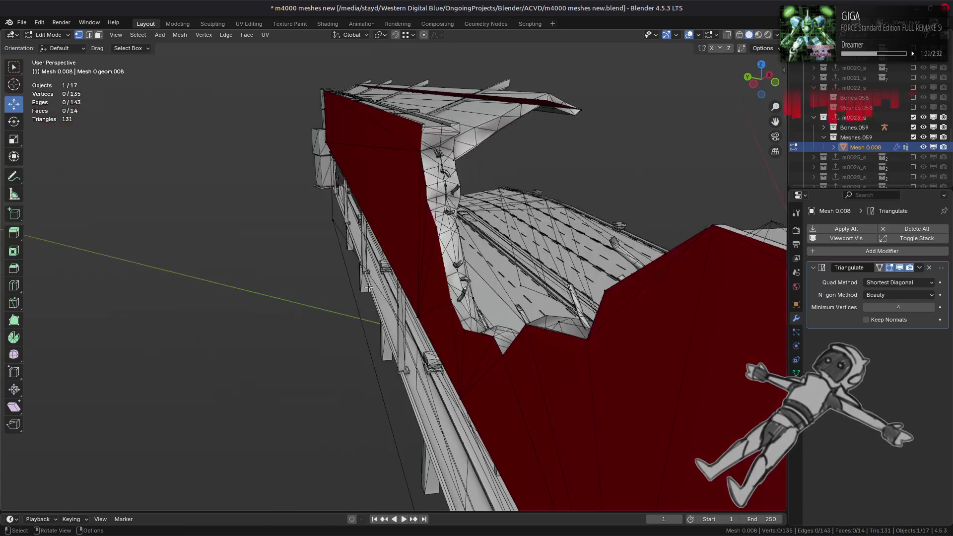
Untick Wireframe in the Viewport Overlays and go back into Edit Mode on the wall
key(Tab)
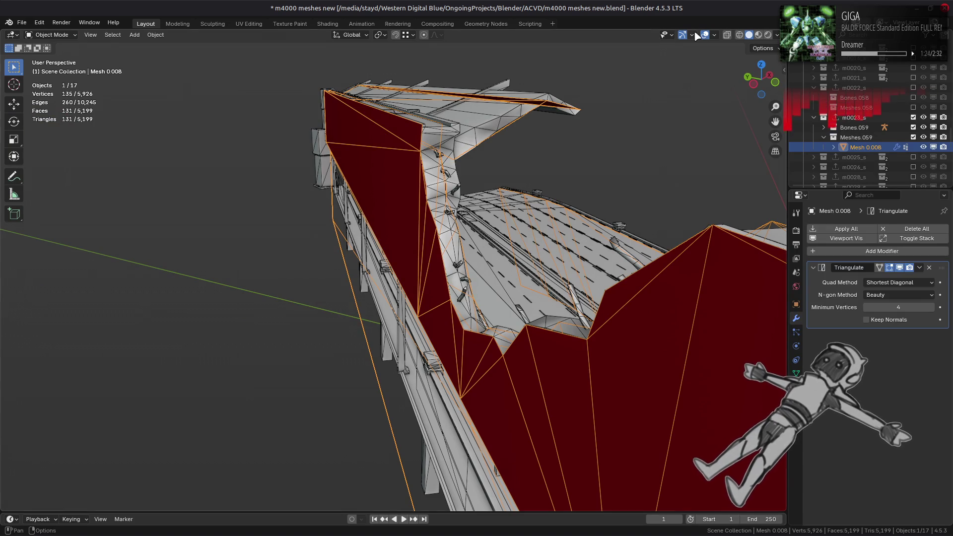
click(692, 34)
click(716, 36)
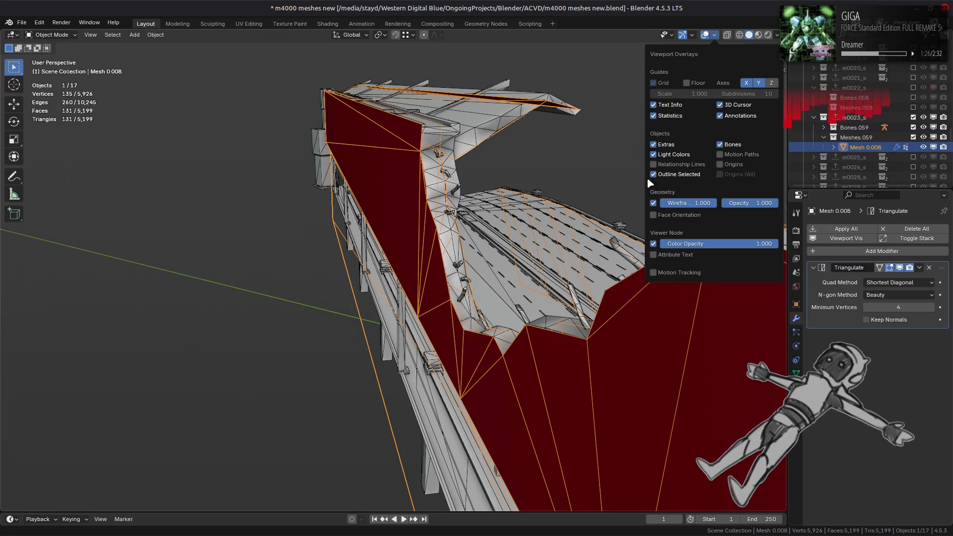
click(654, 203)
key(Tab)
mouse_move(437, 258)
middle_down()
mouse_move(448, 261)
mouse_move(361, 254)
mouse_move(432, 283)
mouse_move(340, 259)
mouse_move(554, 253)
middle_up()
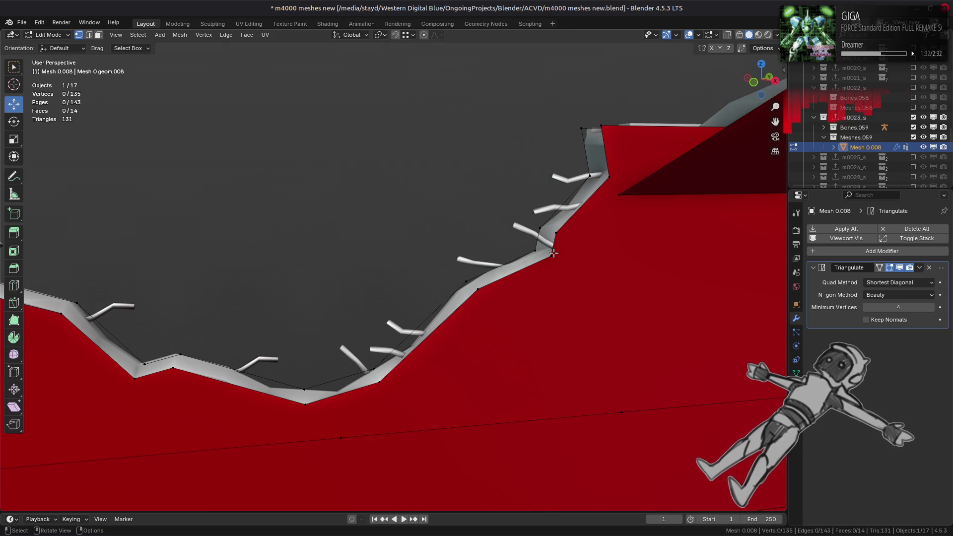
Try dissolving two vertices on the wall's notch slope, then undo the dissolve
key(a)
mouse_move(496, 266)
middle_down()
mouse_move(479, 260)
mouse_move(494, 252)
mouse_move(488, 279)
middle_up()
scroll(480, 261, down, 3)
scroll(492, 272, up, 4)
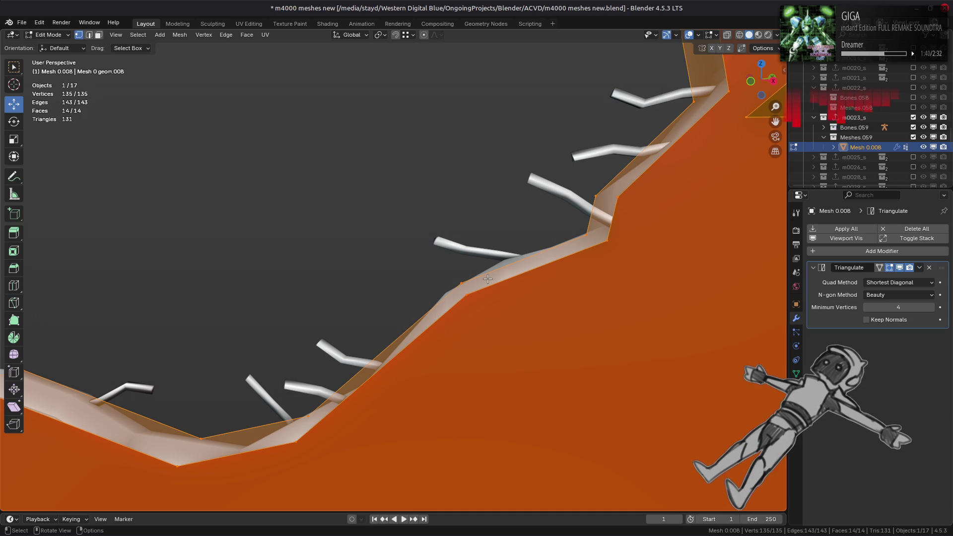
click(595, 194)
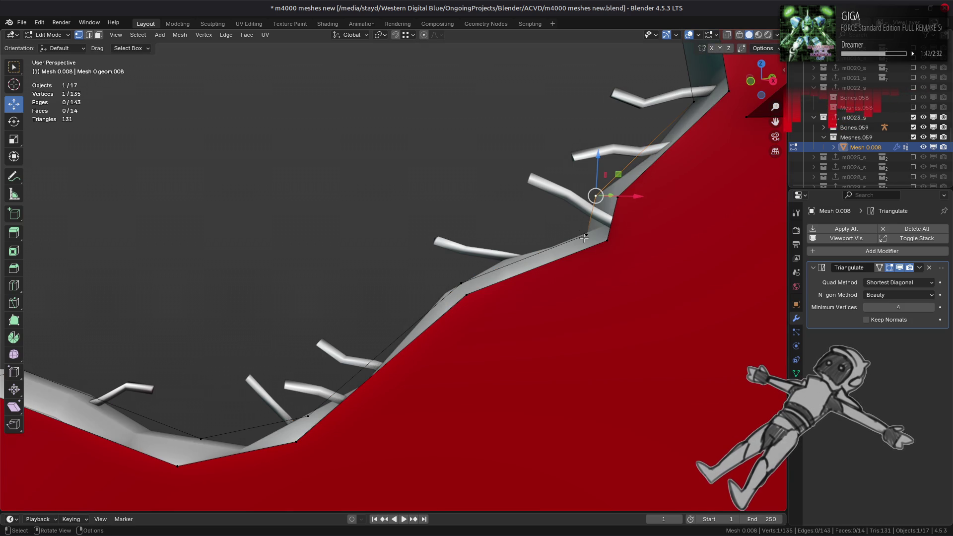
shift+click(616, 197)
right_click(361, 268)
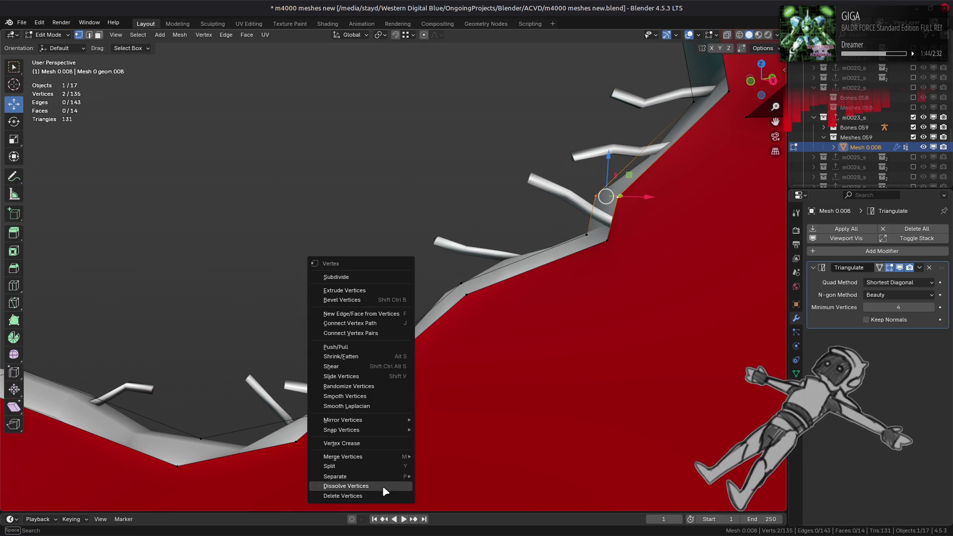
click(347, 485)
scroll(409, 246, down, 2)
scroll(409, 246, down, 2)
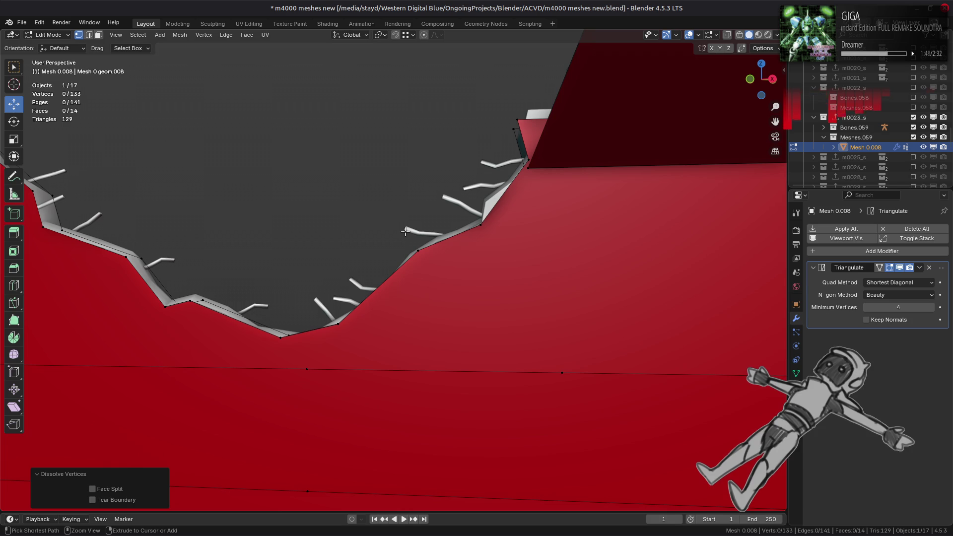
key(ctrl+z)
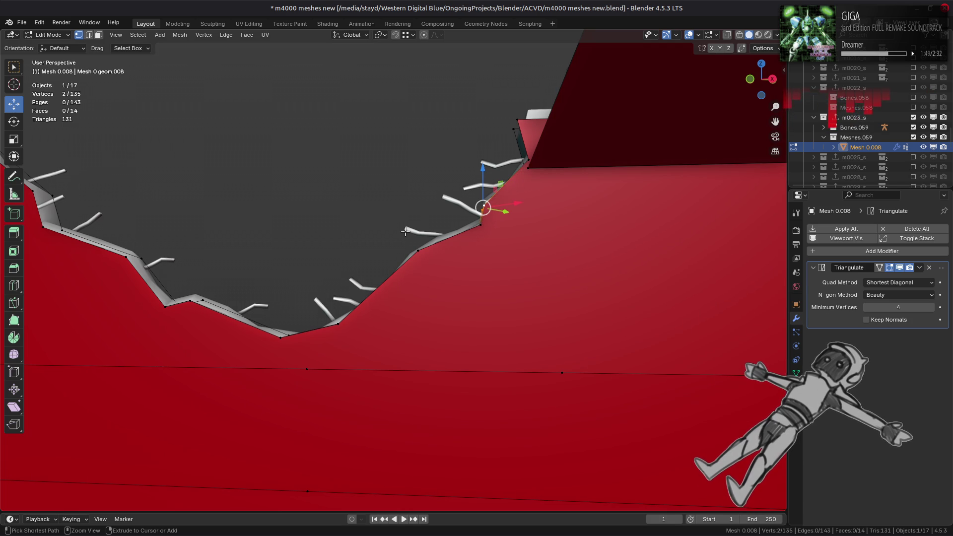
scroll(405, 232, up, 2)
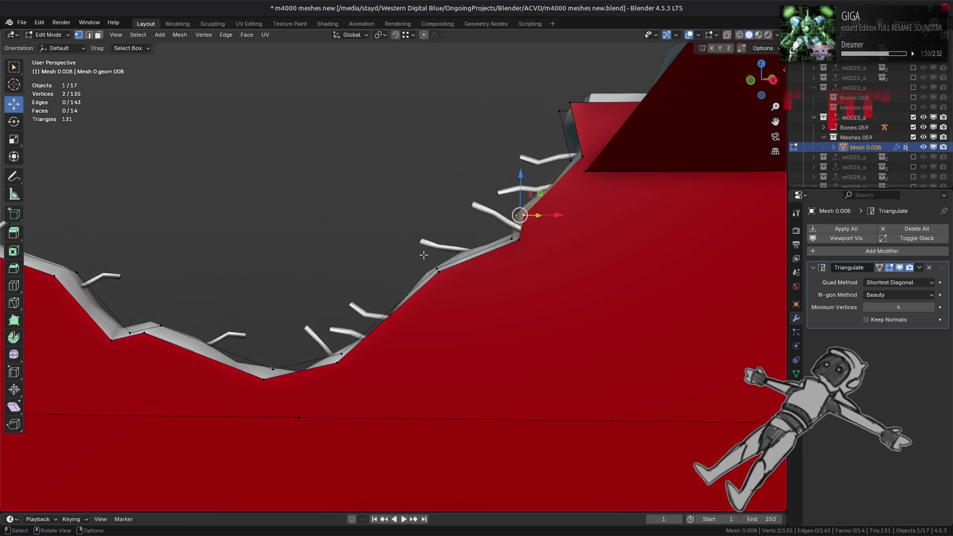
Merge the two notch vertices at their centre, then merge another vertex on the edge
right_click(338, 261)
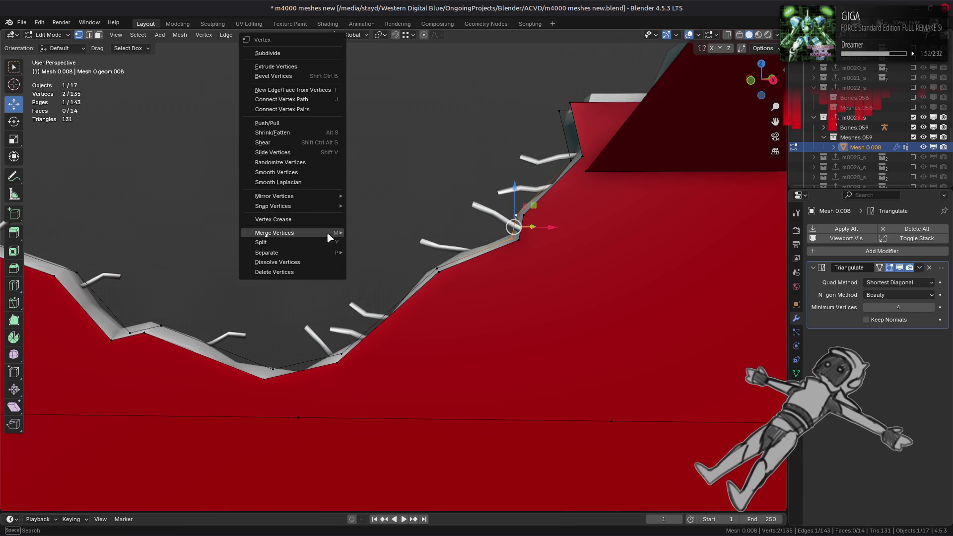
mouse_move(332, 231)
click(372, 232)
shift+click(516, 247)
right_click(353, 243)
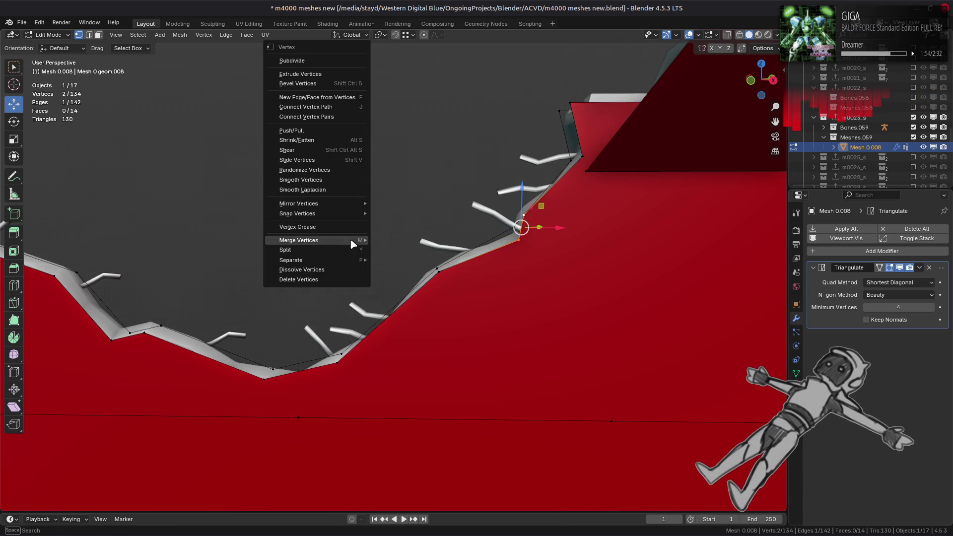
mouse_move(353, 244)
click(400, 237)
click(401, 237)
Try dissolving a vertex on the jagged top edge, undo it, and return to Object Mode
middle_drag(401, 237, 402, 251)
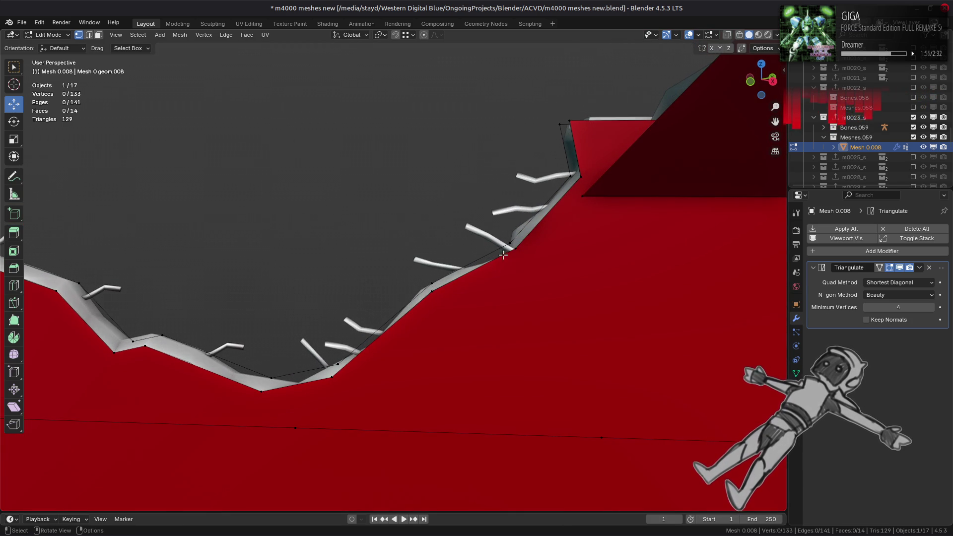
middle_drag(501, 249, 498, 233)
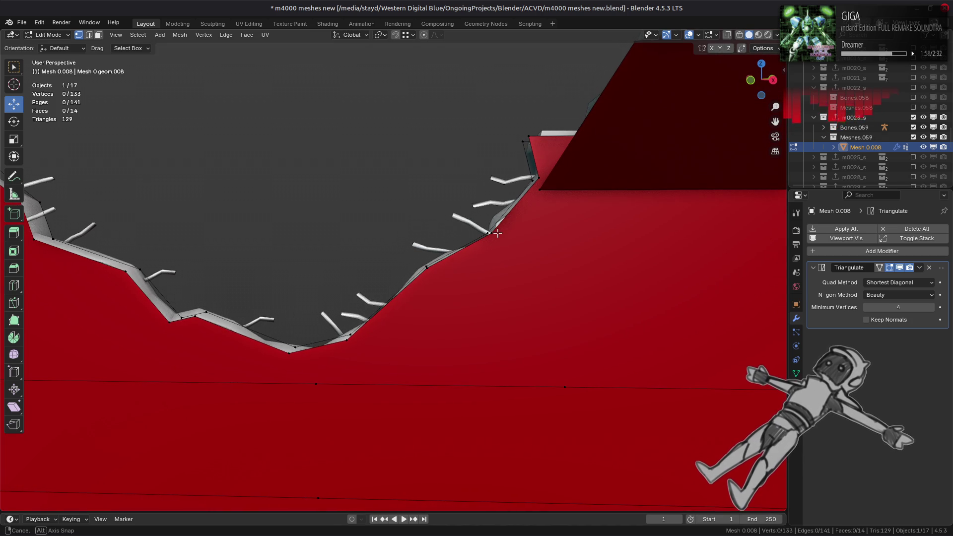
scroll(499, 236, up, 2)
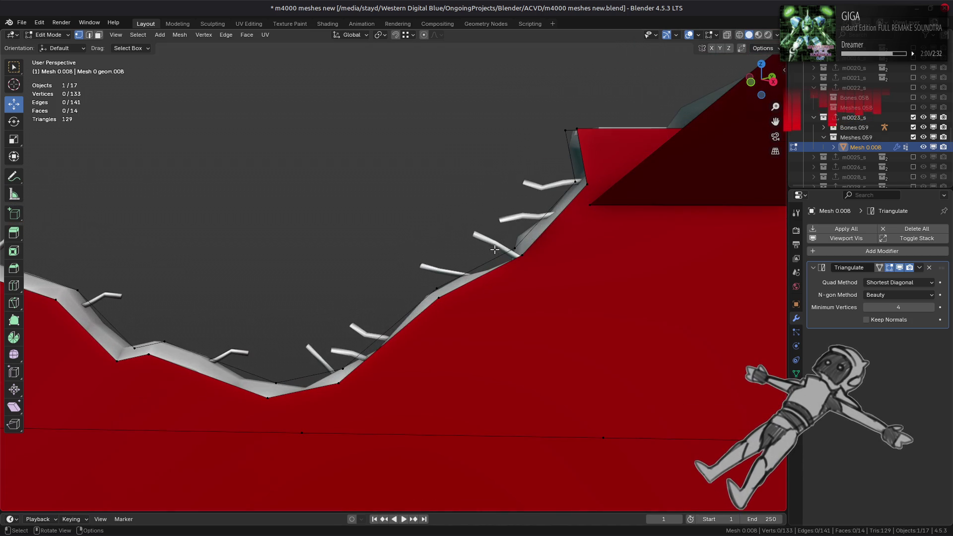
shift+click(515, 249)
right_click(437, 278)
click(424, 313)
middle_drag(424, 313, 408, 265)
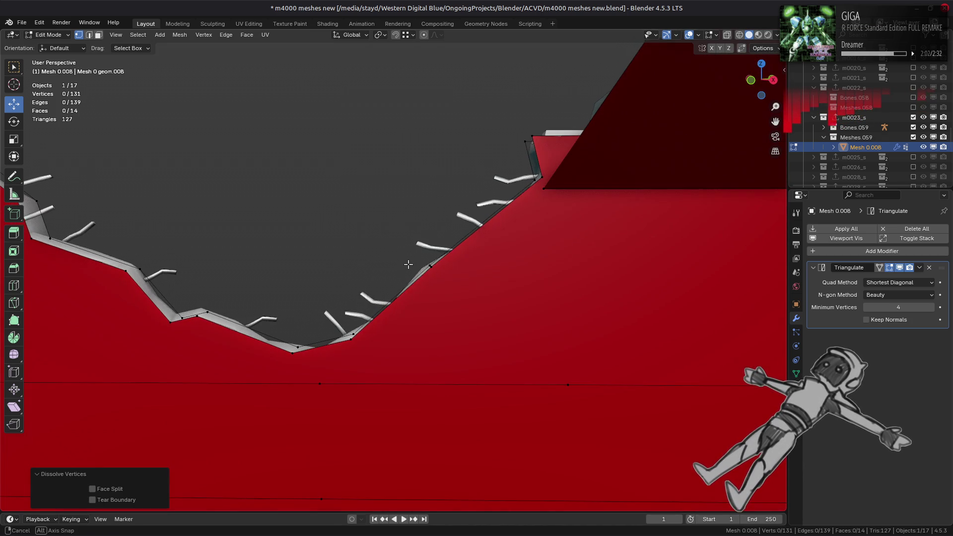
key(ctrl+z)
key(ctrl+z)
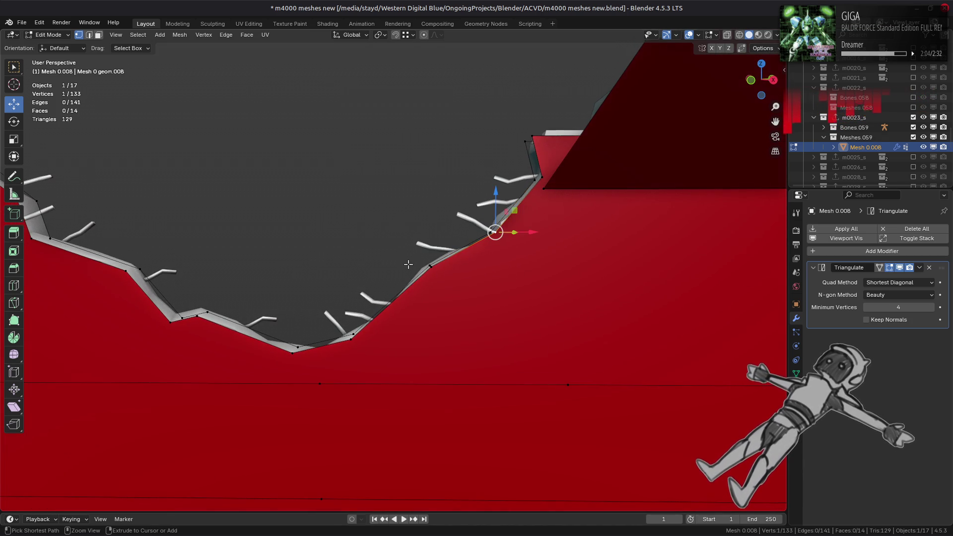
key(Tab)
scroll(410, 268, down, 2)
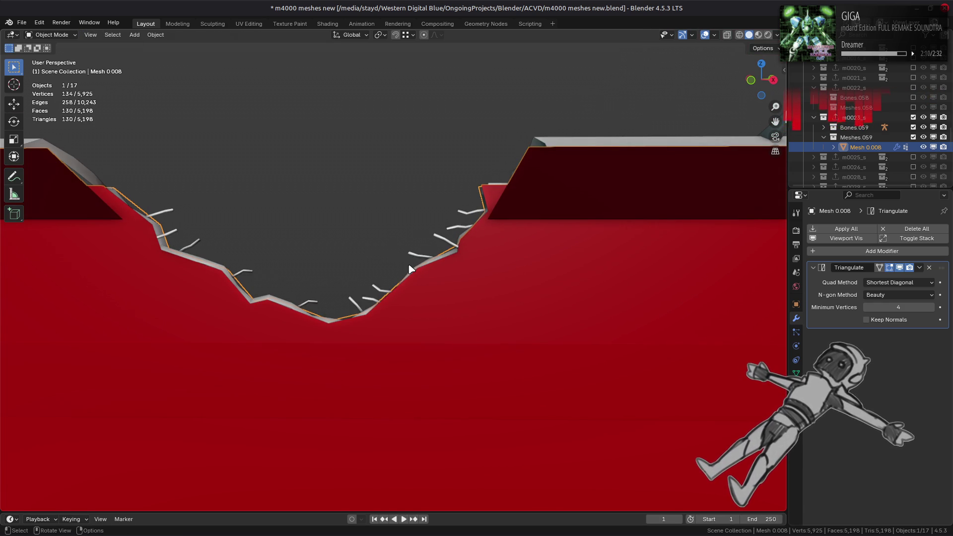
Uncheck In Front in the wall mesh's Viewport Display properties so the textured wall shows
scroll(410, 268, down, 4)
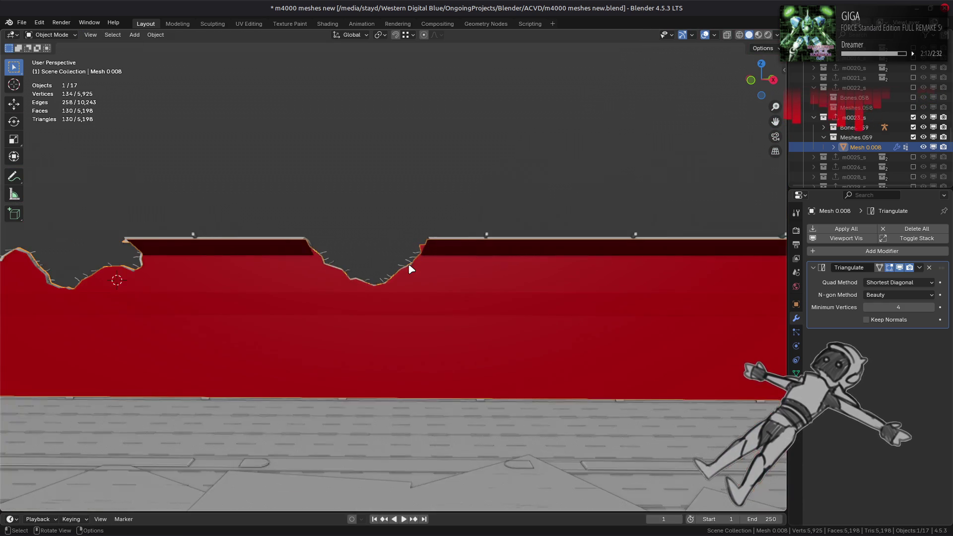
mouse_move(408, 263)
middle_down()
mouse_move(336, 303)
mouse_move(324, 290)
middle_up()
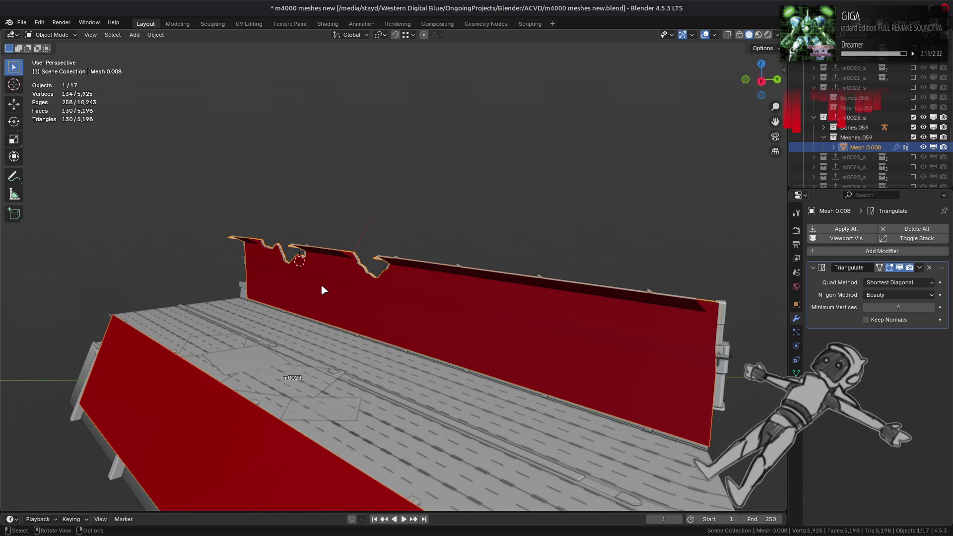
scroll(415, 294, up, 1)
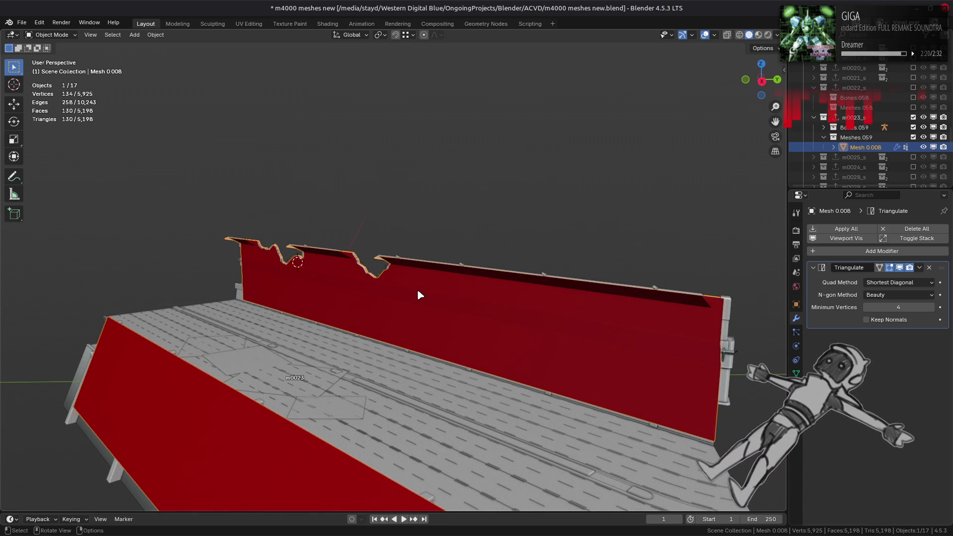
shift+middle_drag(614, 347, 388, 276)
scroll(388, 275, up, 6)
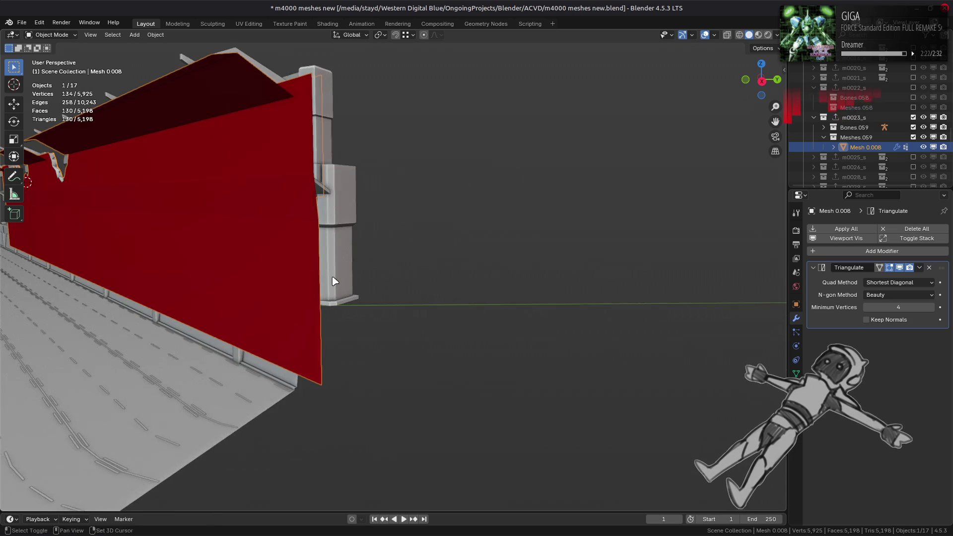
click(796, 305)
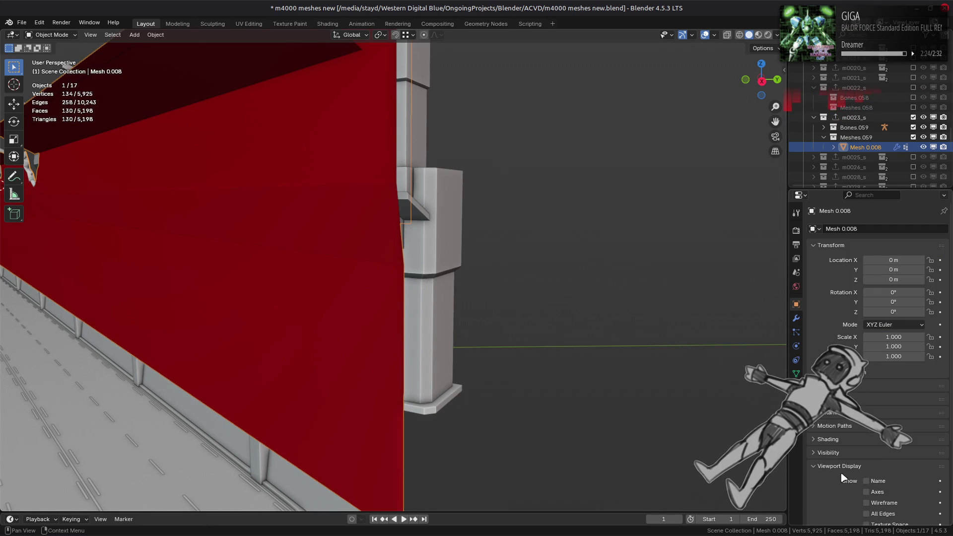
scroll(874, 437, down, 5)
click(866, 447)
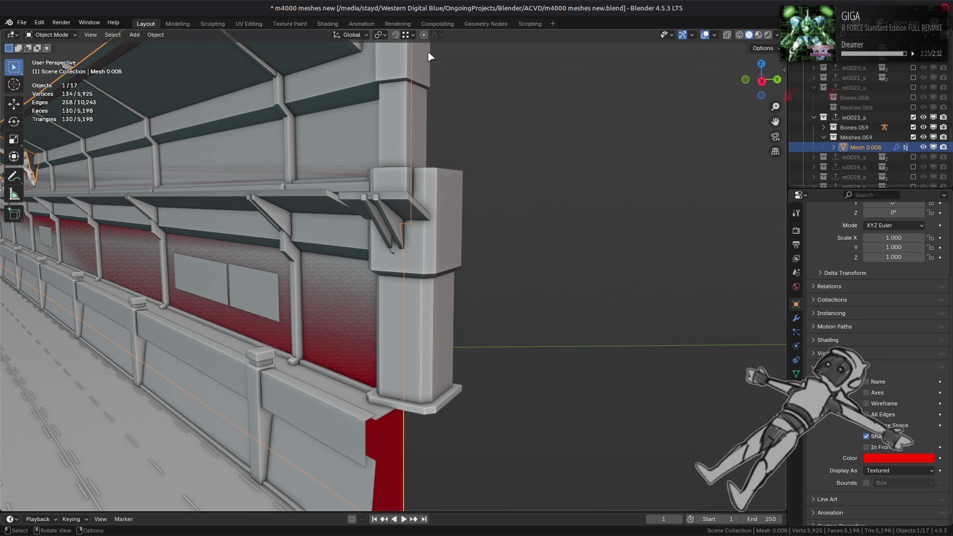
Change the snap target from Increment and enter Edit Mode on the wall mesh
click(405, 34)
click(400, 130)
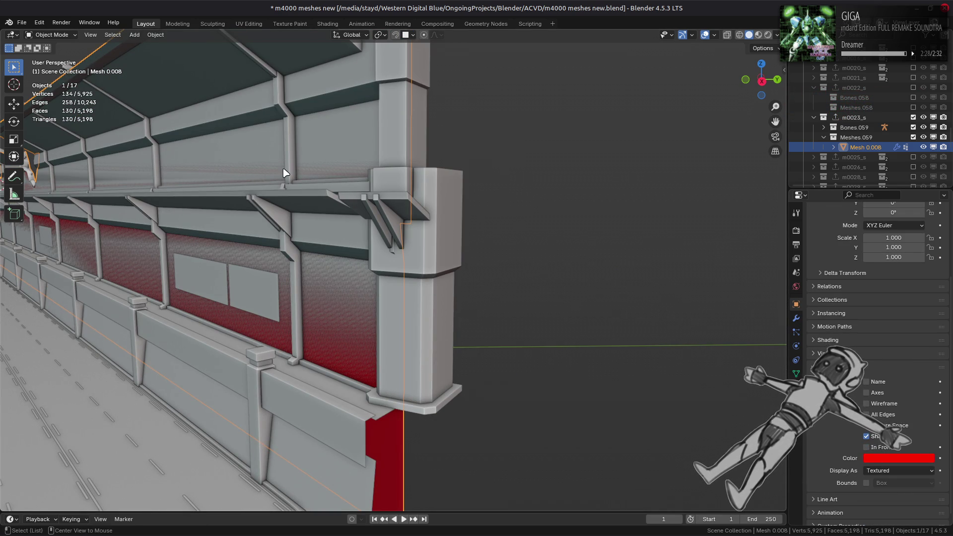
key(Tab)
Select the wall's end edge at the pillar and slide it along the wall twice
key(alt+z)
shift+middle_drag(286, 173, 426, 297)
key(2)
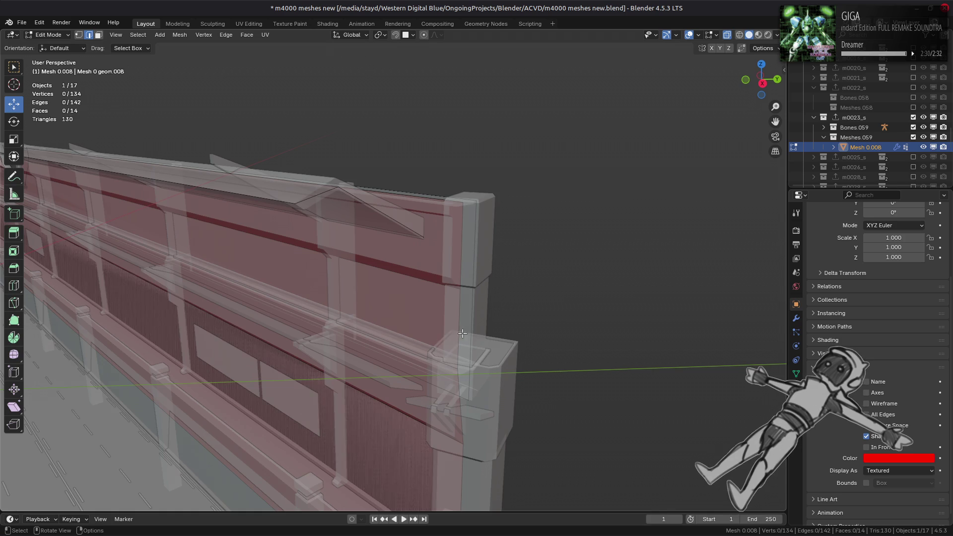
click(474, 249)
middle_drag(474, 248, 417, 285)
key(alt+z)
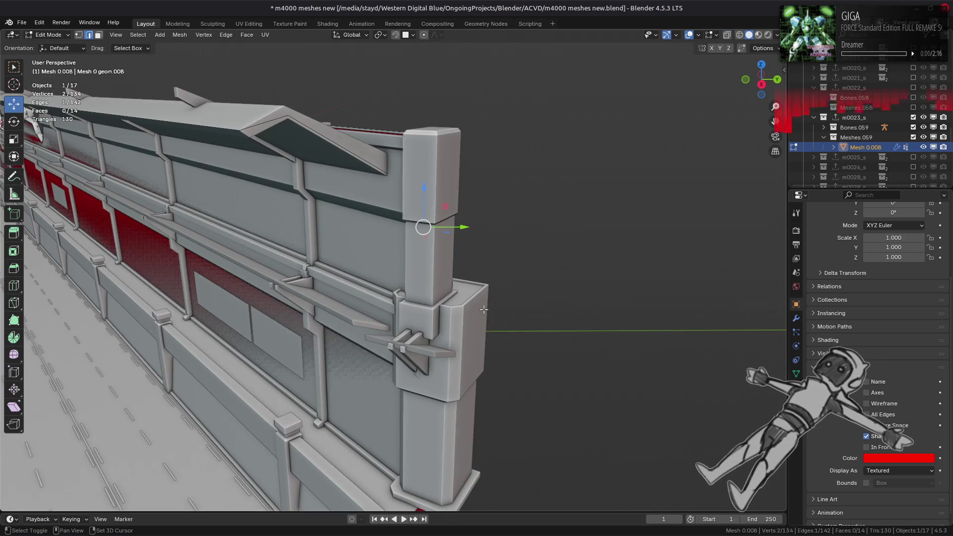
key(shift+v)
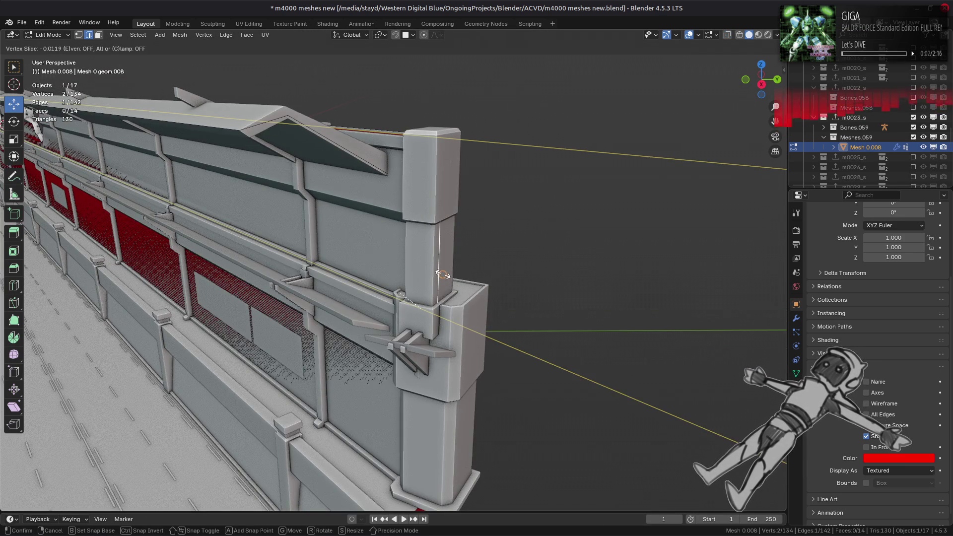
click(448, 290)
key(alt+z)
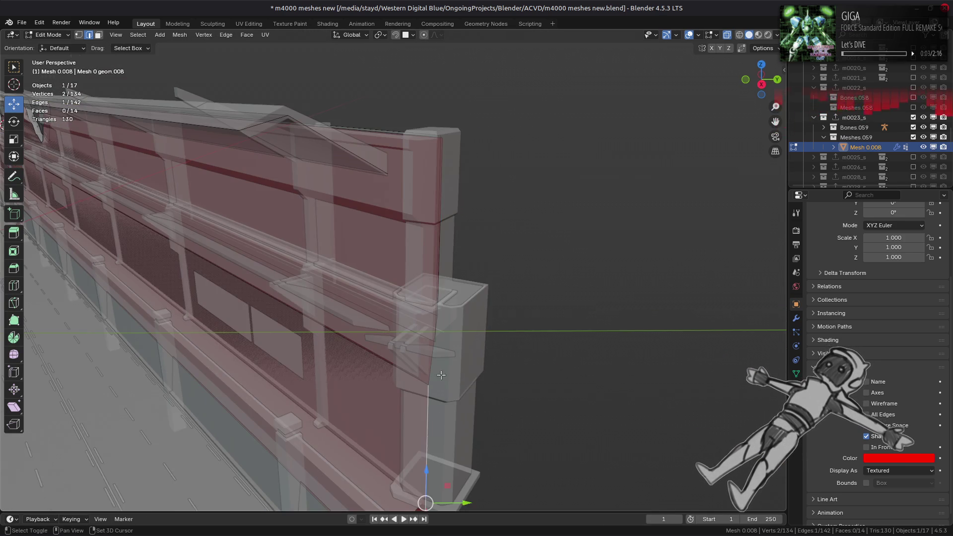
middle_drag(430, 422, 453, 310)
key(alt+z)
key(shift+v)
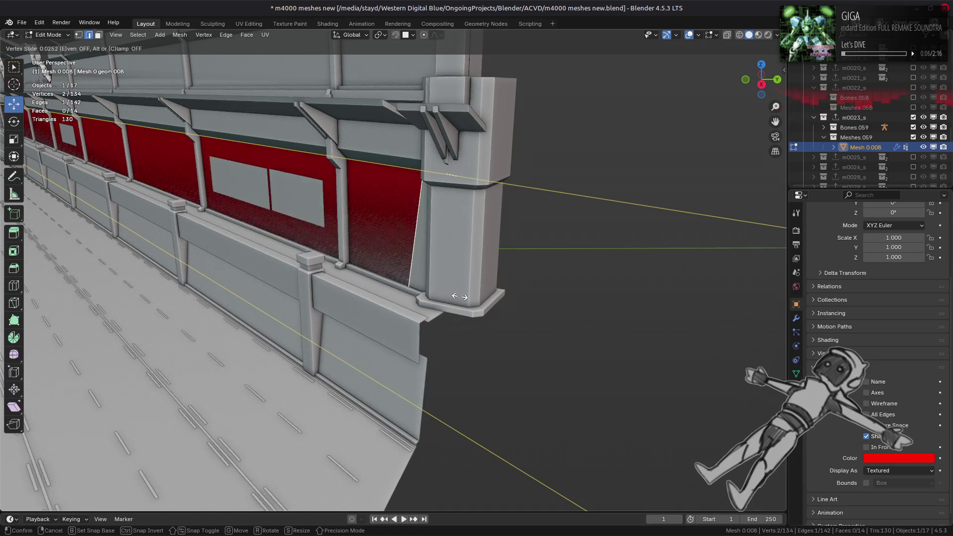
click(455, 275)
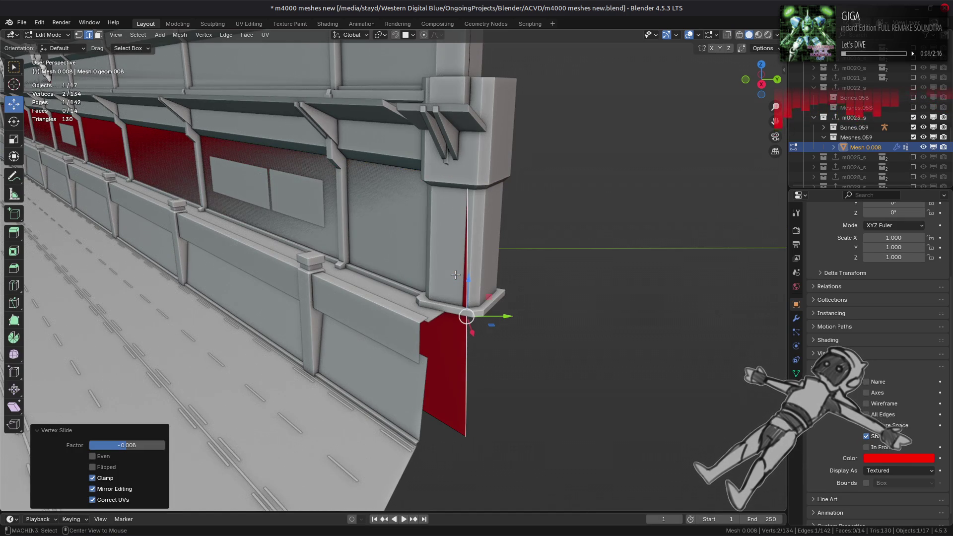
key(alt+z)
mouse_move(455, 275)
middle_down()
mouse_move(457, 215)
mouse_move(463, 276)
middle_up()
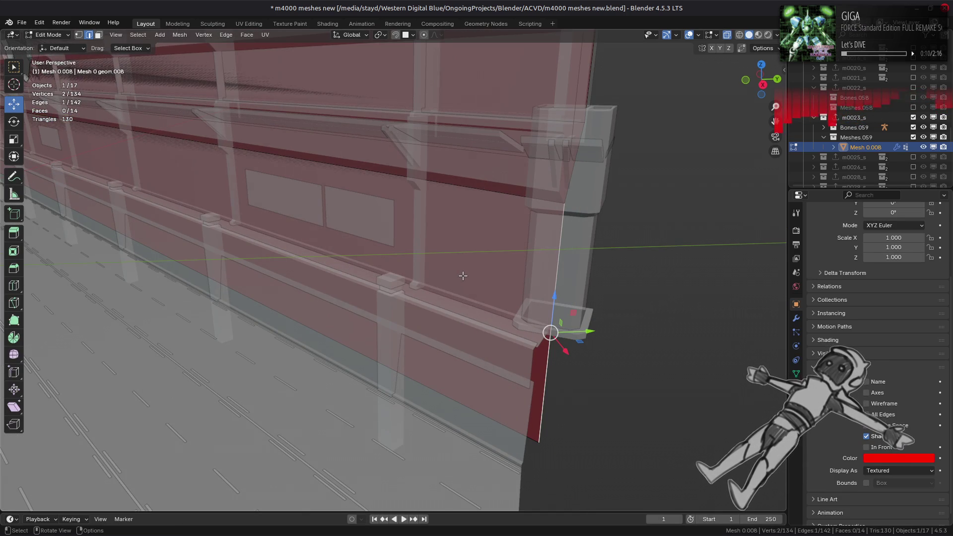
Set the transform orientation to Cursor
click(361, 36)
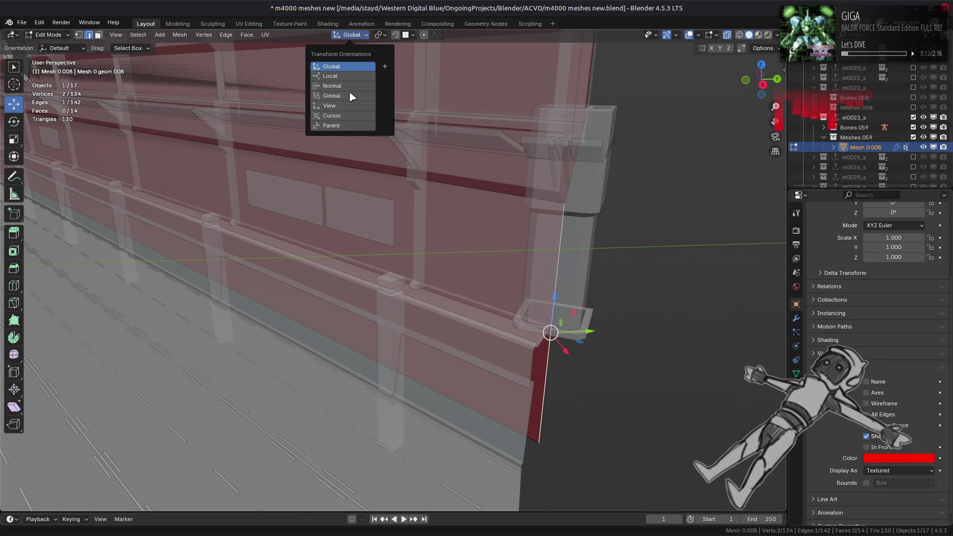
click(337, 115)
scroll(475, 199, down, 3)
middle_drag(475, 199, 418, 210)
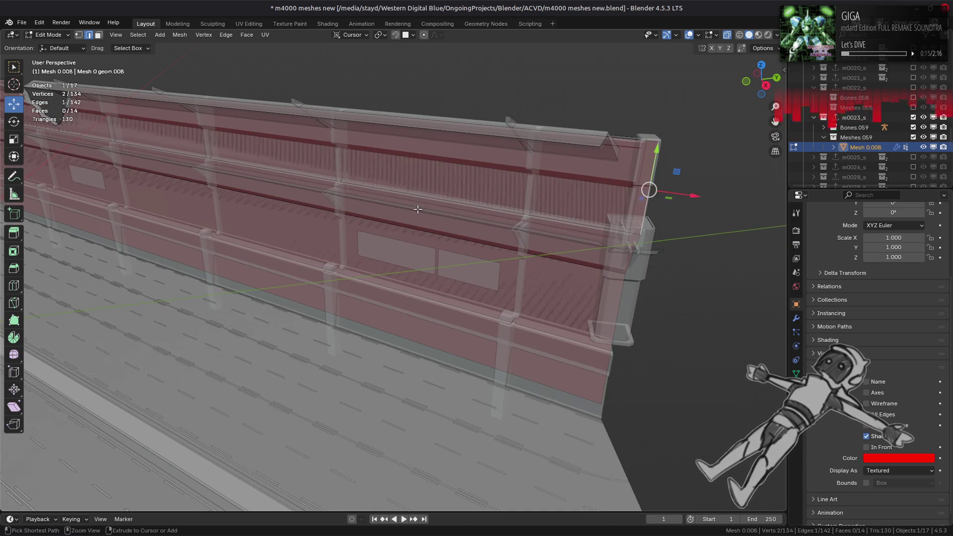
middle_drag(417, 210, 415, 209)
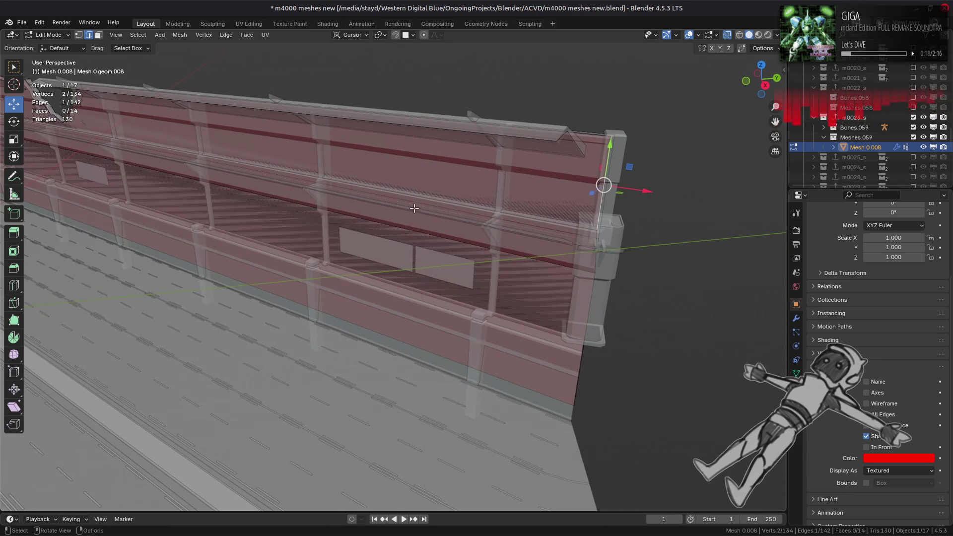
middle_drag(604, 189, 587, 199)
scroll(547, 217, up, 3)
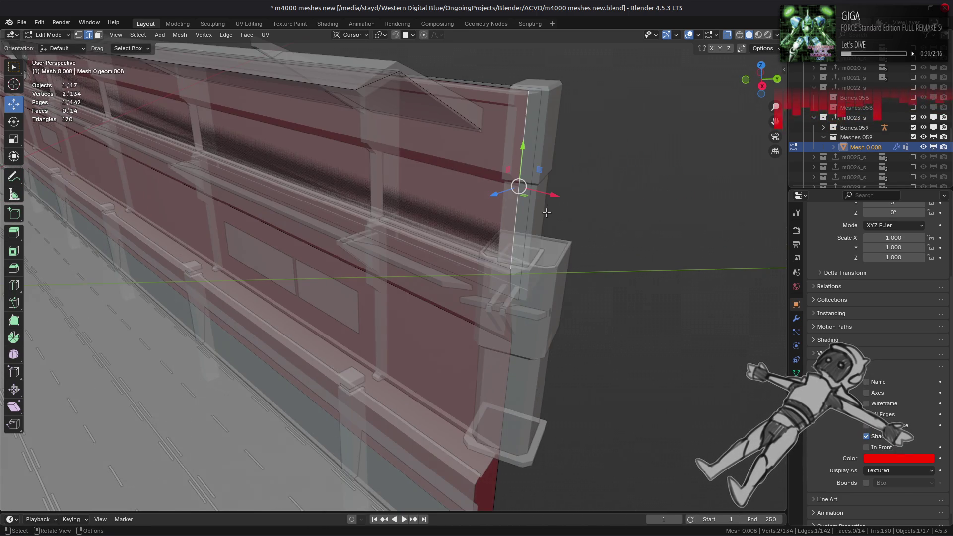
Move the end edge along X by 0.97447 m, then by 0.67771 m, against the pillar
key(alt+z)
key(g)
key(x)
click(540, 218)
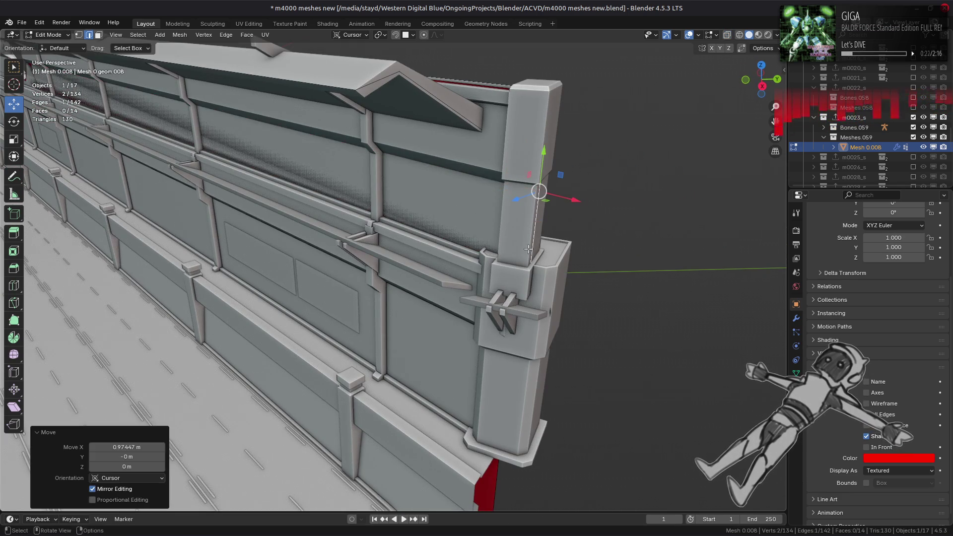
key(alt+z)
scroll(539, 218, up, 3)
mouse_move(540, 218)
middle_down()
mouse_move(490, 378)
mouse_move(471, 270)
middle_up()
key(alt+z)
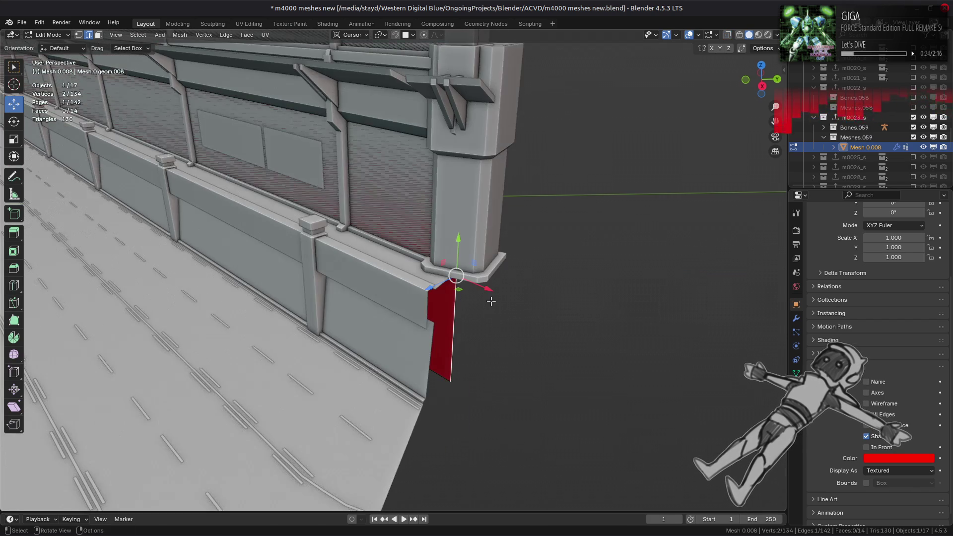
key(g)
key(x)
click(471, 269)
Deselect everything, switch to vertex select, and select the whole wall mesh
key(alt+a)
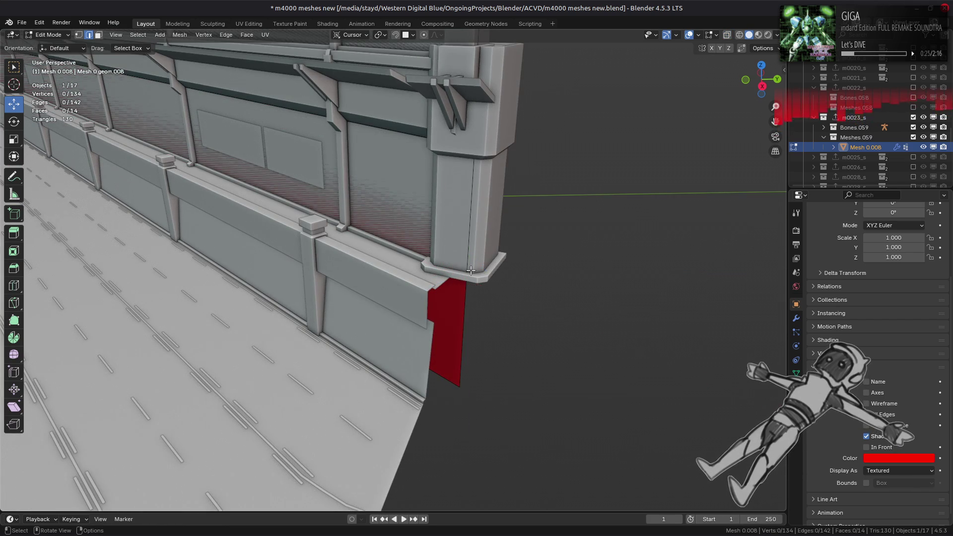
key(alt+z)
mouse_move(471, 271)
middle_down()
mouse_move(367, 293)
mouse_move(383, 323)
mouse_move(464, 339)
mouse_move(468, 240)
middle_up()
key(1)
key(a)
Drag the far end edge 0.64554 m along the gizmo's X arrow to the pillar, then exit to Object Mode
key(2)
click(468, 239)
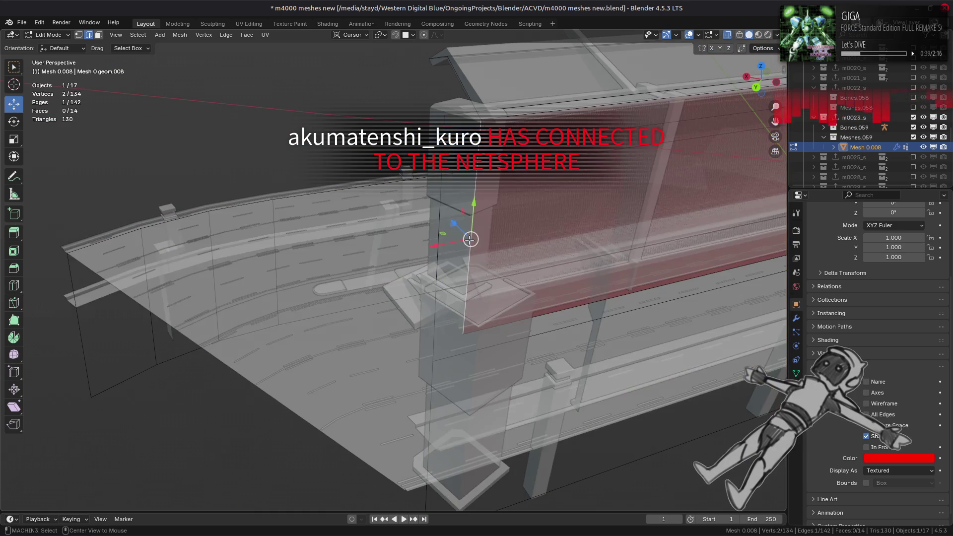
key(alt+z)
drag(436, 245, 451, 252)
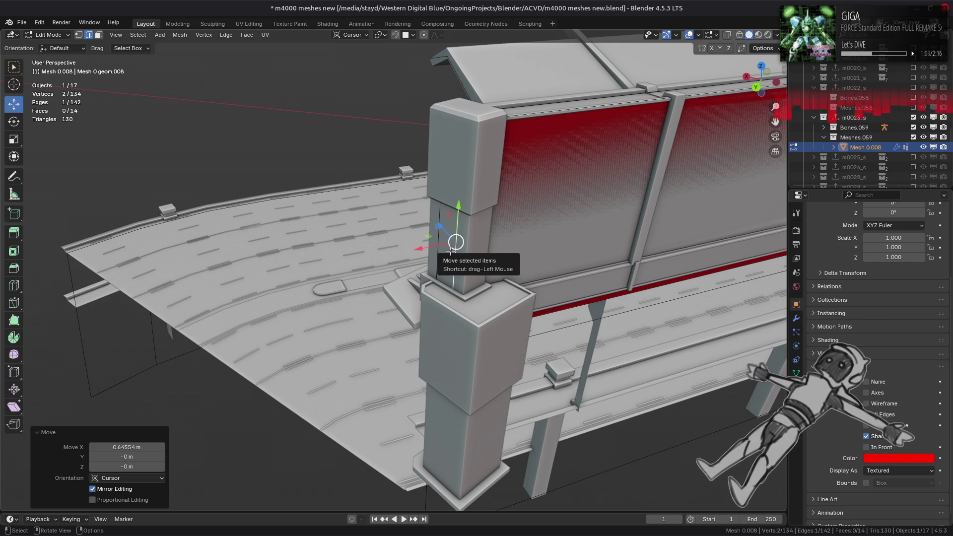
key(Tab)
scroll(453, 256, down, 10)
Turn In Front back on for the red wall mesh
middle_drag(453, 255, 576, 303)
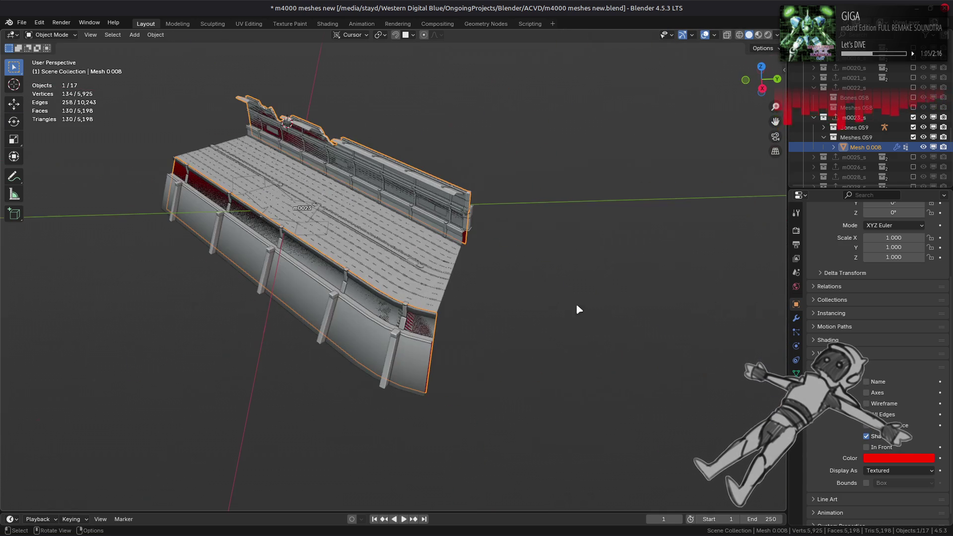
click(866, 448)
mouse_move(330, 220)
middle_down()
mouse_move(357, 219)
mouse_move(426, 323)
middle_up()
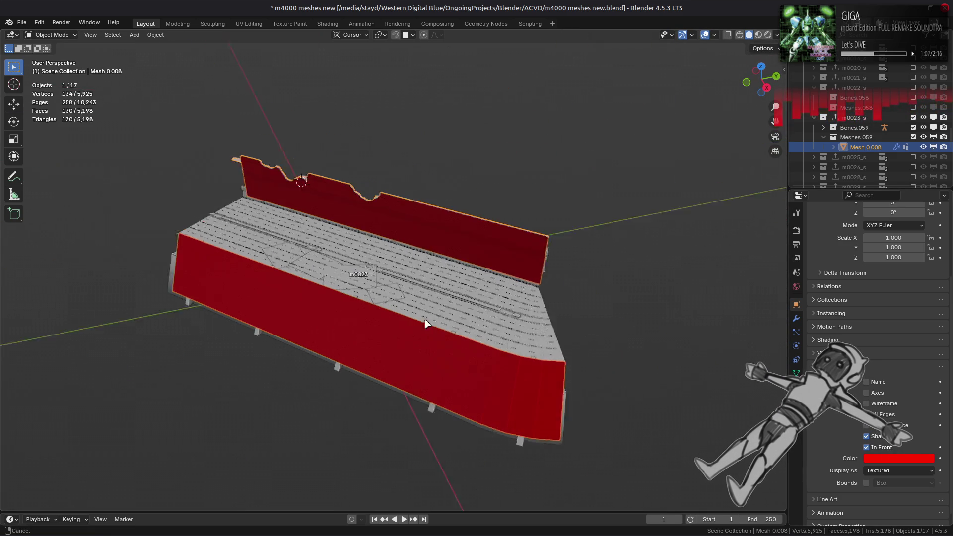
scroll(442, 326, up, 5)
Save m4000 meshes new.blend, deselect the wall mesh, and save again
key(ctrl+s)
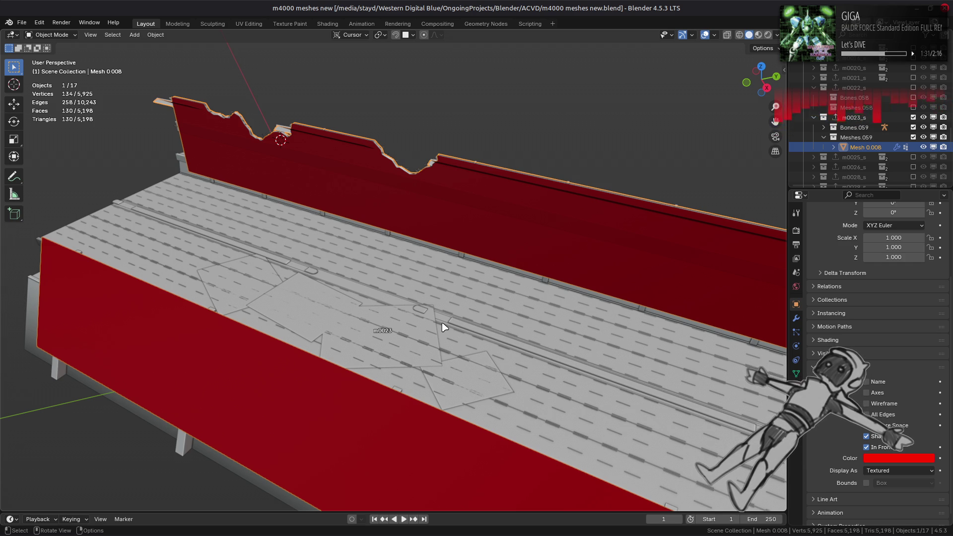
scroll(443, 328, down, 5)
key(alt+a)
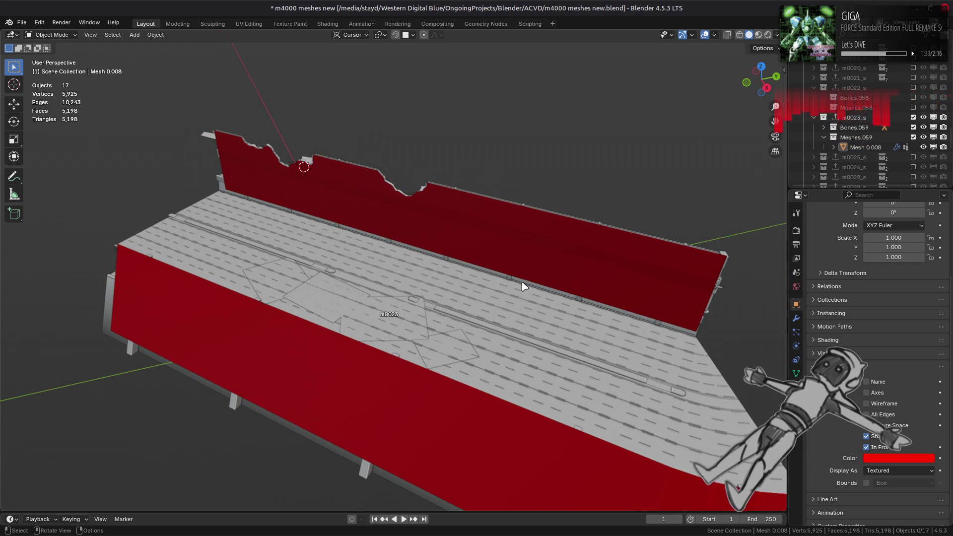
shift+middle_drag(462, 293, 441, 208)
key(ctrl+s)
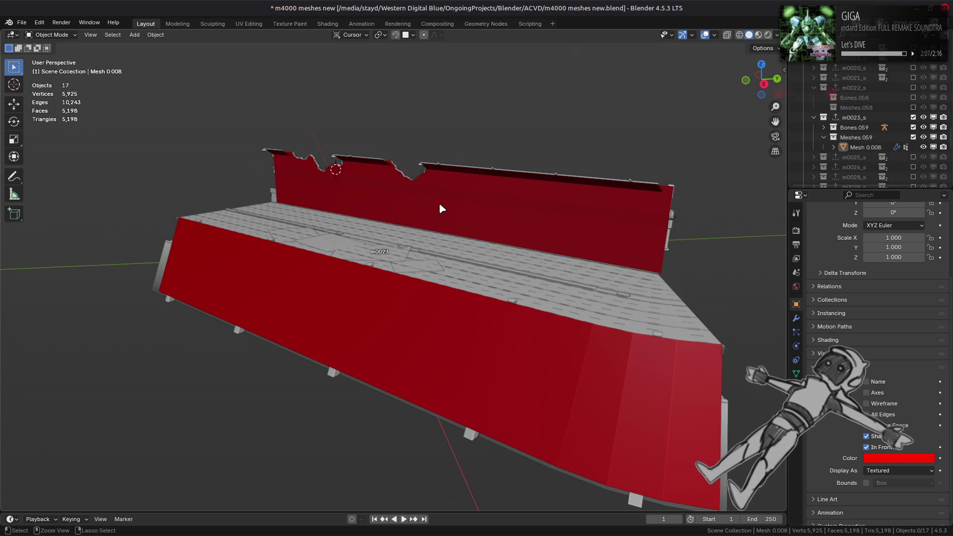
Save, toggle the wall into Edit Mode and back, then enable the Wireframe overlay
key(ctrl+s)
key(Tab)
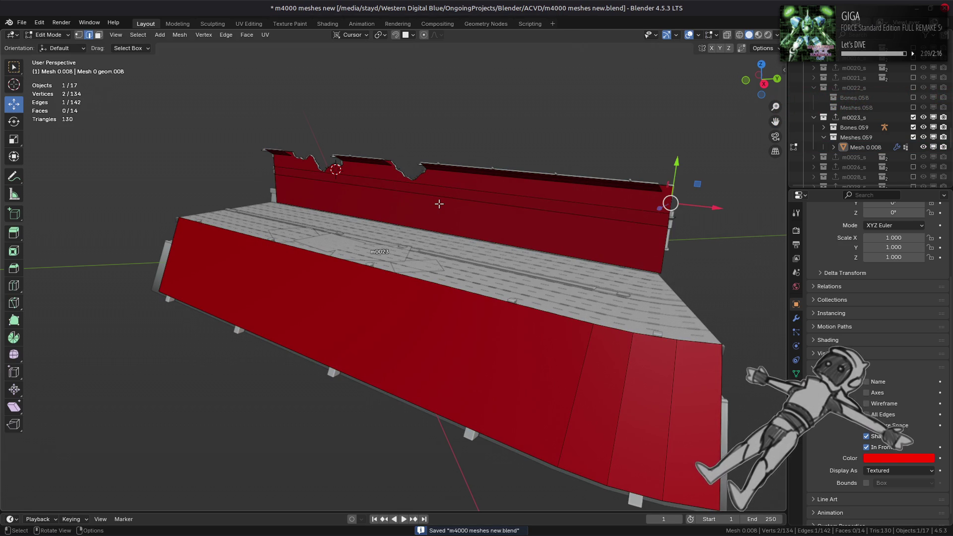
key(Tab)
click(714, 38)
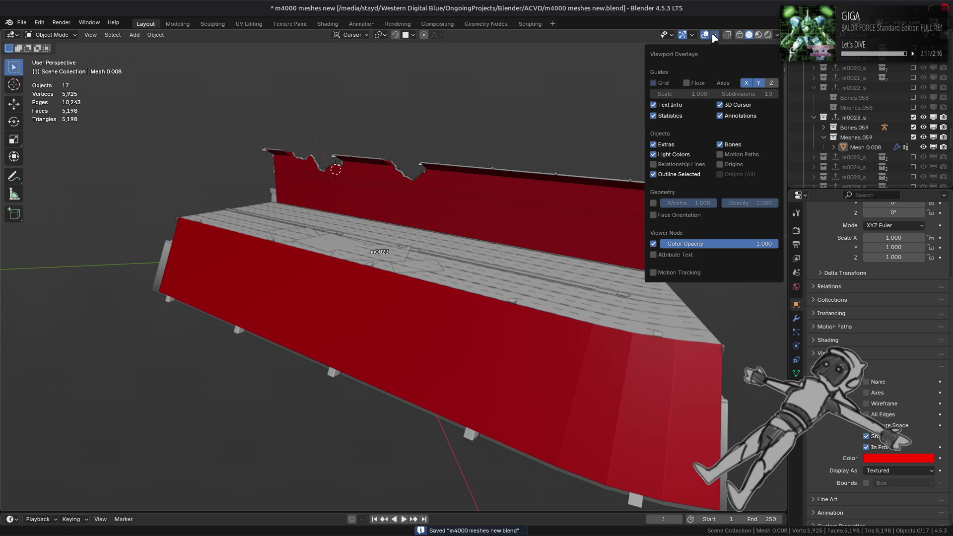
click(654, 203)
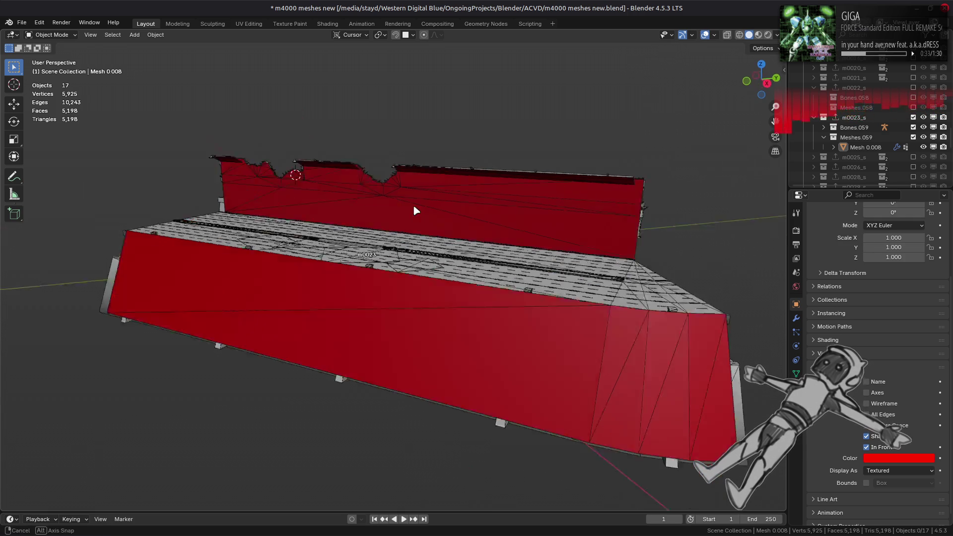
scroll(413, 205, up, 8)
mouse_move(370, 286)
middle_down()
mouse_move(323, 289)
mouse_move(493, 190)
middle_up()
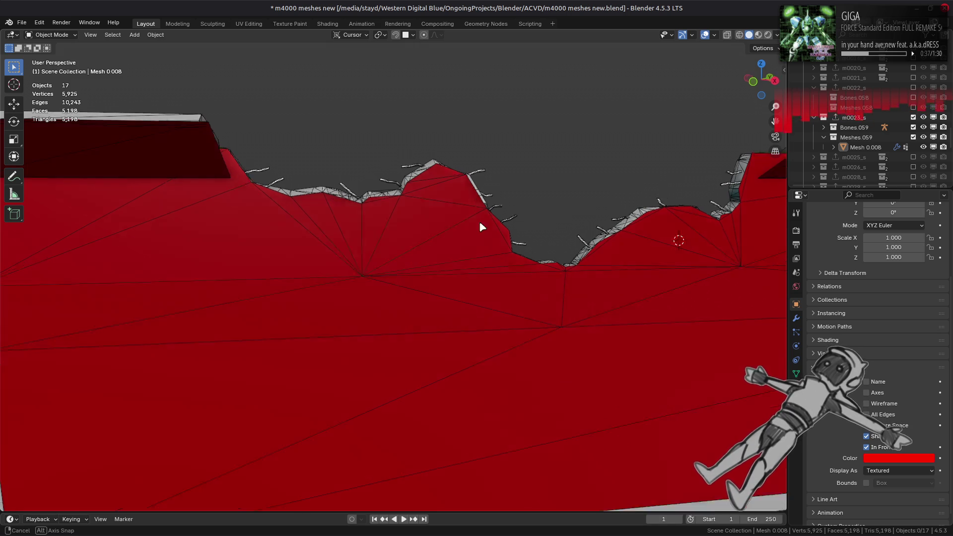
middle_drag(481, 225, 563, 227)
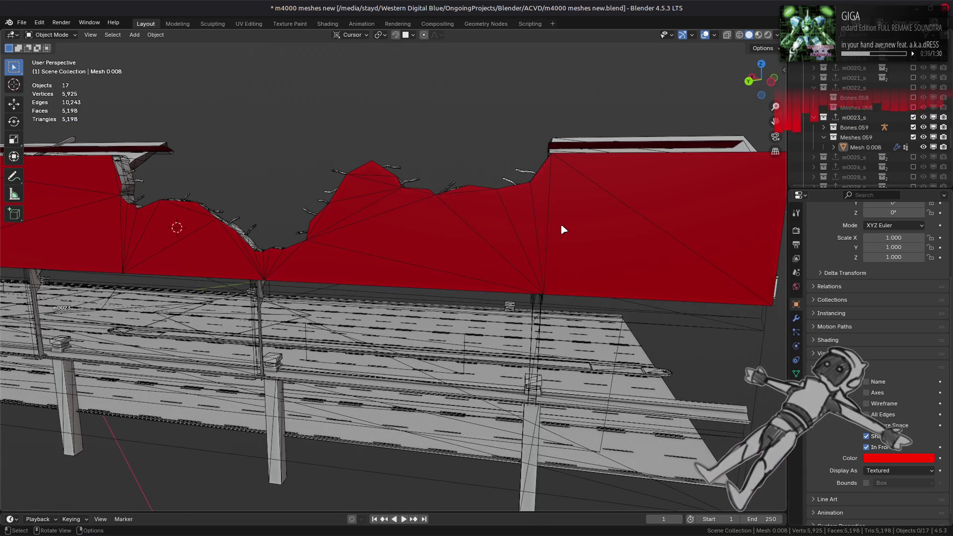
scroll(561, 223, up, 5)
mouse_move(367, 219)
middle_down()
mouse_move(513, 228)
mouse_move(373, 222)
middle_up()
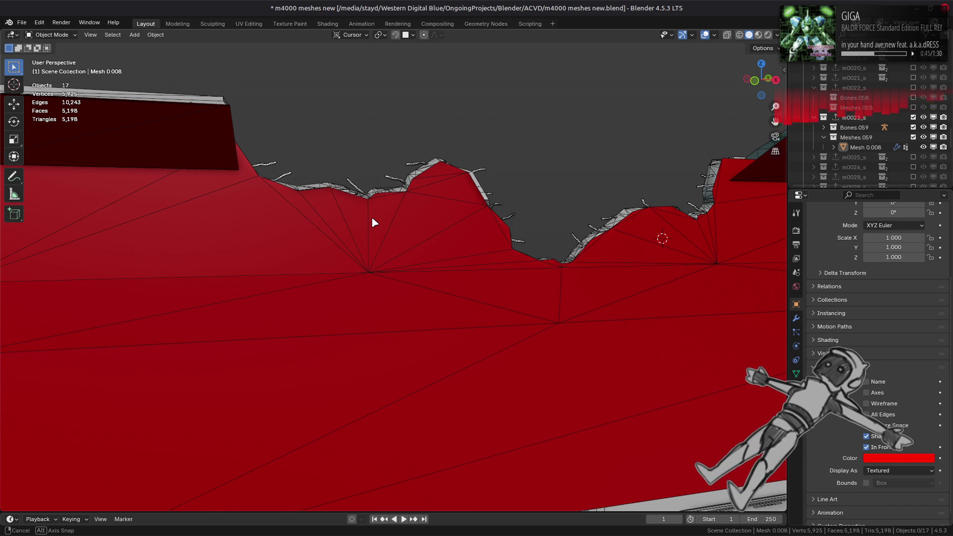
mouse_move(374, 223)
middle_down()
mouse_move(346, 241)
mouse_move(353, 221)
middle_up()
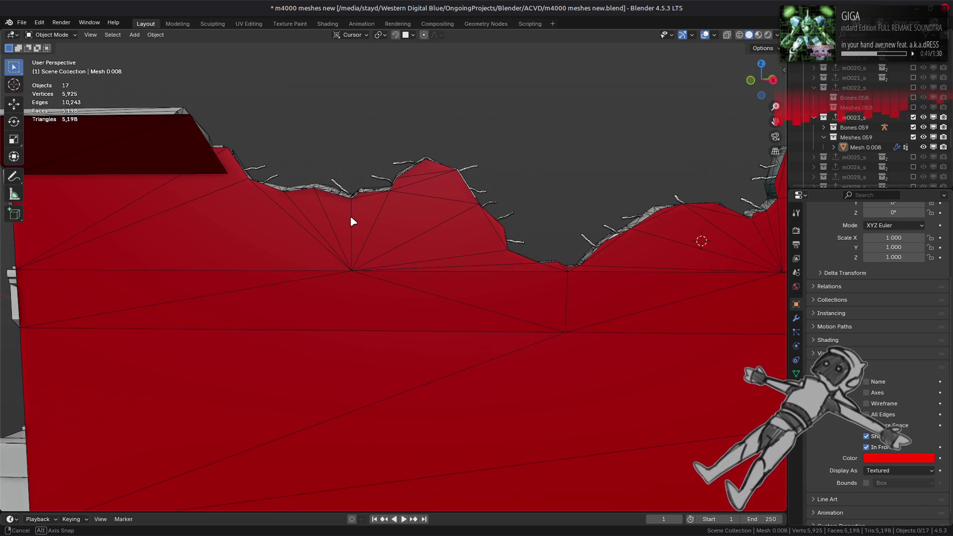
middle_drag(352, 218, 538, 244)
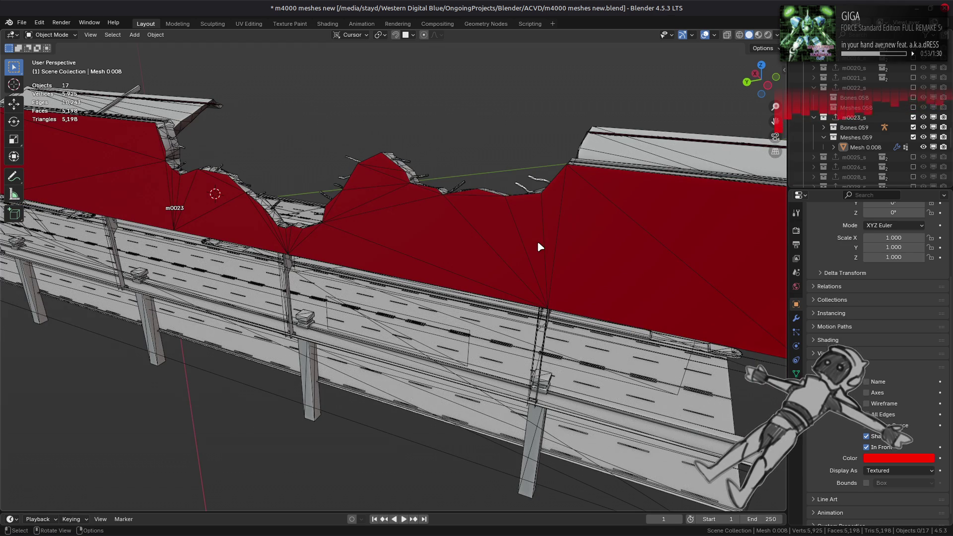
Switch the Triangulate modifier's N-gon Method to Clip, then back to Beauty
click(796, 319)
click(883, 295)
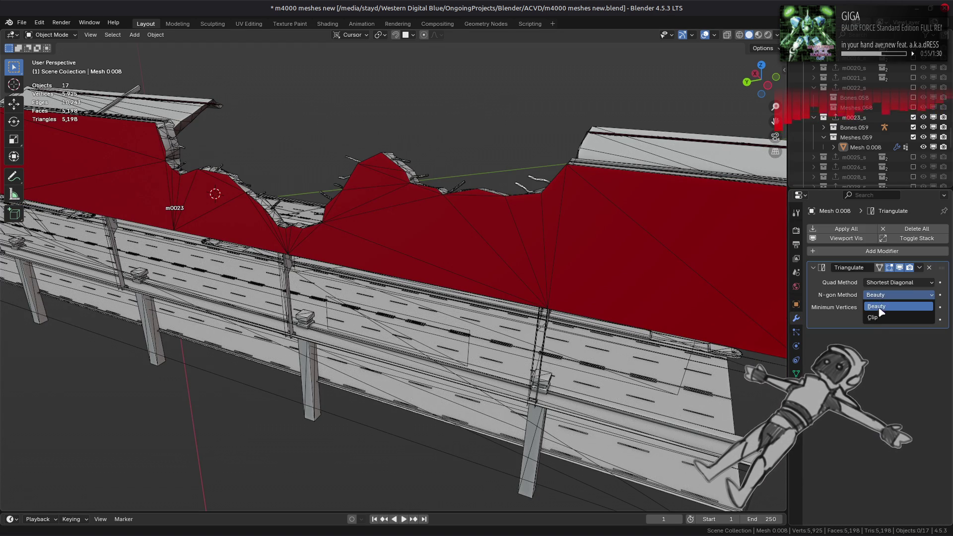
click(882, 309)
scroll(651, 278, down, 3)
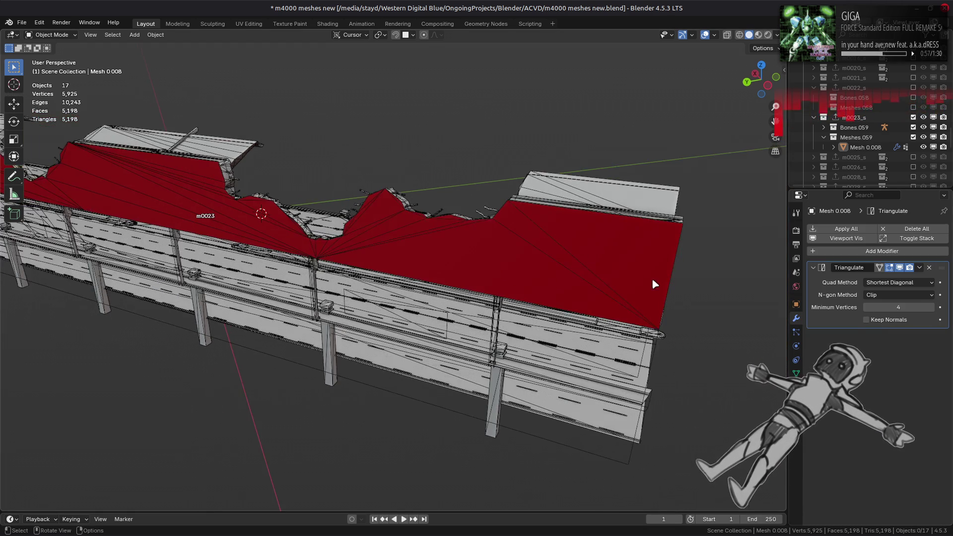
middle_drag(652, 278, 647, 257)
click(884, 294)
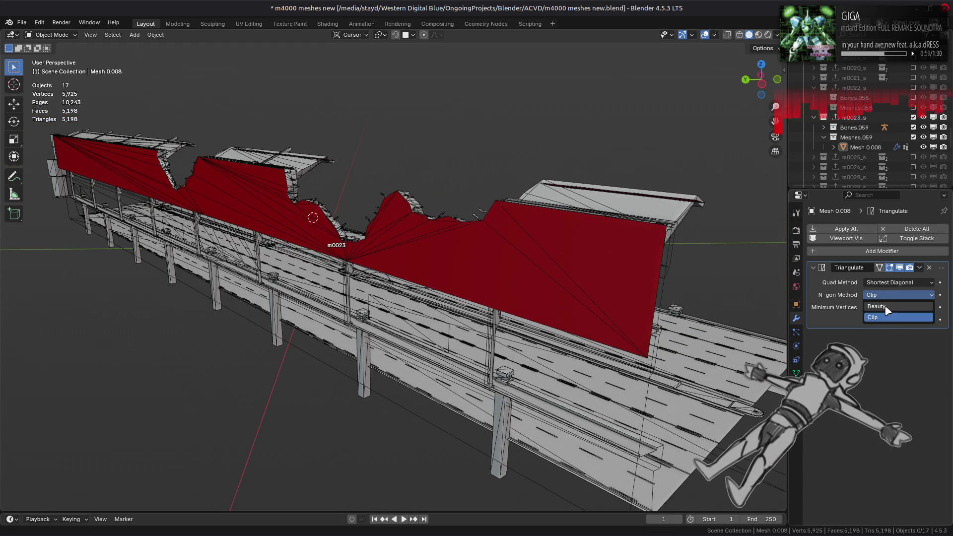
click(882, 300)
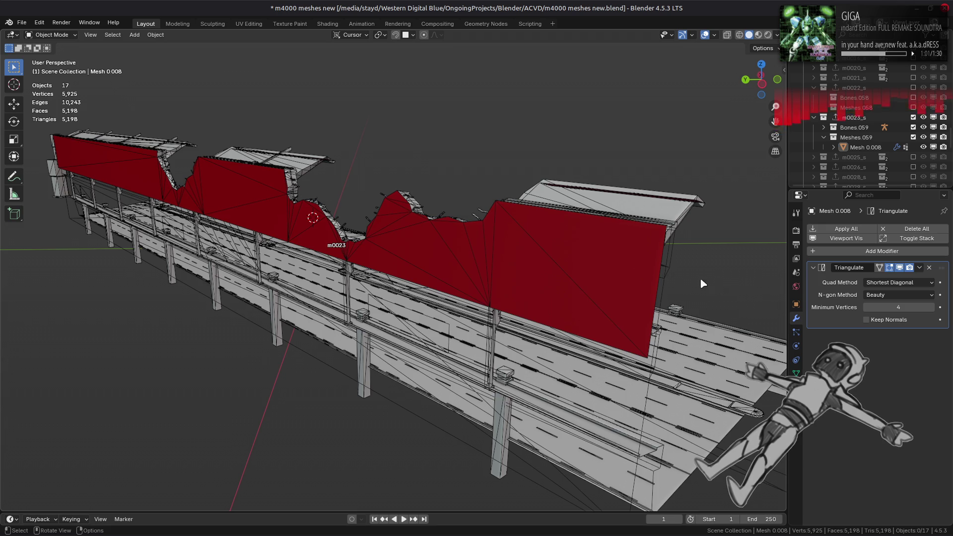
Turn the Wireframe viewport overlay off again
scroll(744, 298, up, 4)
mouse_move(744, 298)
middle_down()
mouse_move(549, 256)
mouse_move(532, 261)
middle_up()
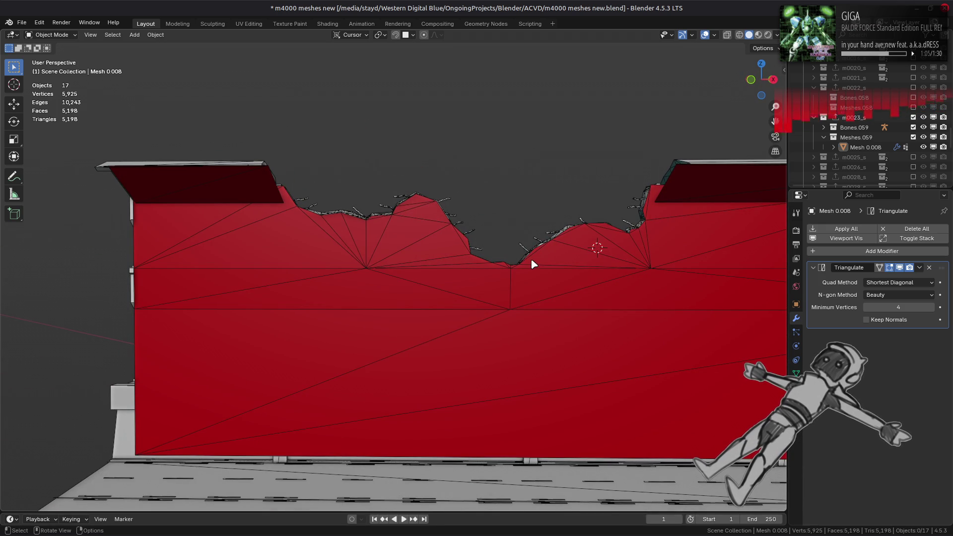
scroll(571, 250, down, 4)
scroll(574, 254, down, 2)
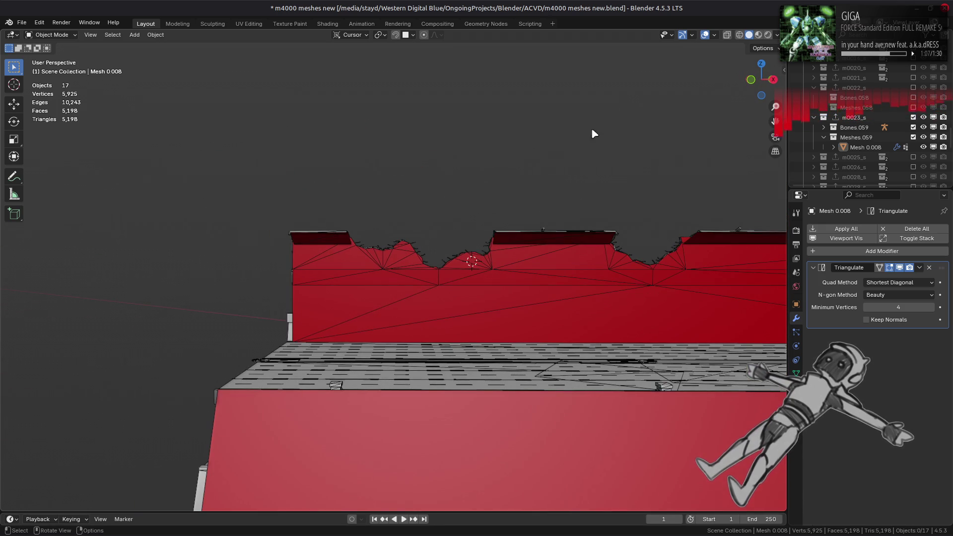
click(714, 35)
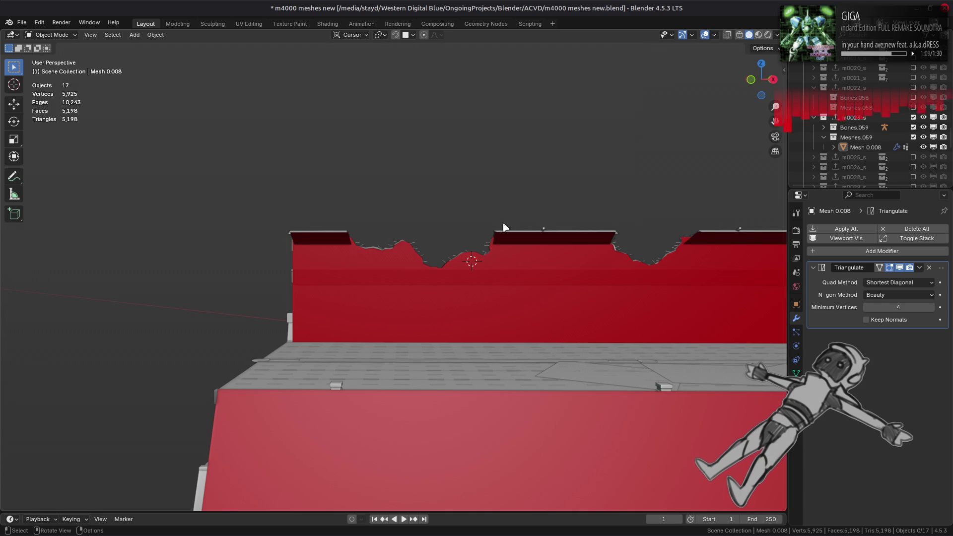
scroll(422, 240, down, 3)
mouse_move(421, 240)
middle_down()
mouse_move(299, 236)
mouse_move(434, 213)
mouse_move(404, 223)
middle_up()
scroll(404, 224, up, 1)
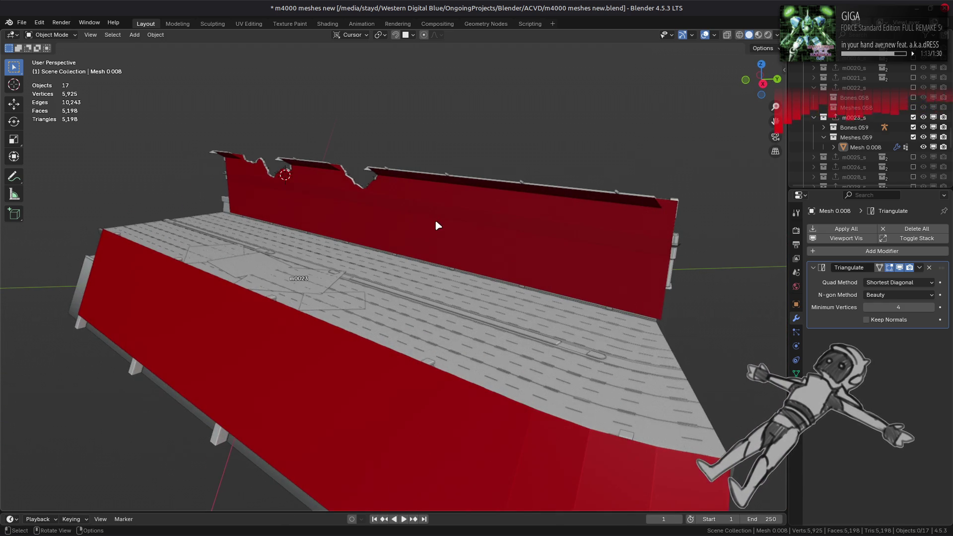
Select Mesh 0.008, review its object, data and material properties, and save the file
click(435, 220)
click(796, 304)
scroll(814, 338, down, 5)
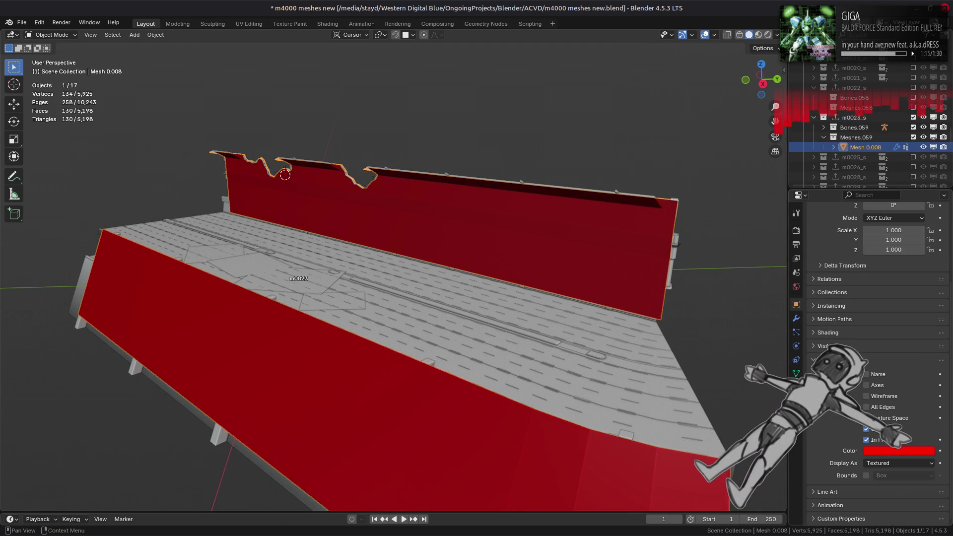
click(796, 373)
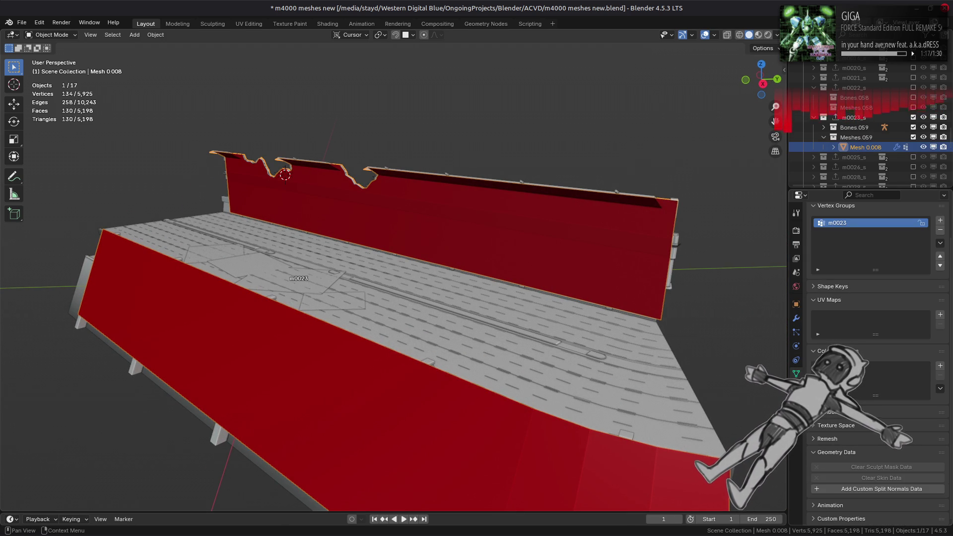
click(796, 387)
click(796, 304)
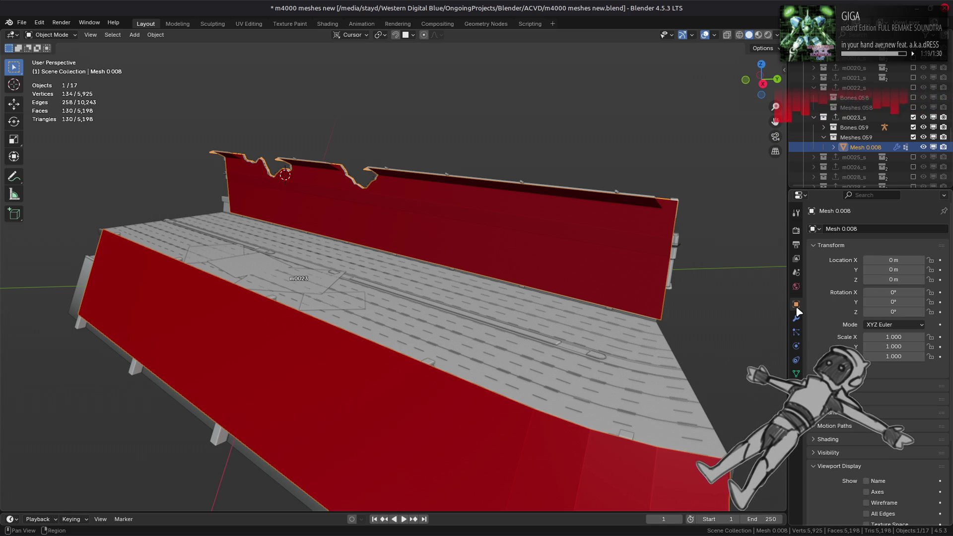
key(ctrl+s)
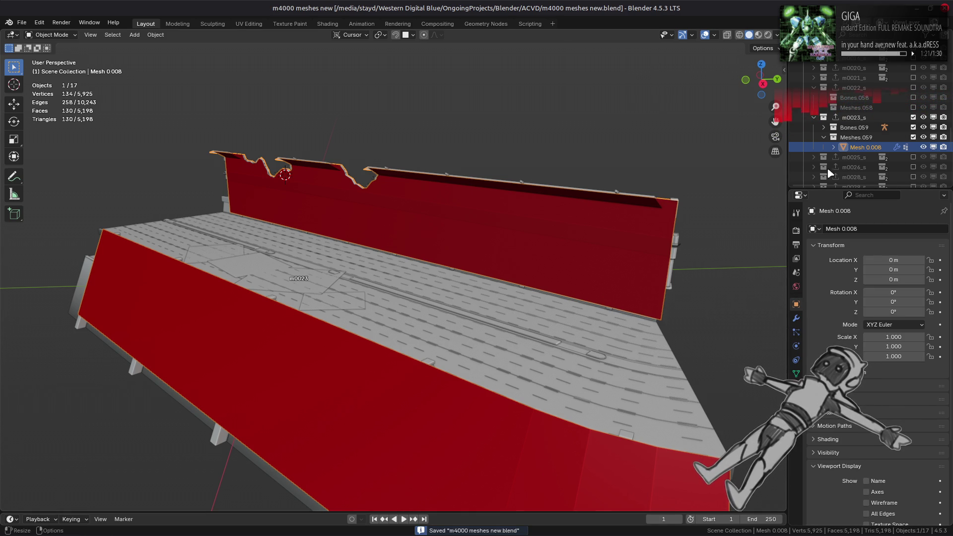
Apply the wall's Triangulate modifier
click(796, 318)
click(919, 267)
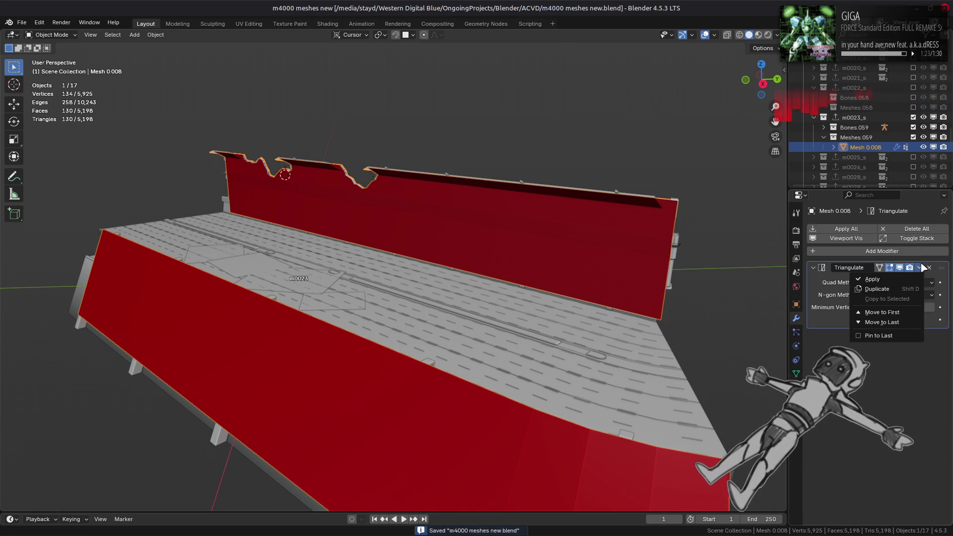
click(824, 277)
Export the m0023_s collection as SMD, deselect the wall, and save the blend file
click(854, 117)
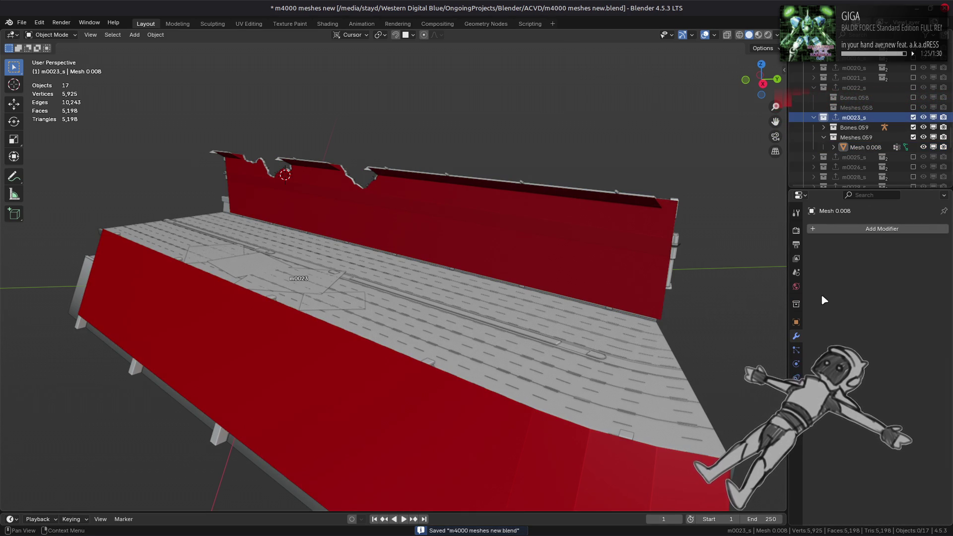
click(796, 304)
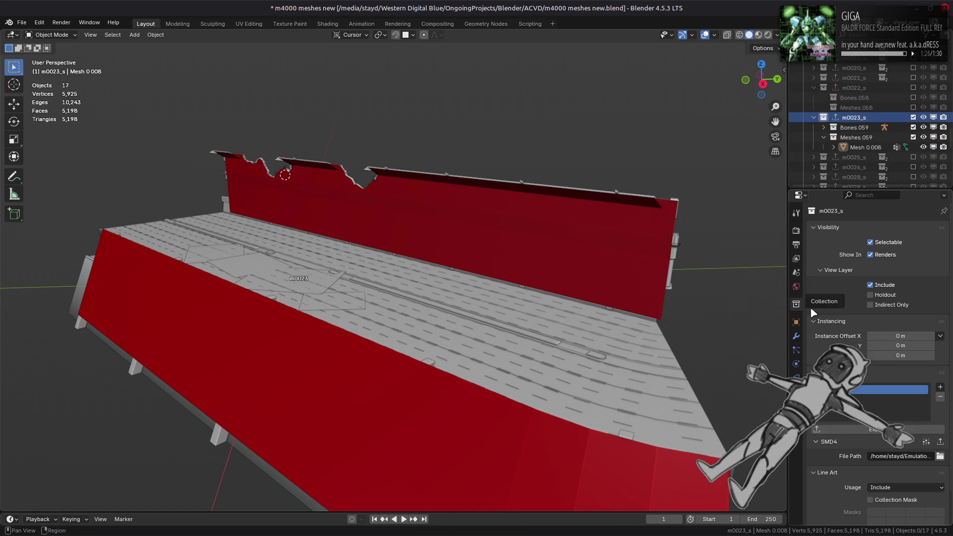
click(940, 442)
click(628, 298)
key(alt+a)
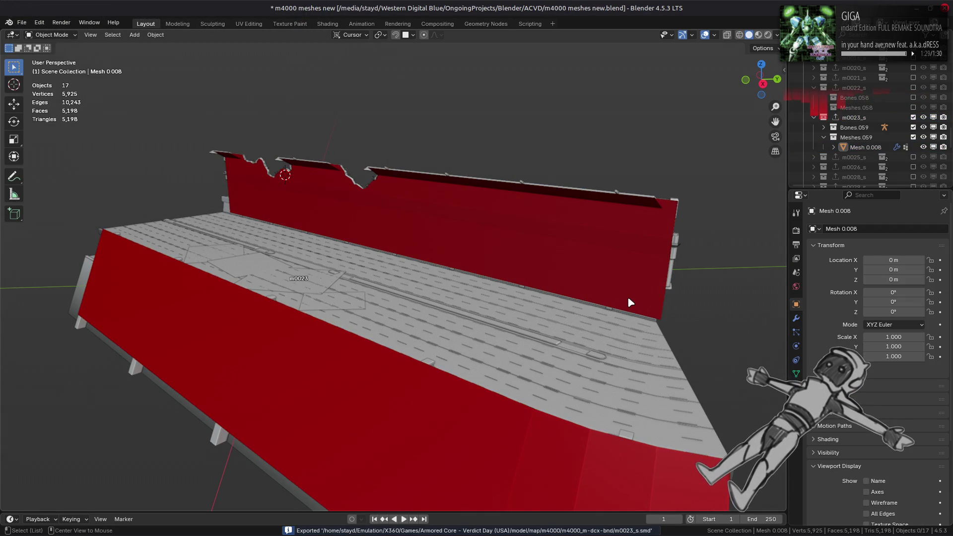
key(ctrl+s)
Switch to the m4000 file manager and run YabberExtended on m4000_m-dcx-bnd to rebuild m4000_m.dcx.bnd
key(alt+Tab)
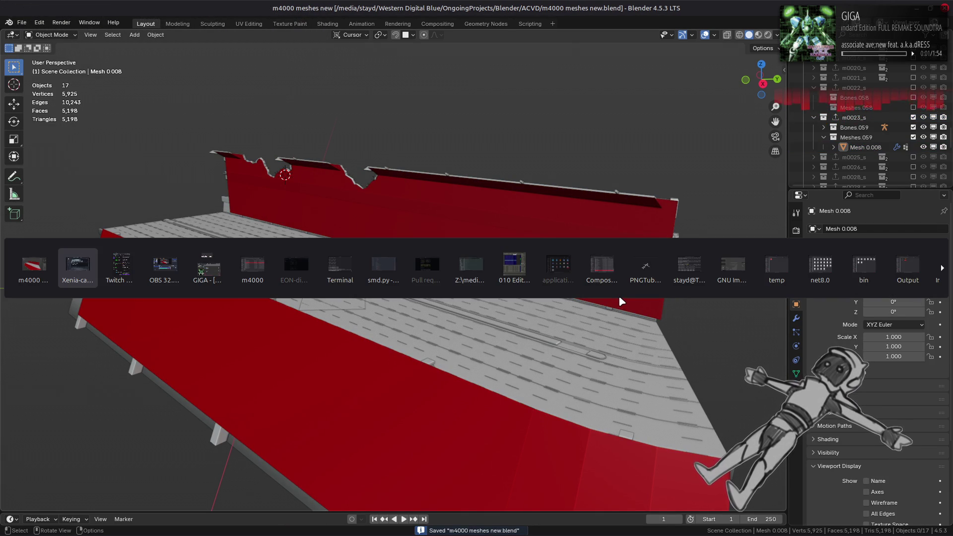
key(Tab)
key(Tab)
key(Tab)
right_click(463, 287)
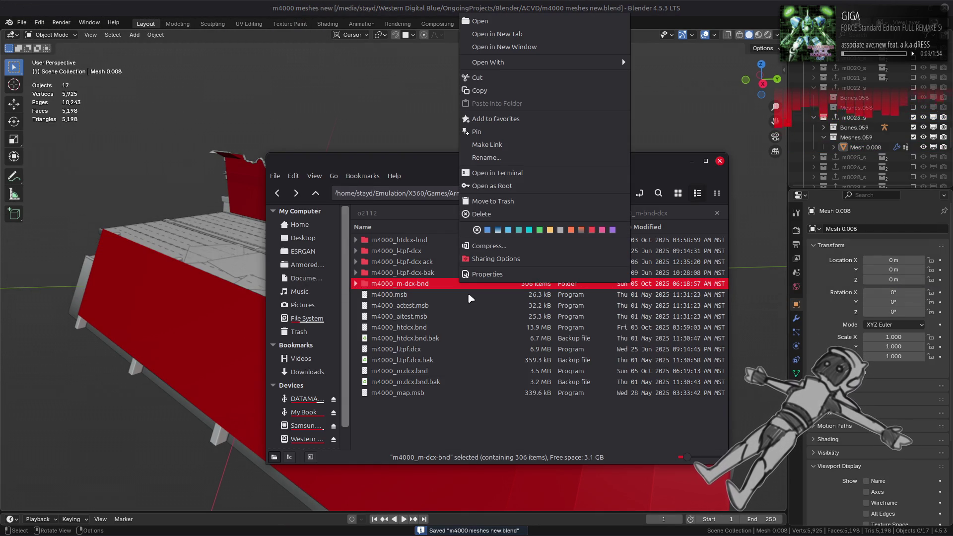
mouse_move(611, 62)
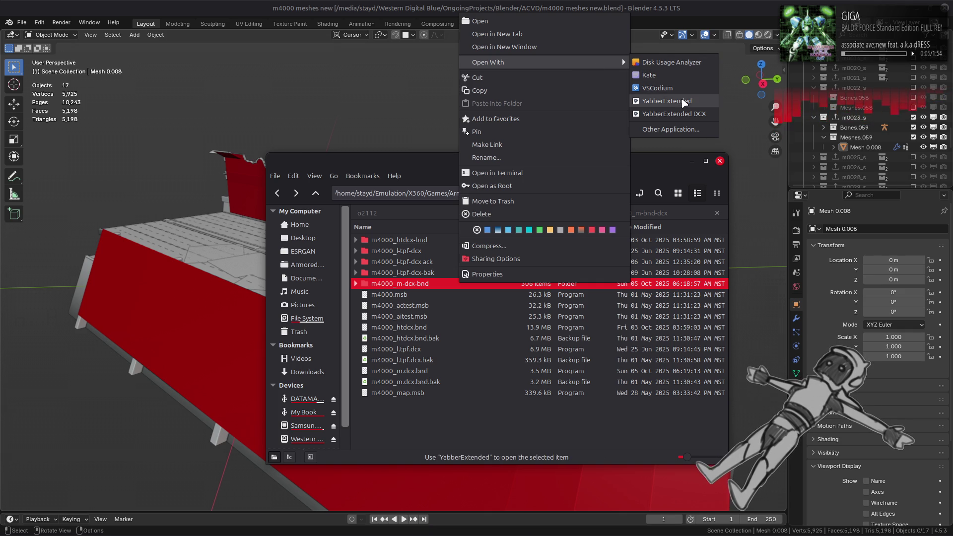
click(663, 101)
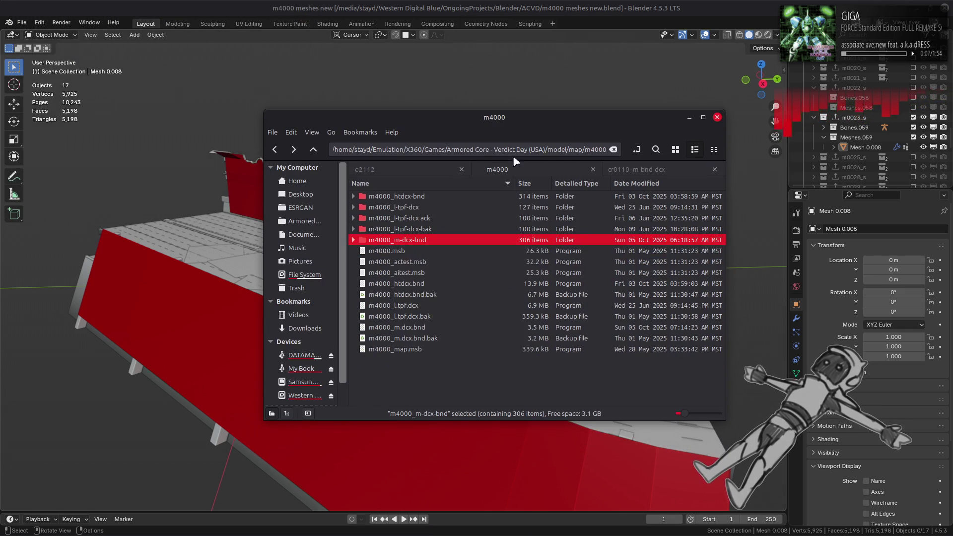
right_click(466, 243)
click(416, 351)
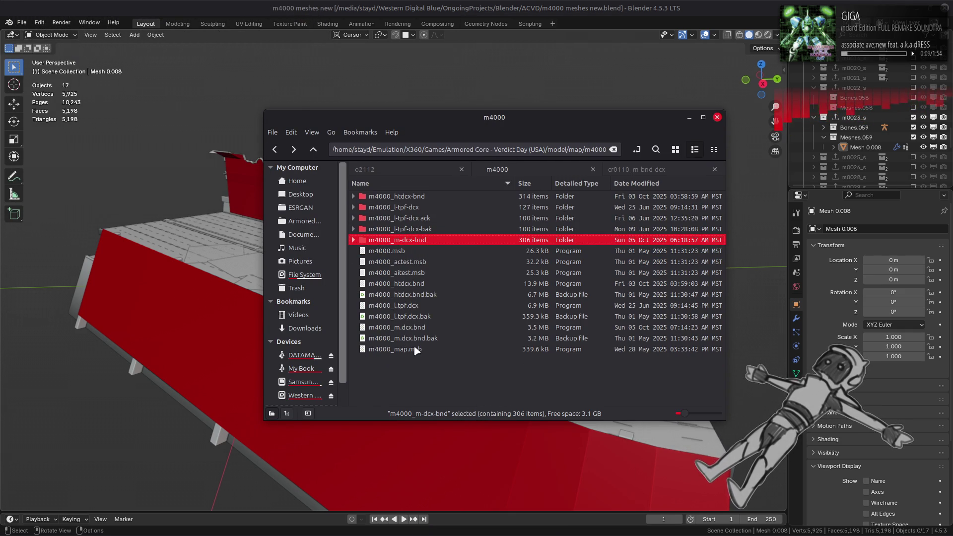